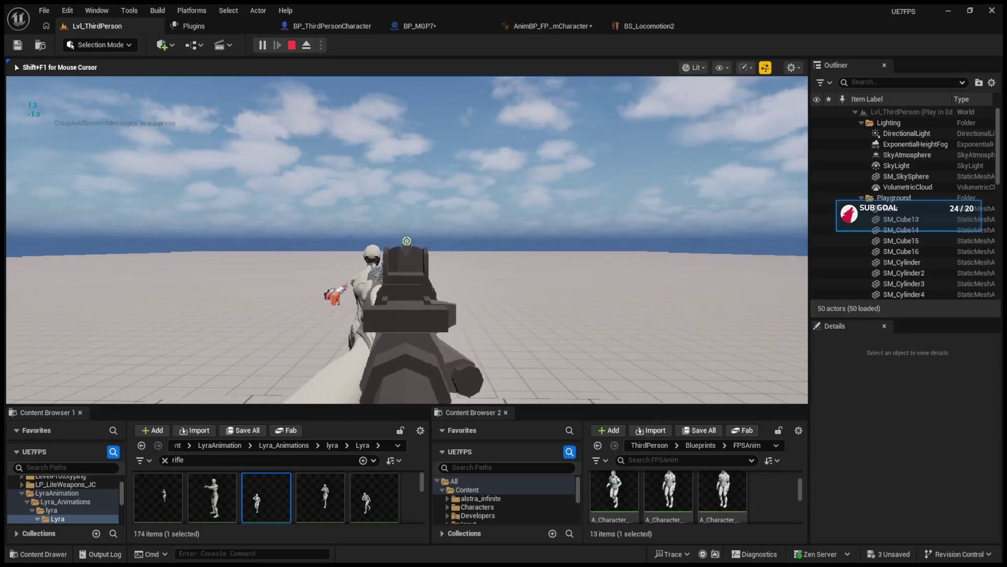
- Check the character and BP_MGP7 tabs, then enlarge the asset browsers below the level view
left_click_drag(500, 405, 501, 340)
left_click(336, 30)
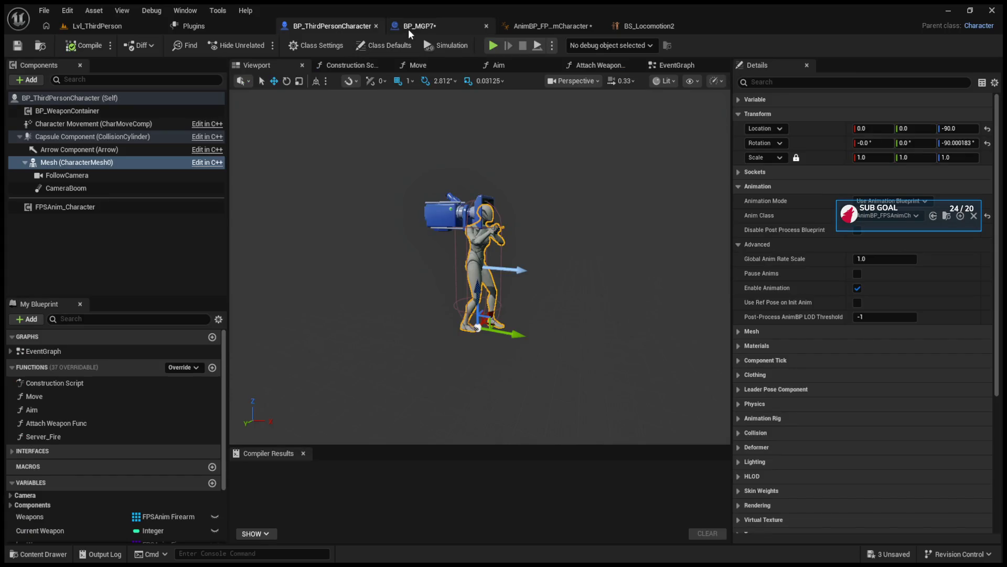
left_click(408, 29)
left_click(97, 26)
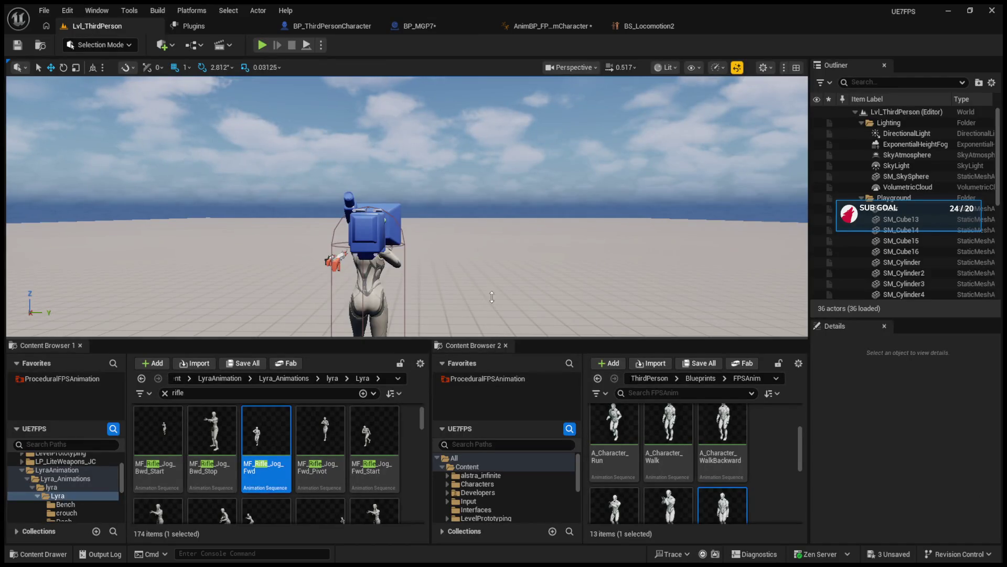
left_click_drag(500, 336, 500, 210)
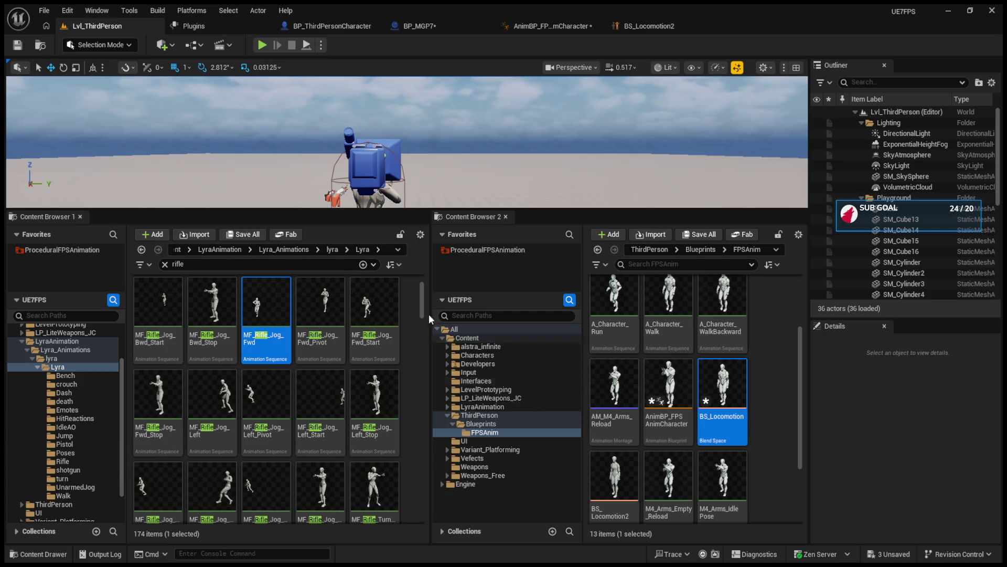
- Collapse the folder trees, show the Weapons folder without the 'rifle' filter, and open BP_M16
double_click(479, 415)
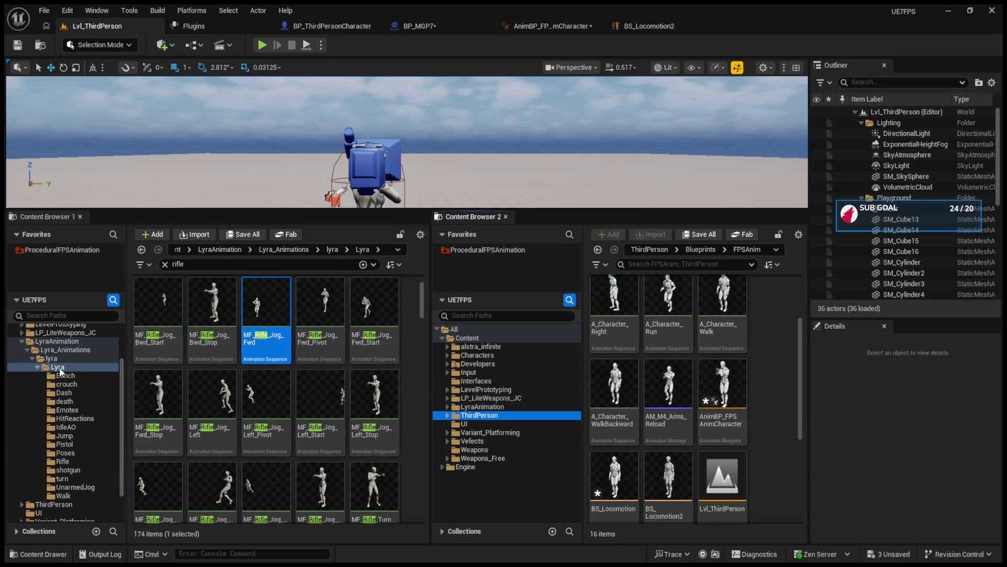
double_click(58, 341)
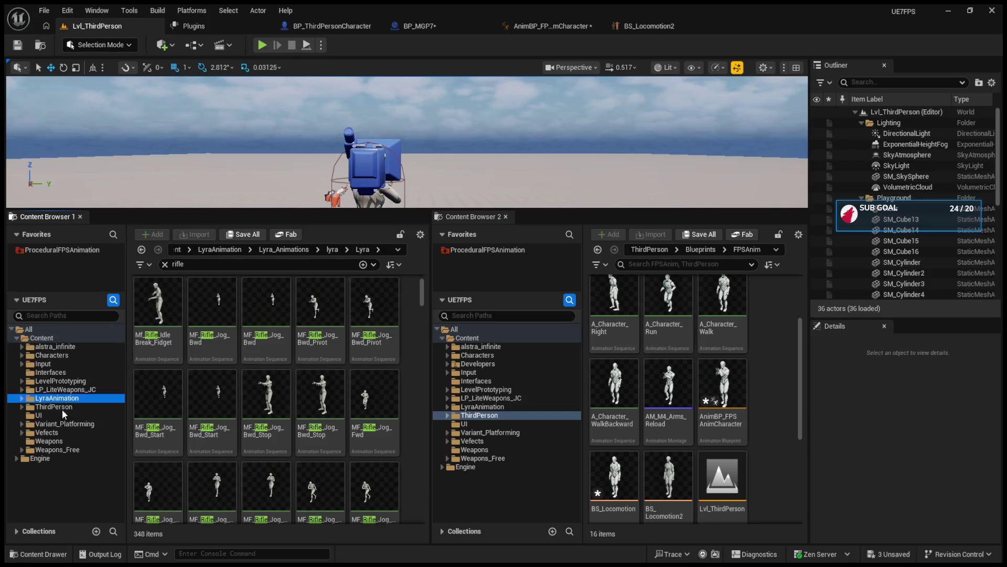
left_click(63, 442)
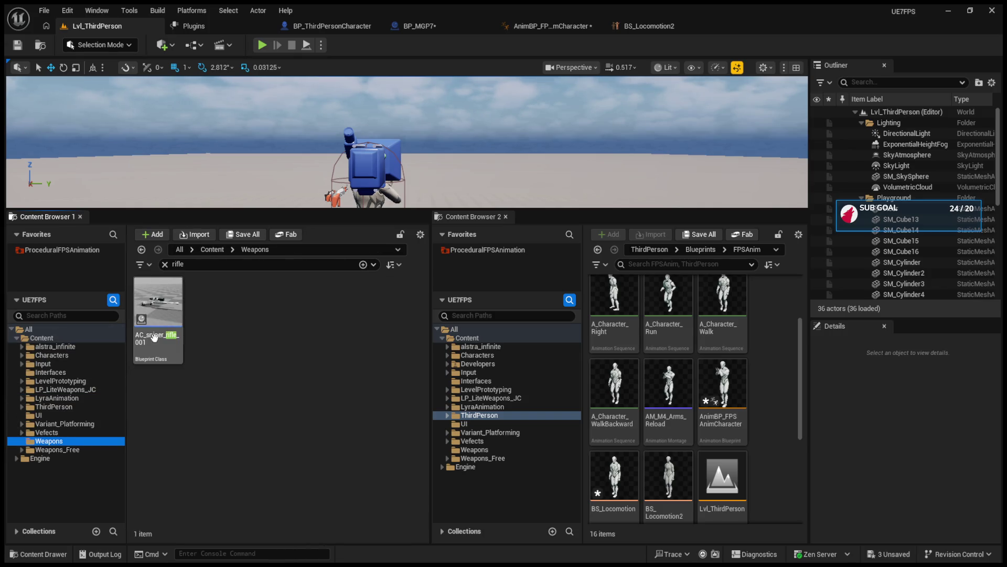
left_click(166, 264)
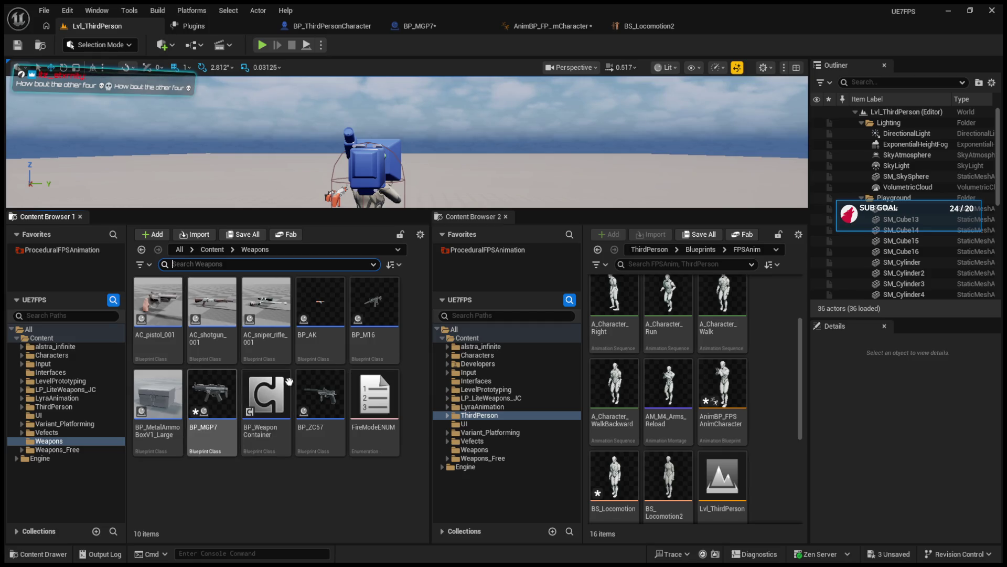
left_click(376, 336)
double_click(377, 335)
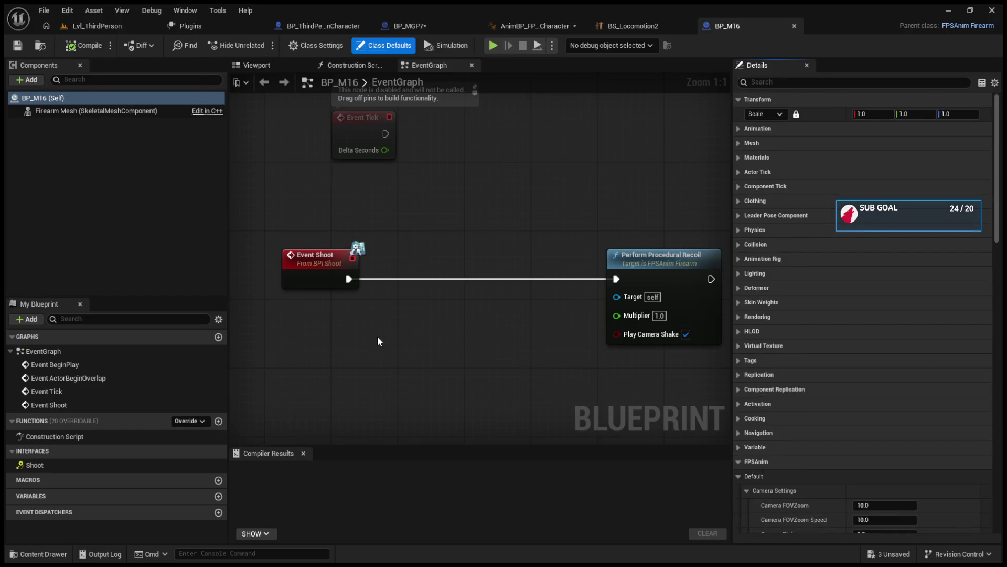
- Move Event Shoot beside Perform Procedural Recoil and set the Recoil Location Curve to None
left_click_drag(304, 274, 512, 274)
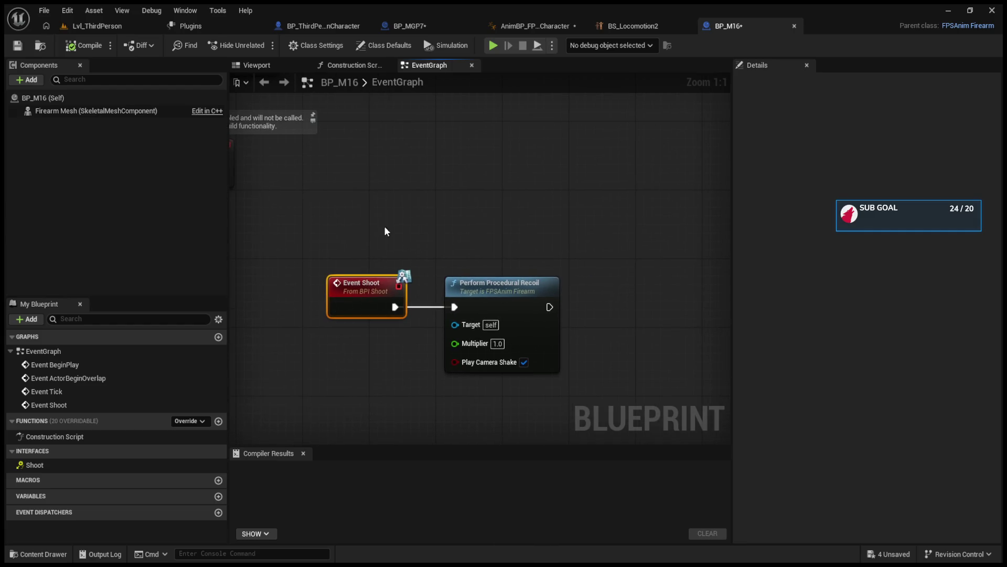
left_click(160, 97)
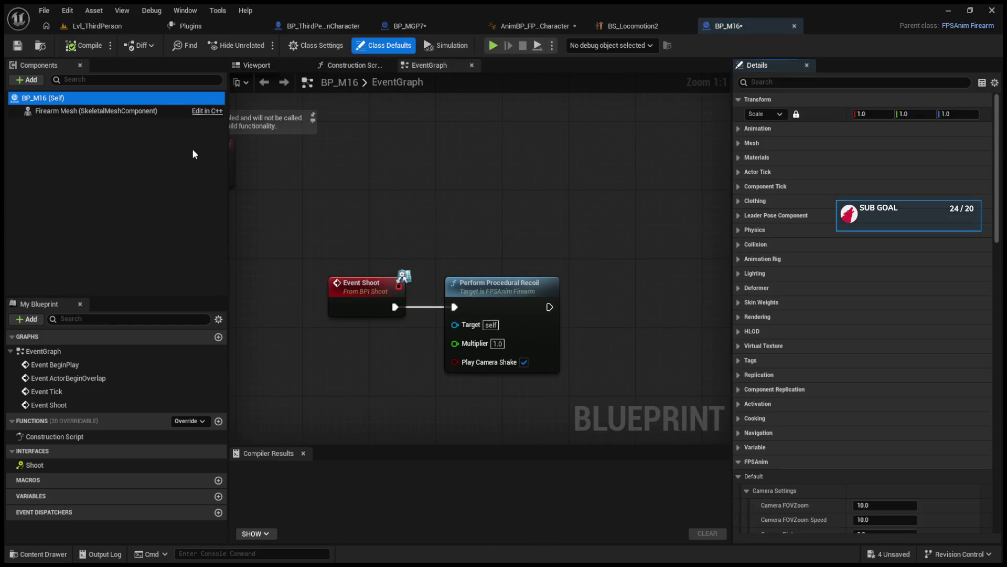
scroll(815, 338, "down", 5)
scroll(820, 344, "down", 10)
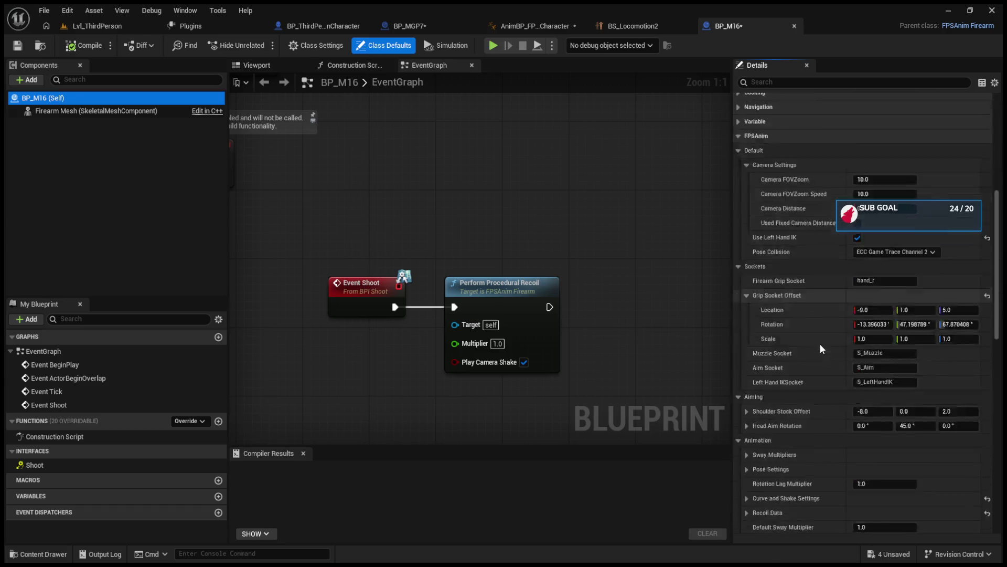
left_click(739, 266)
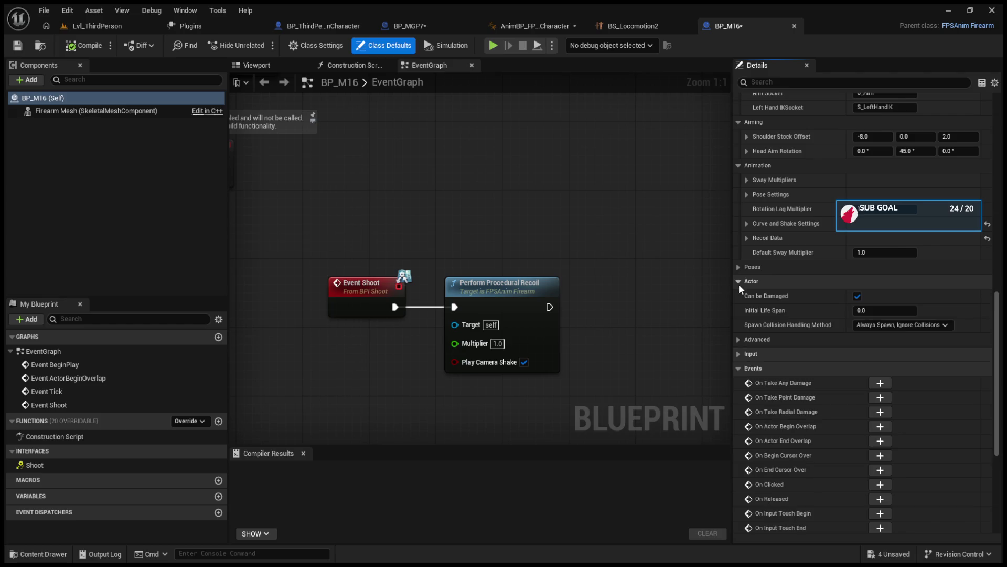
left_click(738, 296)
left_click(745, 287)
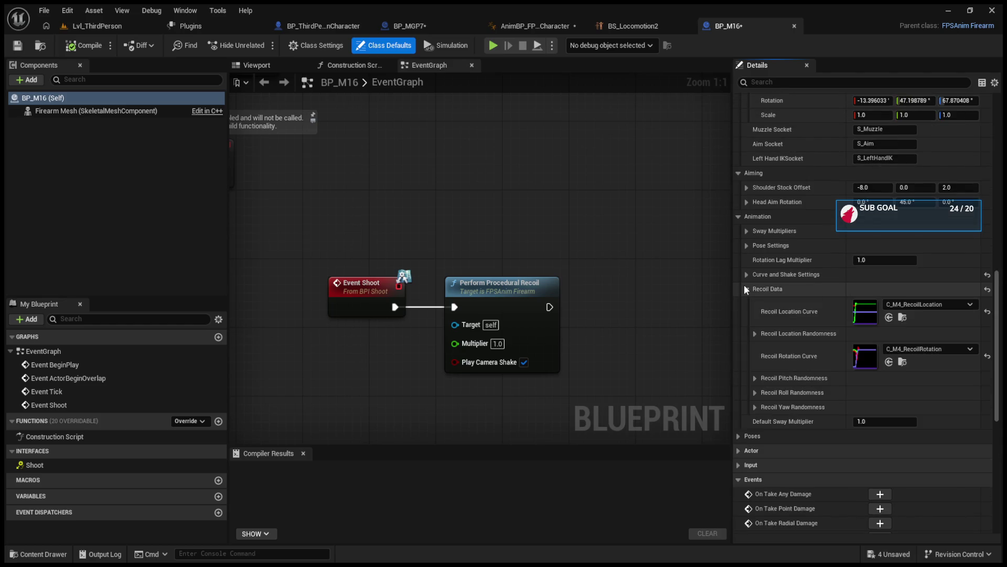
left_click(889, 317)
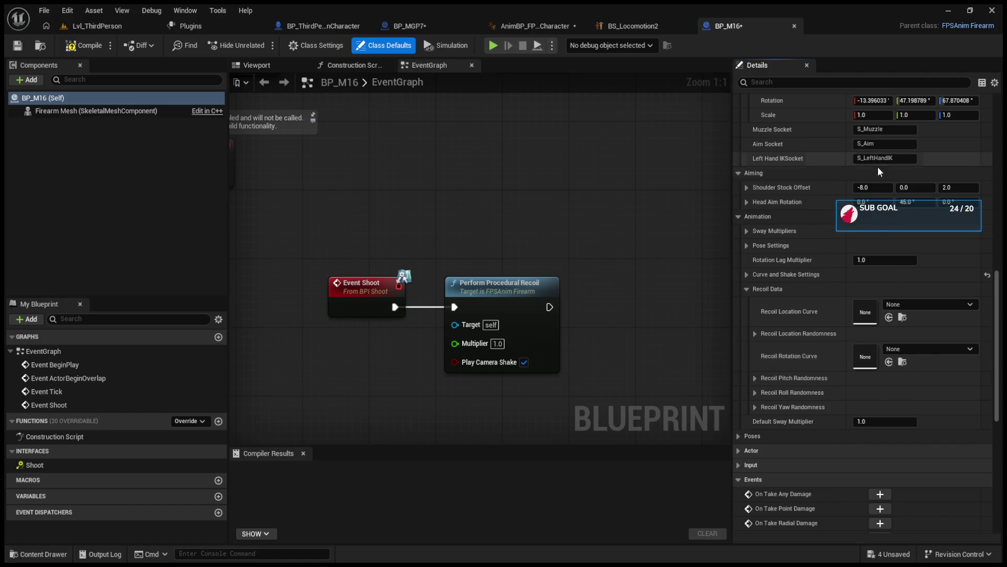
- Clear the Movement Sway Curve to None and collapse the Details setting groups
scroll(872, 282, "up", 2)
left_click(749, 307)
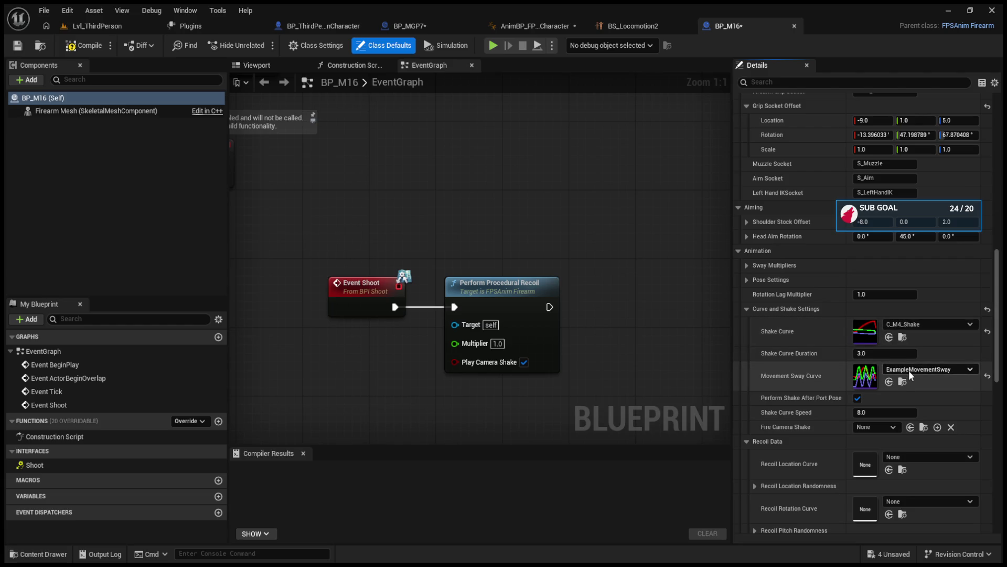
key("ctrl+z")
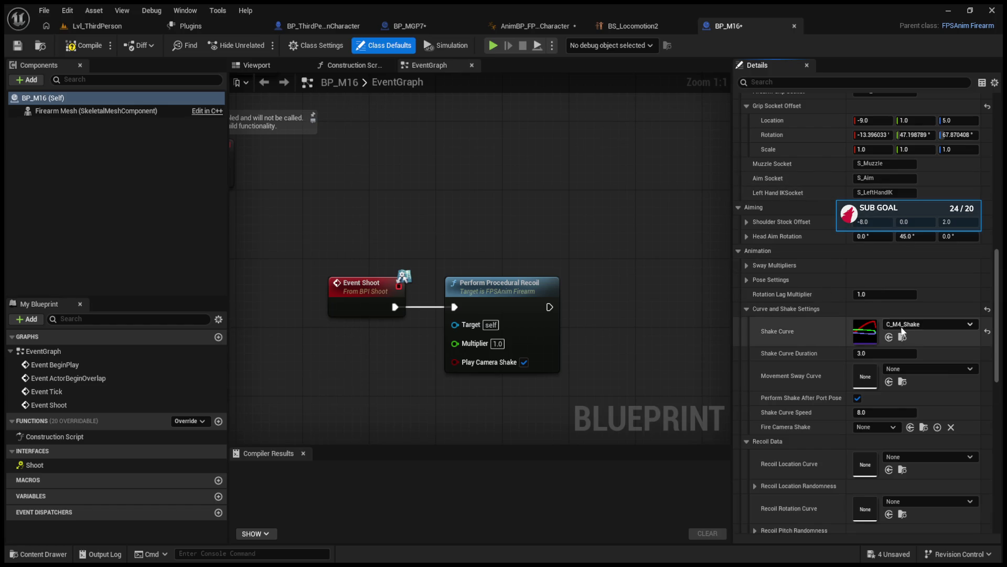
left_click(750, 309)
left_click(751, 267)
left_click(748, 265)
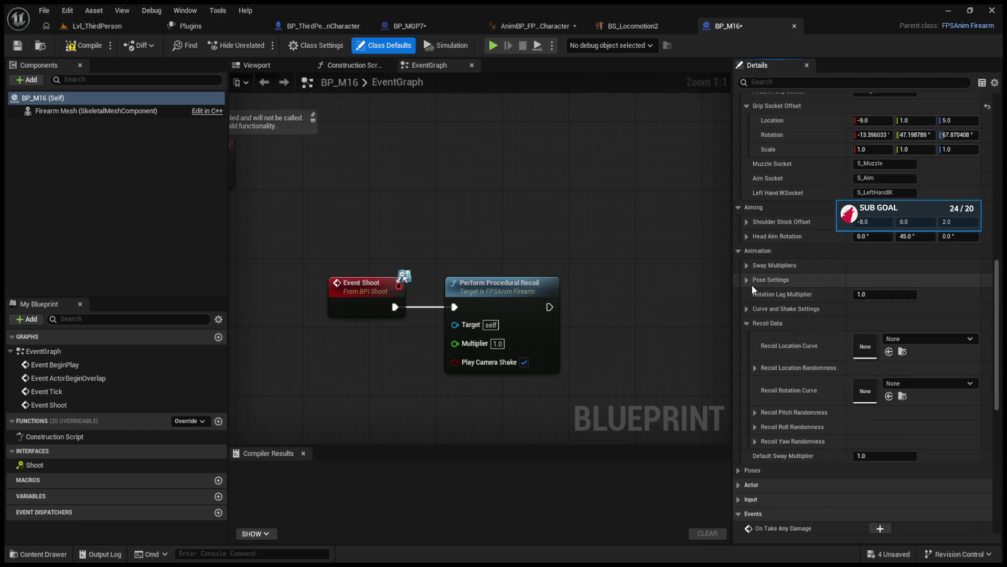
left_click(750, 282)
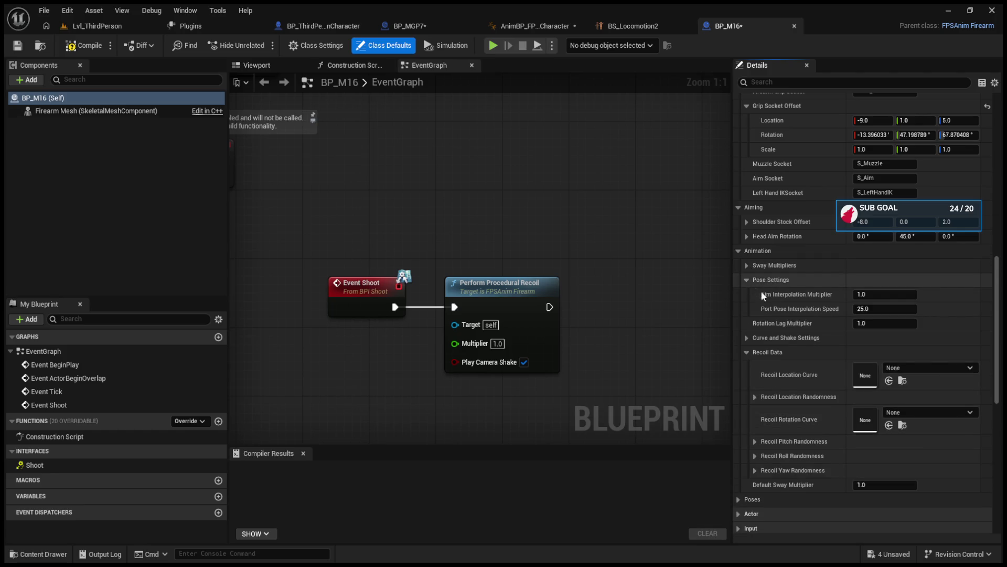
left_click(750, 278)
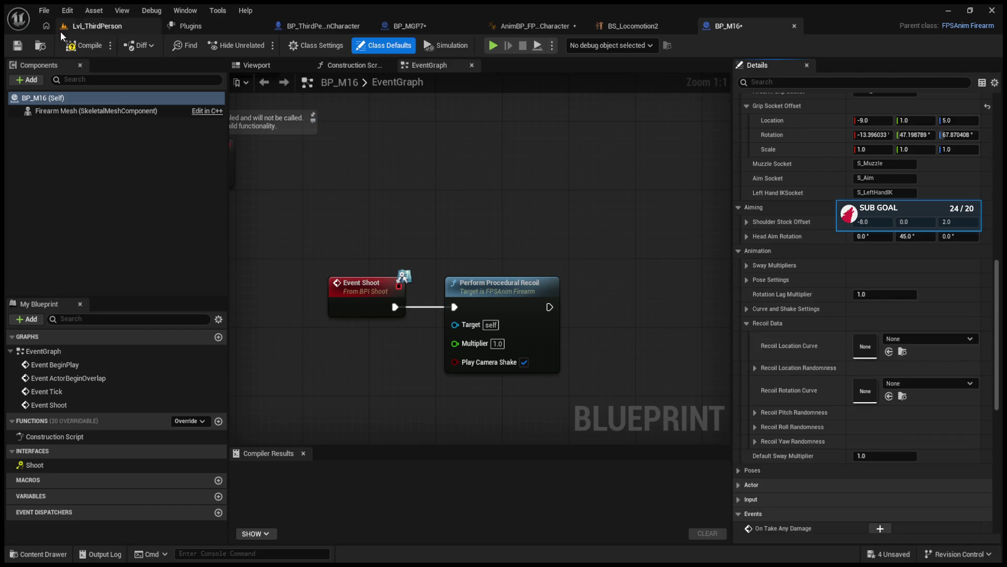
left_click(124, 28)
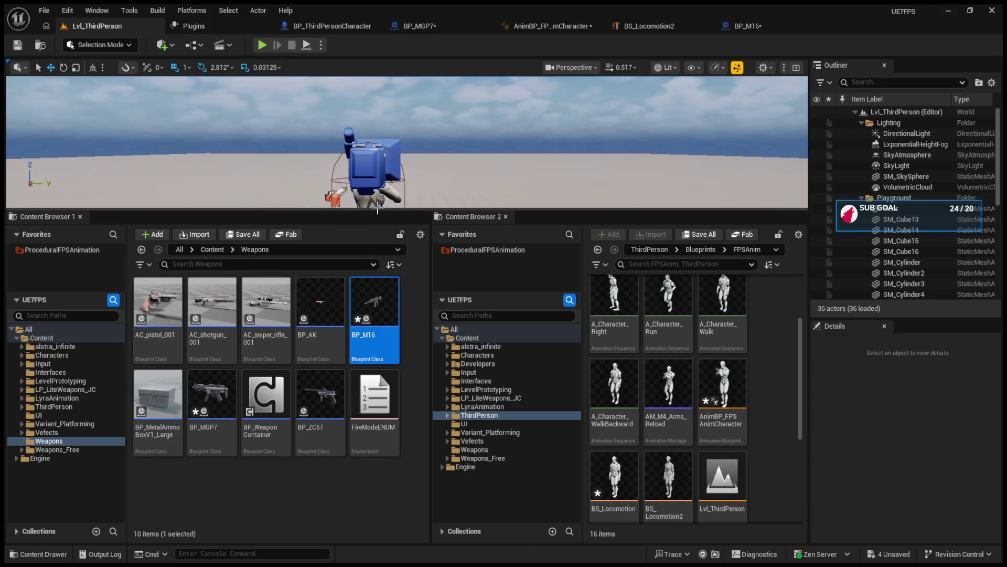
- Enlarge the viewport, start Play, and aim and fire the rifle to test recoil
left_click_drag(380, 210, 380, 440)
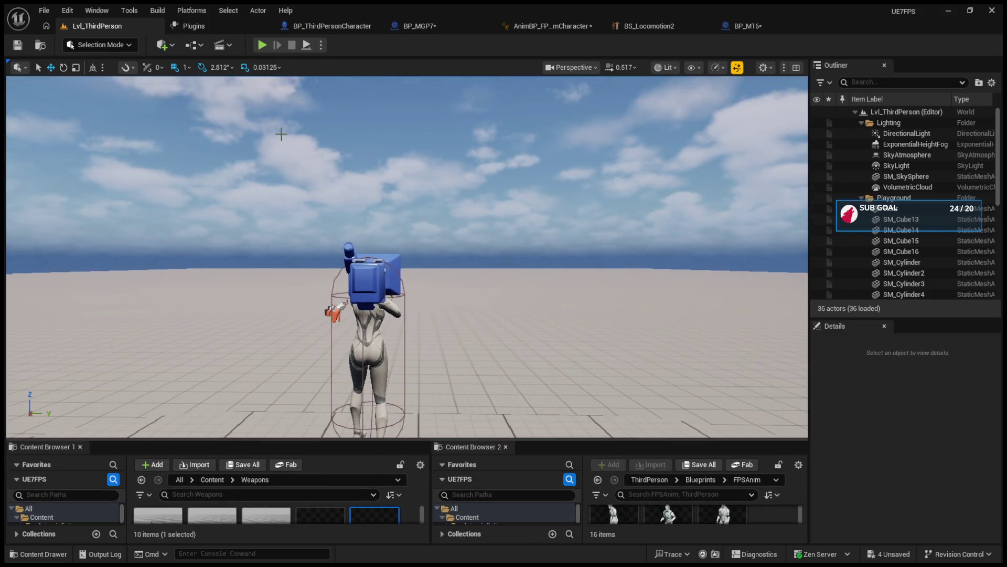
left_click(263, 45)
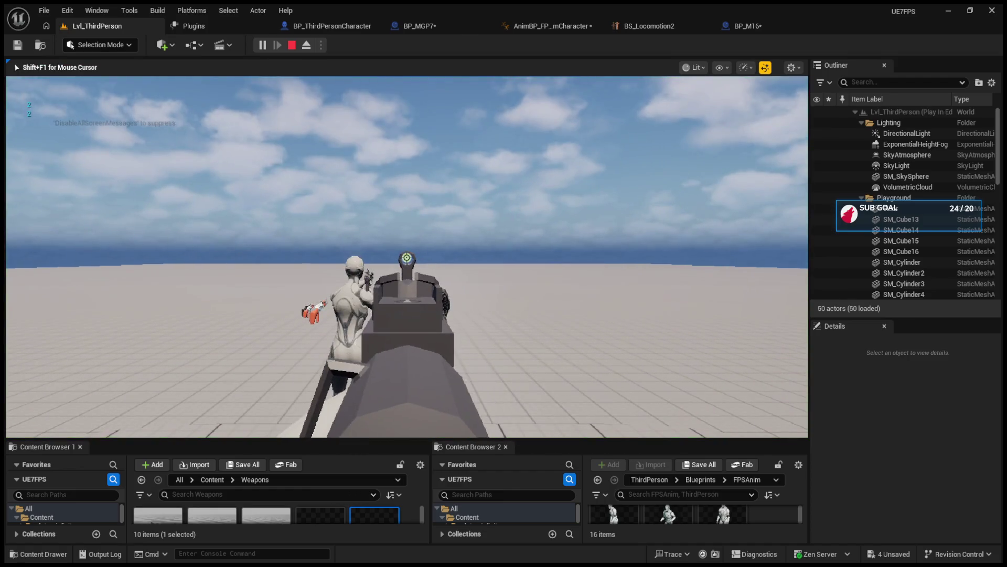
right_click(406, 257)
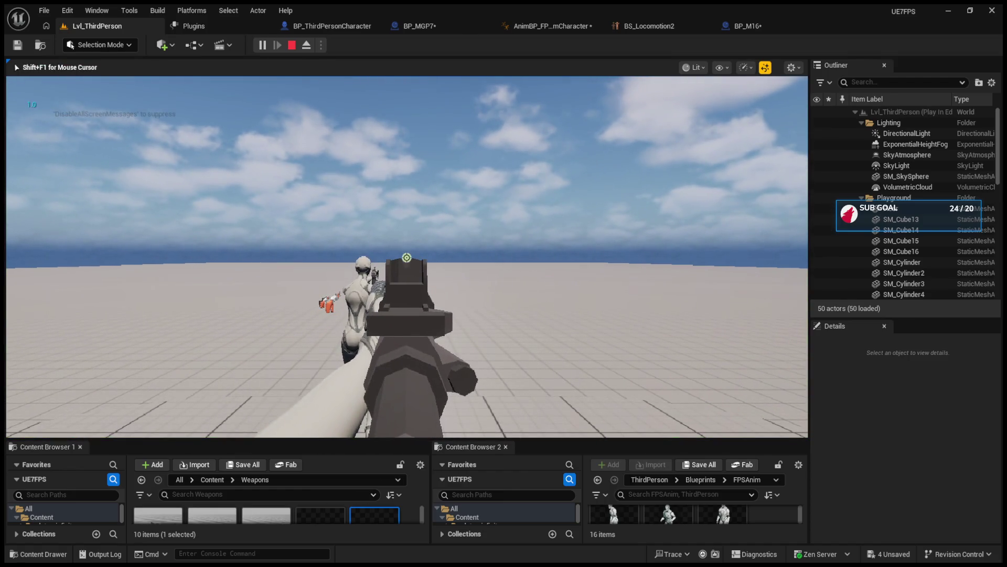
left_click(406, 257)
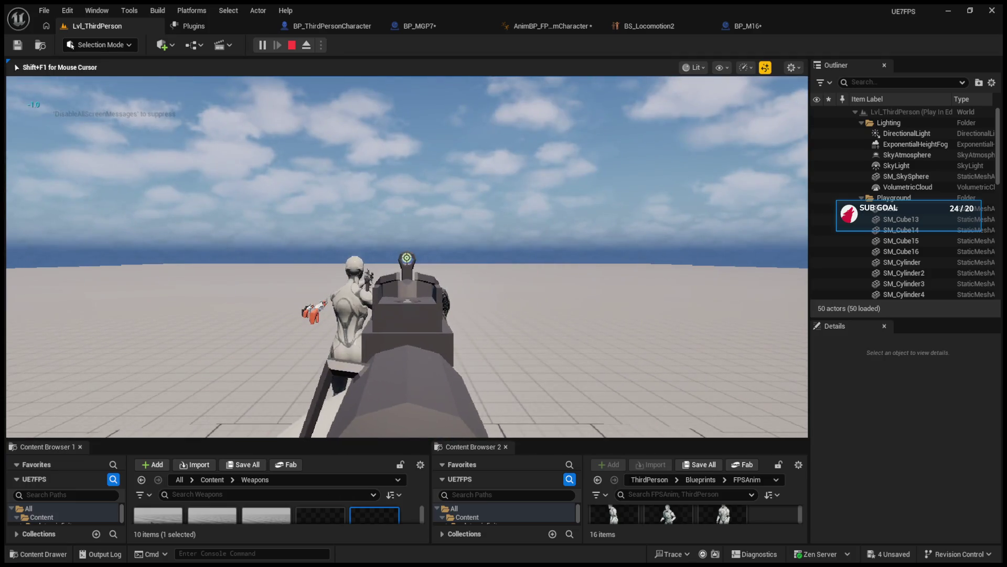
scroll(407, 257, "up", 1)
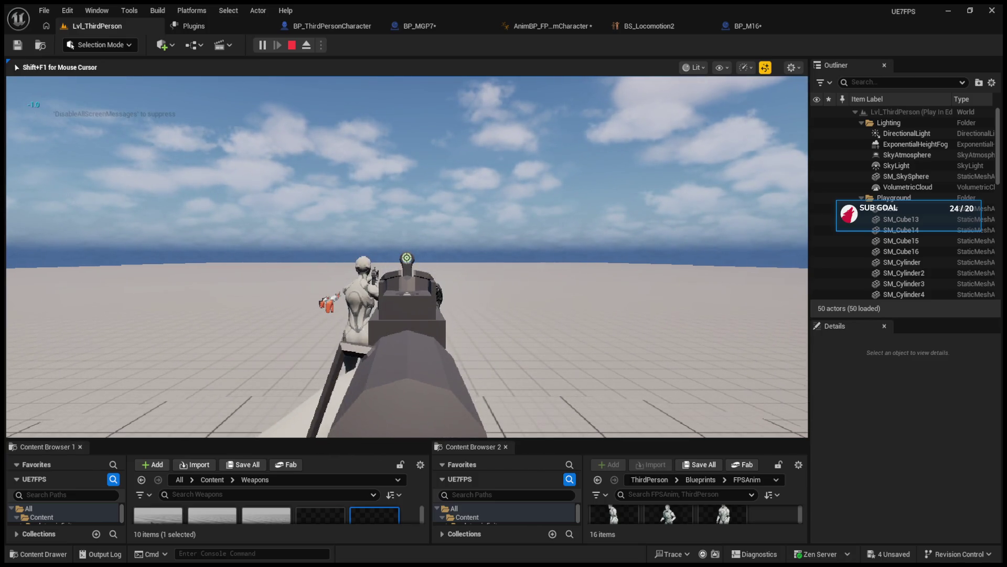
left_click(406, 257)
- Swap between rifles with the scroll wheel, stop play, and bring up BP_MGP7
scroll(407, 257, "down", 1)
scroll(407, 257, "down", 1)
scroll(406, 257, "up", 1)
scroll(406, 257, "down", 1)
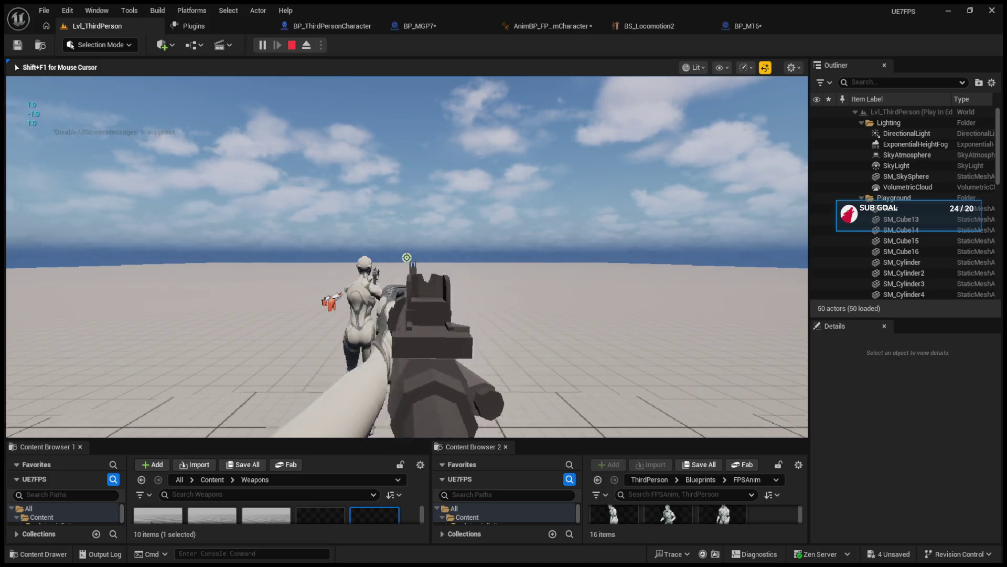
scroll(406, 257, "down", 2)
scroll(406, 257, "down", 2)
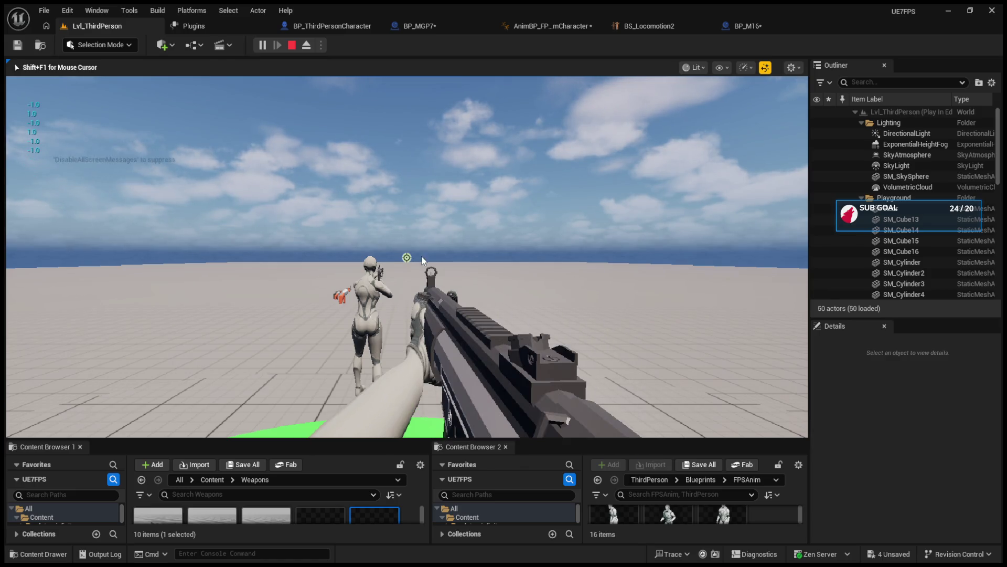
key("Escape")
left_click(350, 27)
left_click(445, 30)
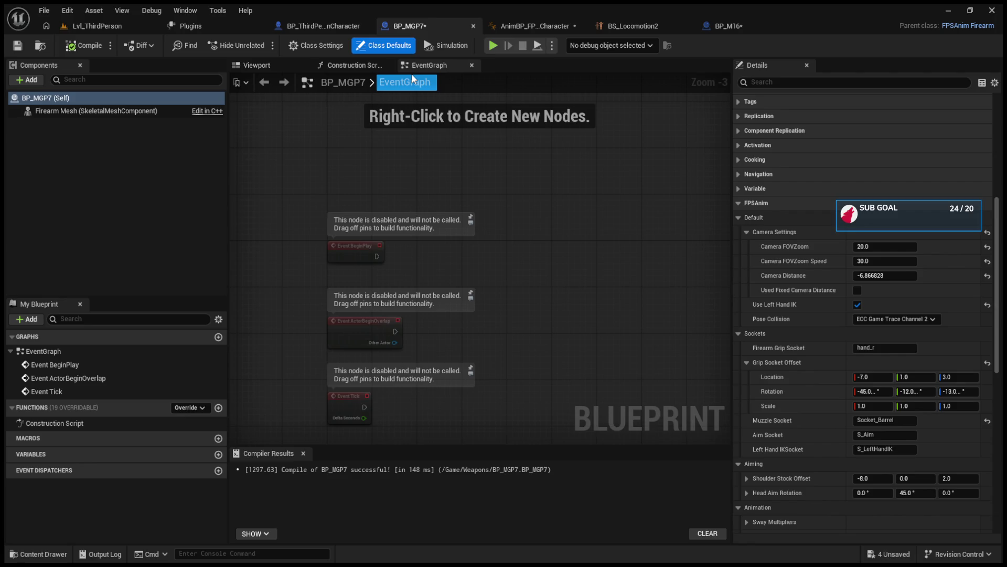
left_click(95, 26)
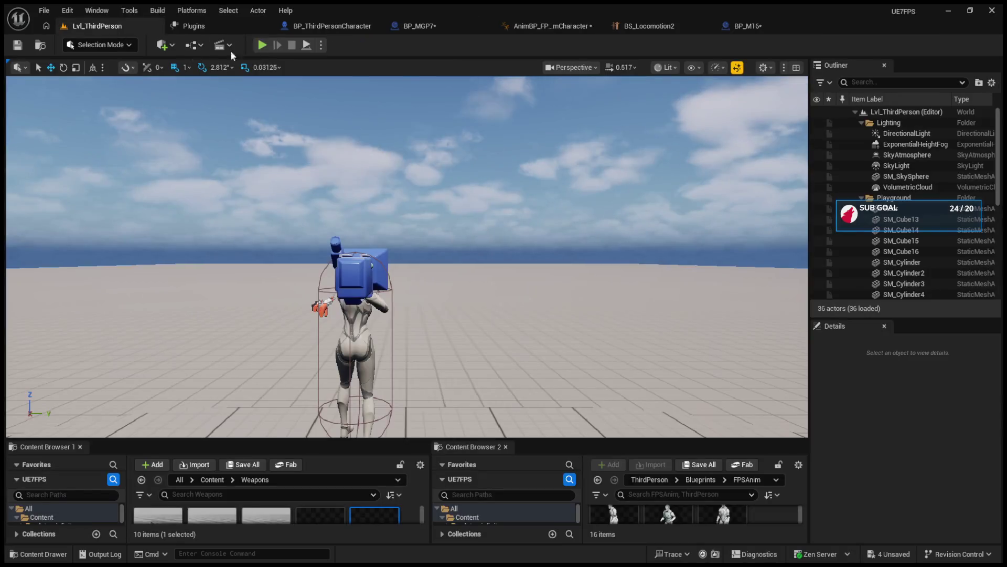
key("alt+p")
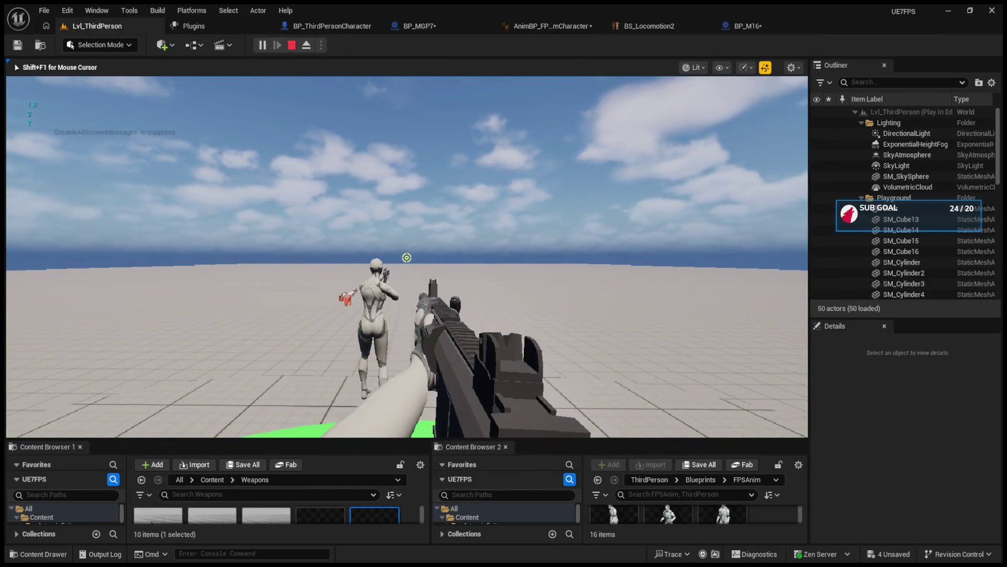
key("2")
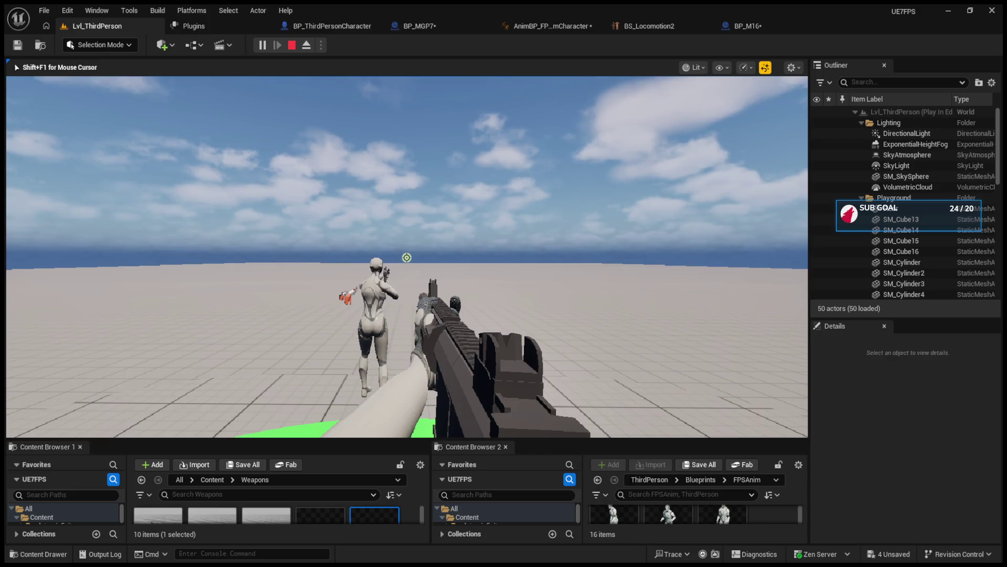
key("Escape")
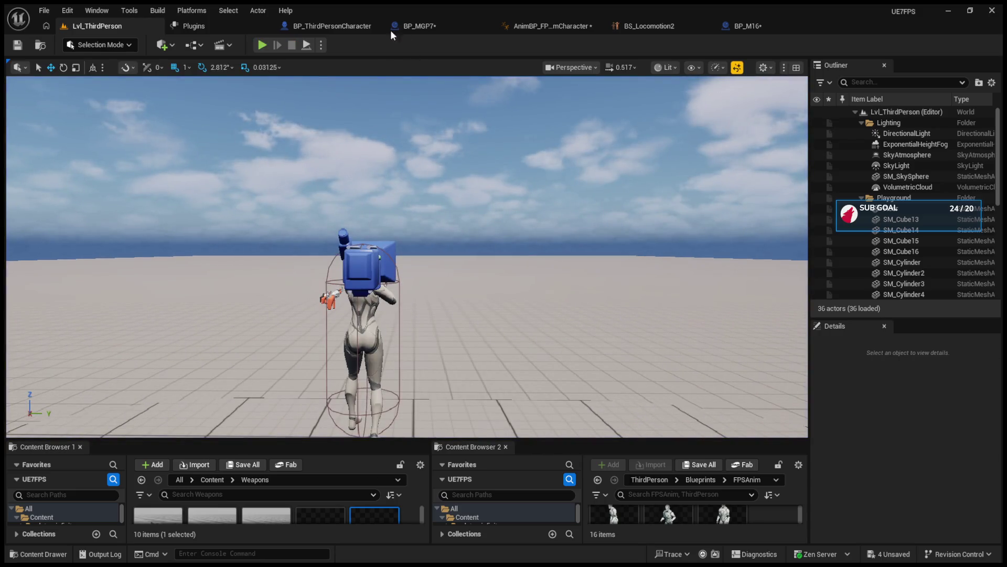
left_click(303, 26)
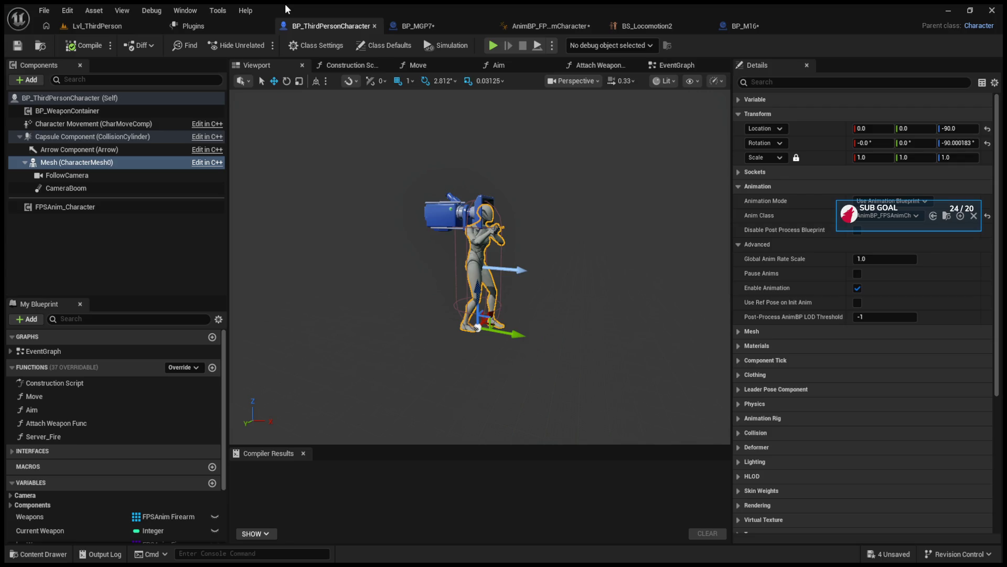
- In the AnimBP_FPSAnimCharacter AnimGraph, glance at BS_Locomotion2 and enter the M4 state machine
left_click(540, 26)
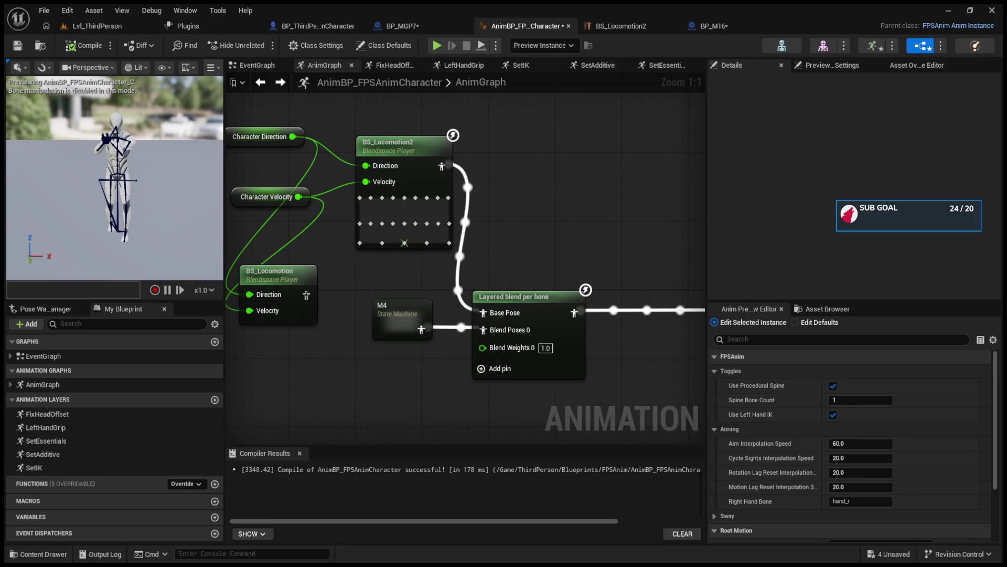
mouse_move(407, 256)
left_mouse_down()
mouse_move(425, 271)
mouse_move(403, 285)
left_mouse_up()
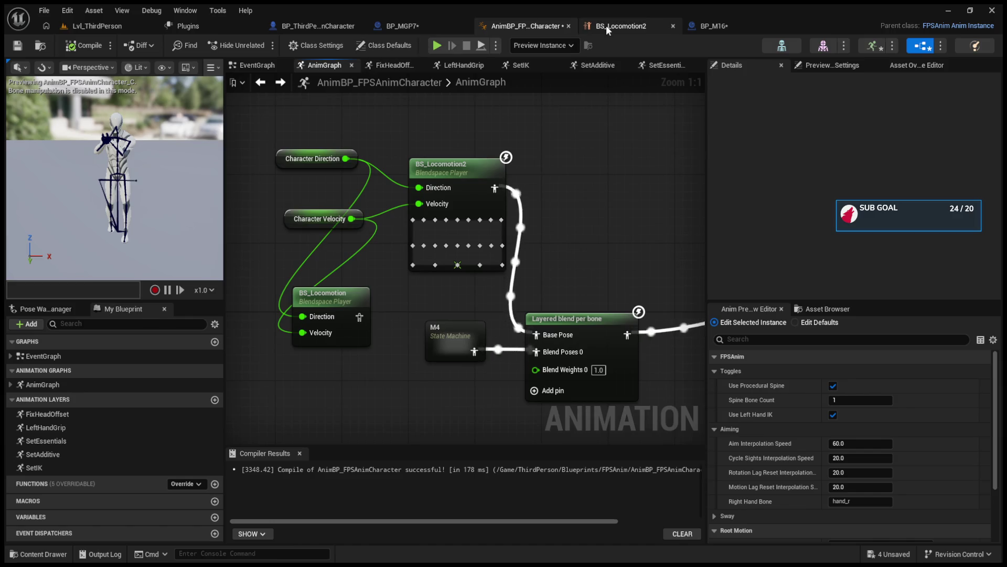
left_click(606, 25)
left_click(553, 25)
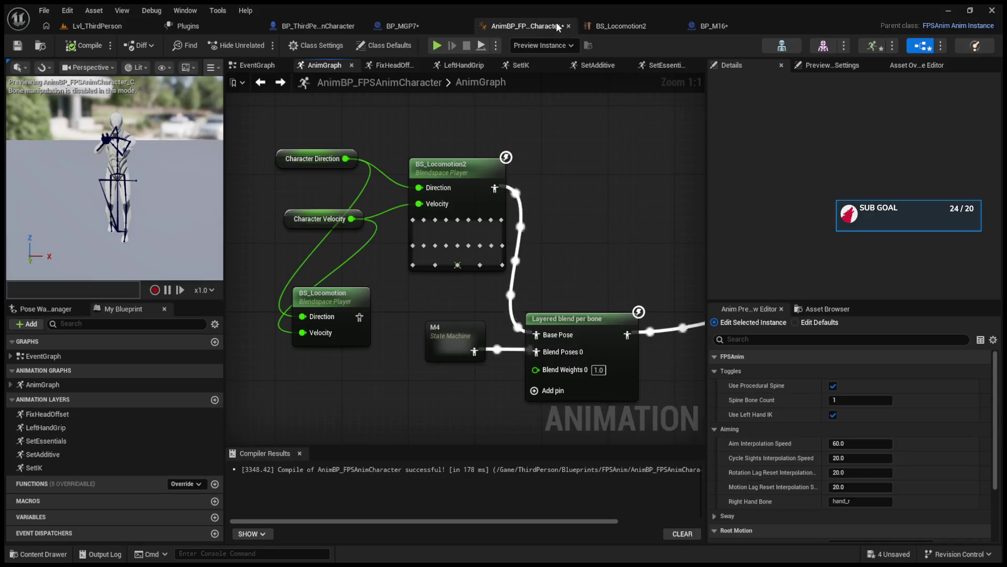
left_click_drag(473, 283, 518, 271)
double_click(499, 328)
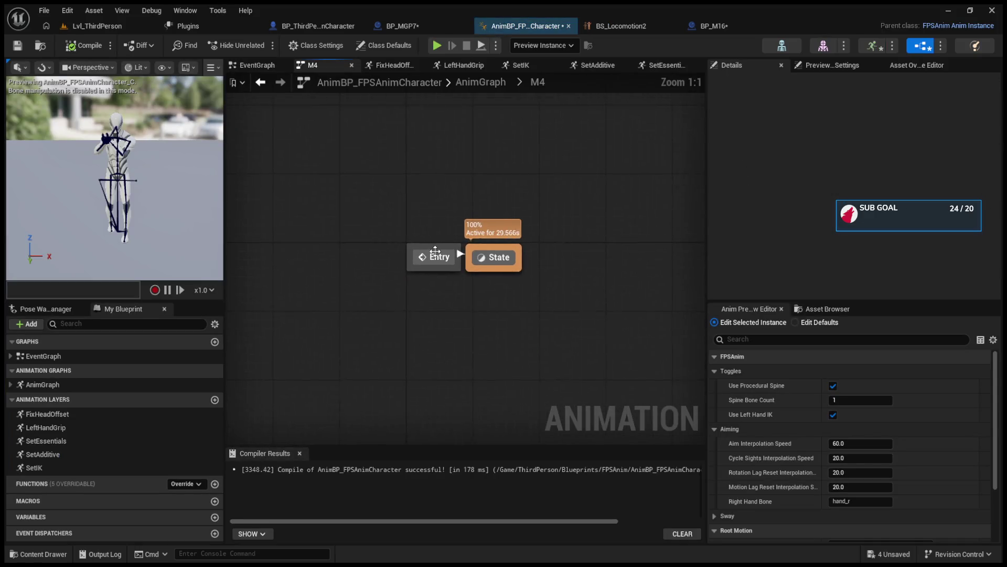
- Enter the M4 State, open M4_Arms_IdlePose, and preview MM_Rifle_Idle_ADS from a side view
double_click(476, 260)
double_click(398, 252)
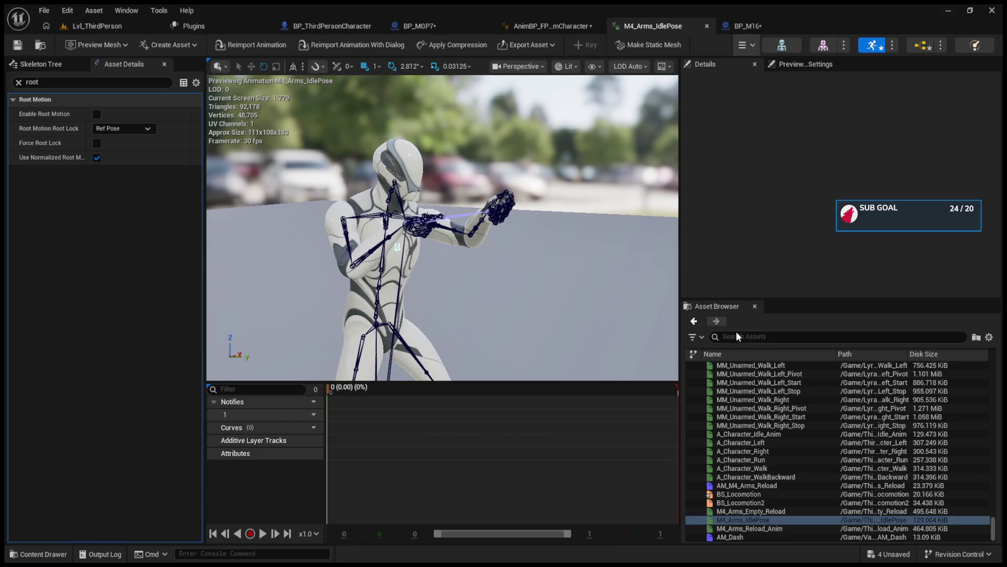
type("rifle")
scroll(790, 451, "up", 10)
scroll(790, 462, "up", 10)
scroll(790, 461, "up", 10)
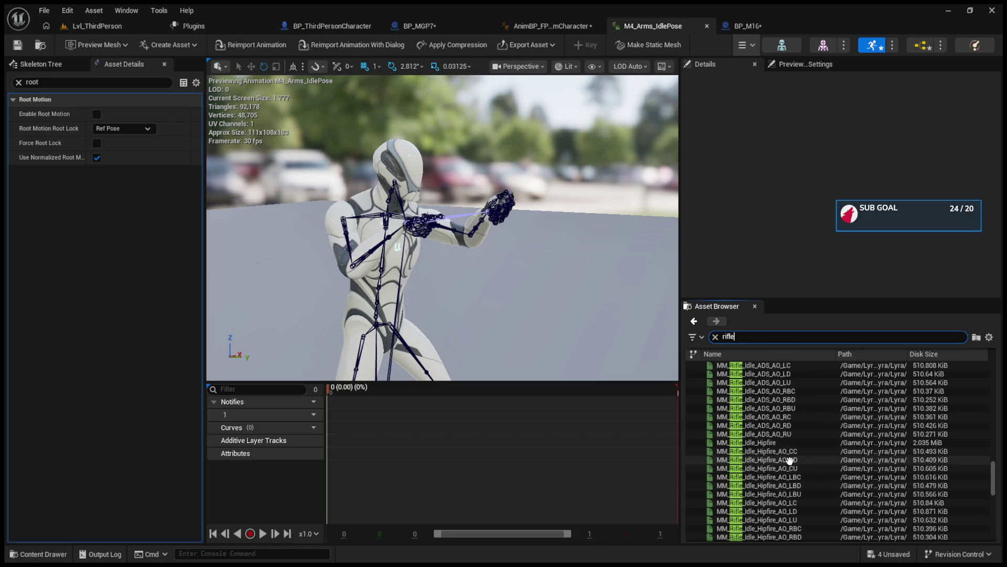
double_click(792, 495)
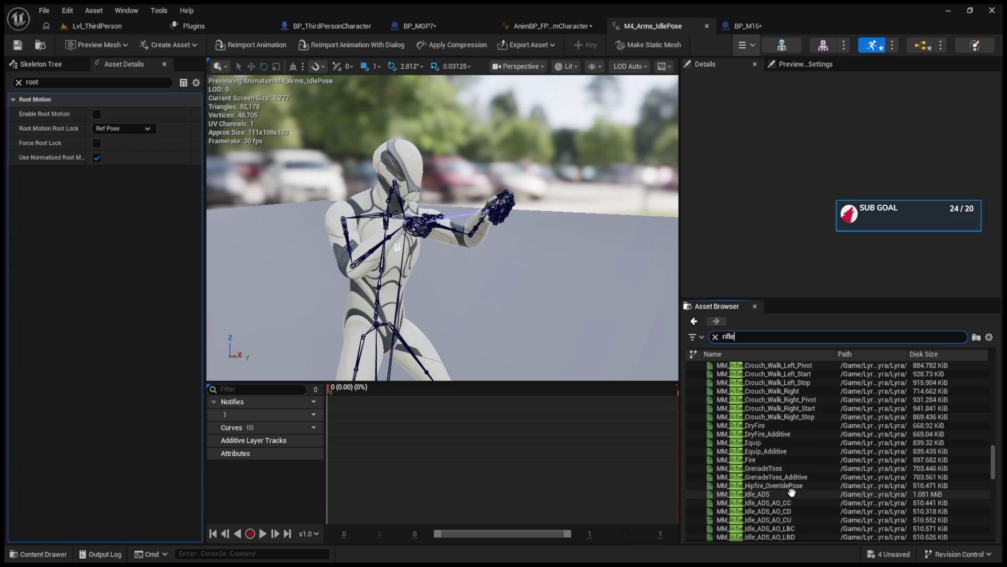
mouse_move(591, 353)
left_mouse_down()
mouse_move(578, 346)
mouse_move(588, 367)
mouse_move(619, 356)
mouse_move(530, 356)
mouse_move(538, 87)
left_mouse_up()
- Search the animation asset list again and open MF_Pistol_Idle_ADS1 for preview
left_click(536, 24)
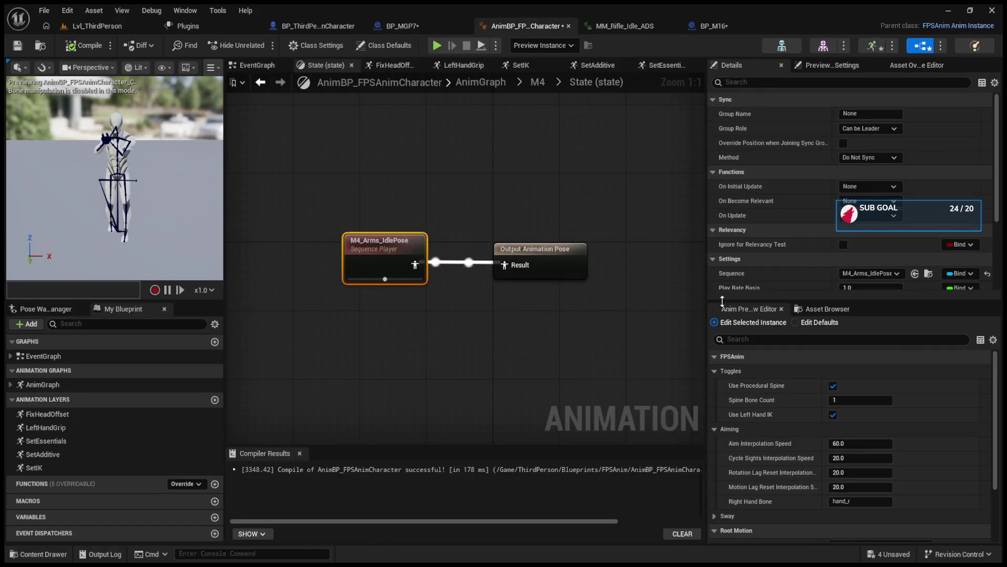
left_click(827, 309)
left_click(788, 339)
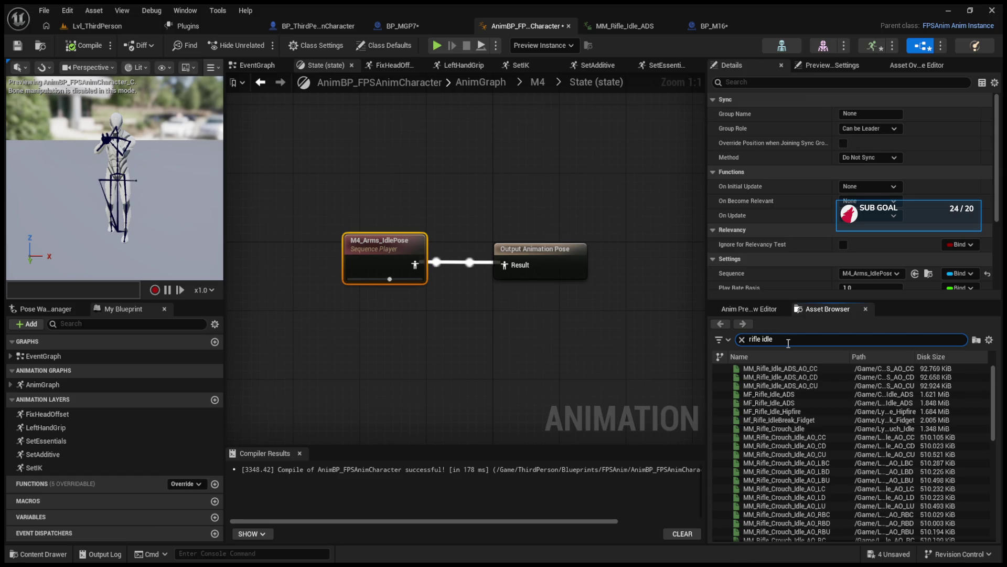
type("i")
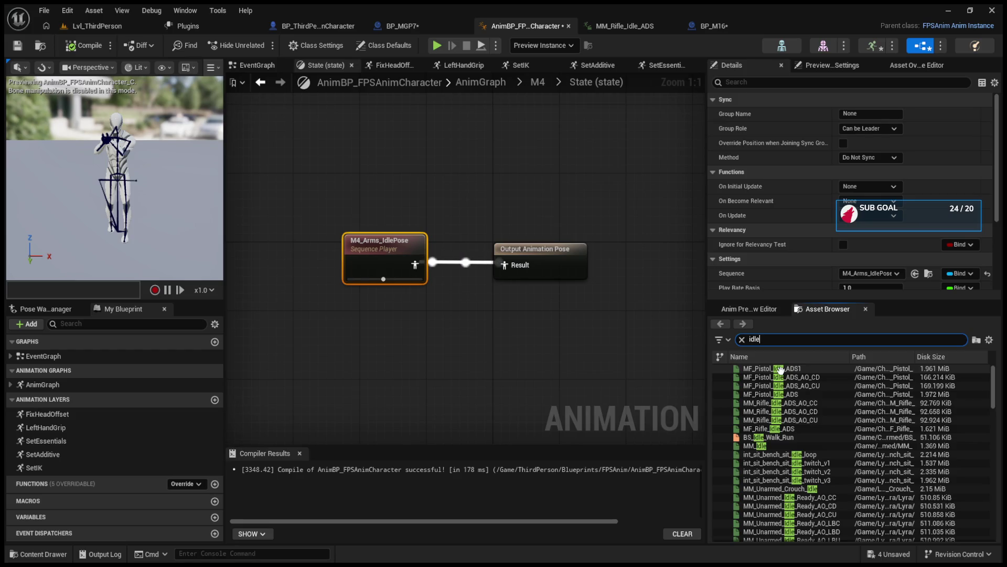
double_click(781, 370)
scroll(784, 367, "up", 15)
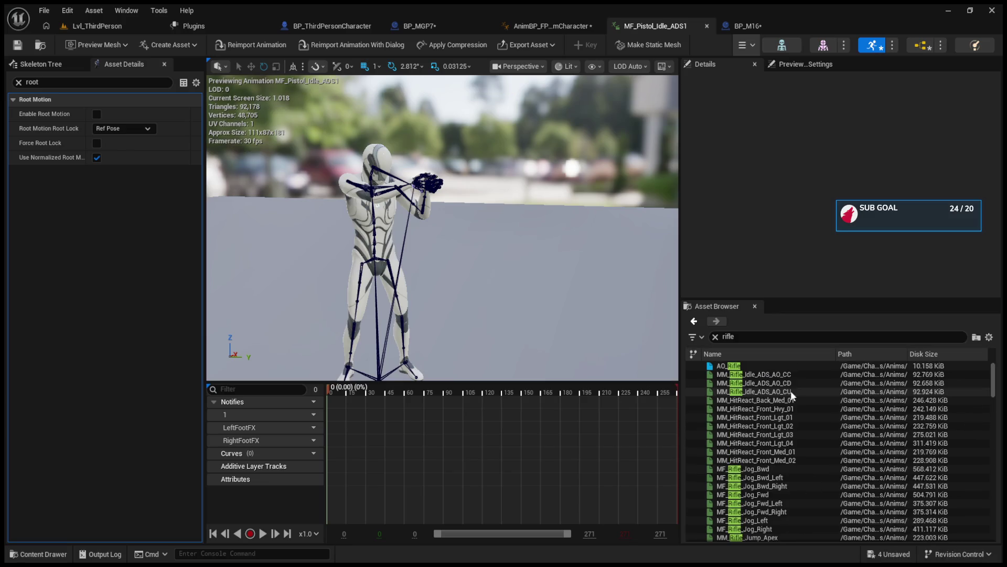
- Preview MF_Rifle_Idle_ADS, MM_Rifle_Idle_ADS_AO_CU, AO_CC, MF_Pistol_Idle_ADS and MF_Pistol_Idle_ADS1 in turn
left_click(715, 337)
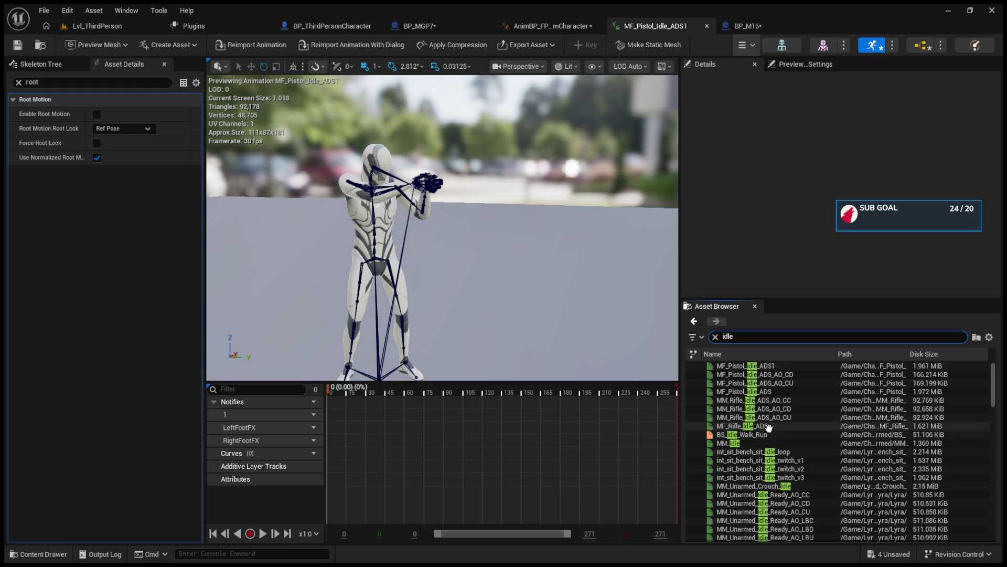
left_click(659, 326)
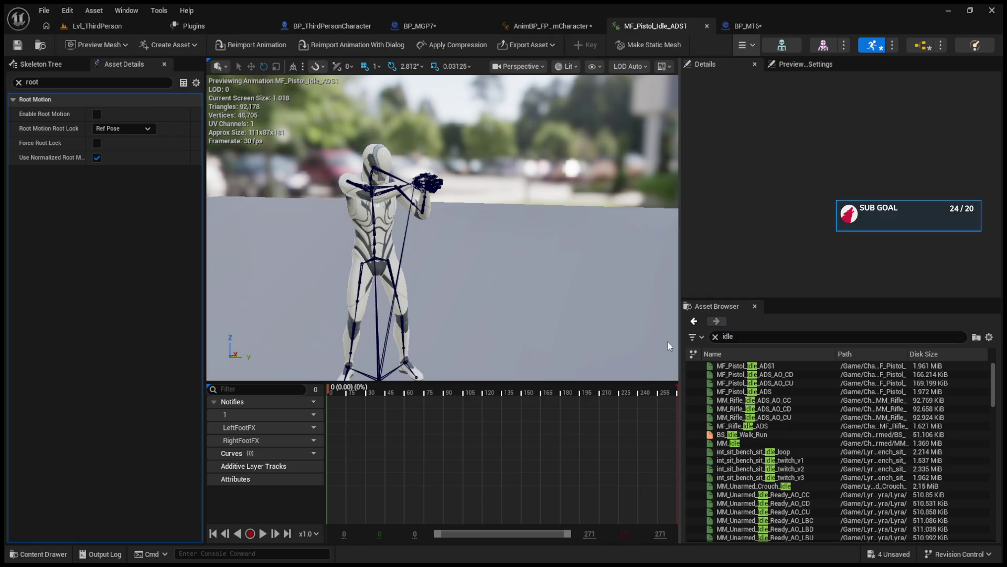
left_click(738, 426)
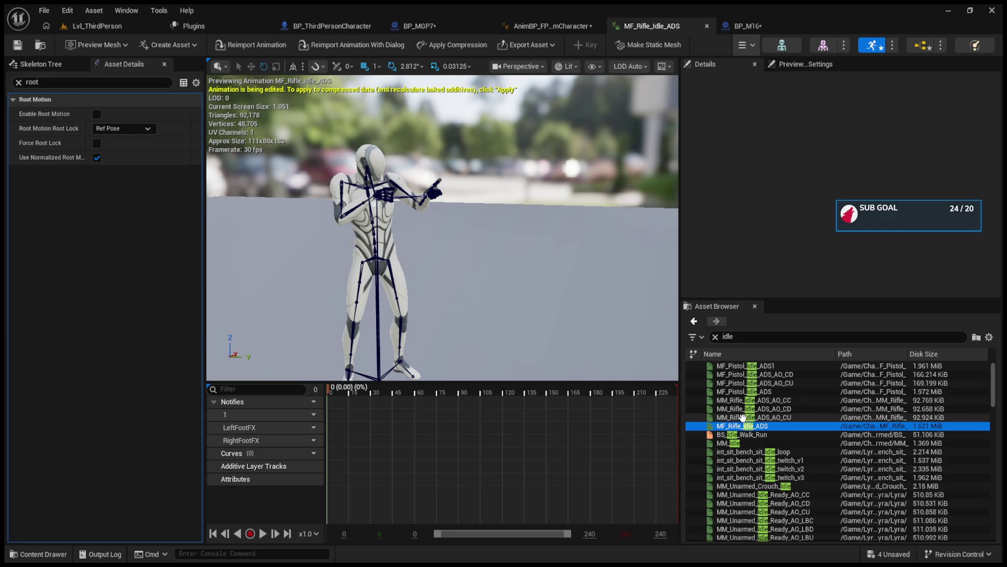
left_click(743, 417)
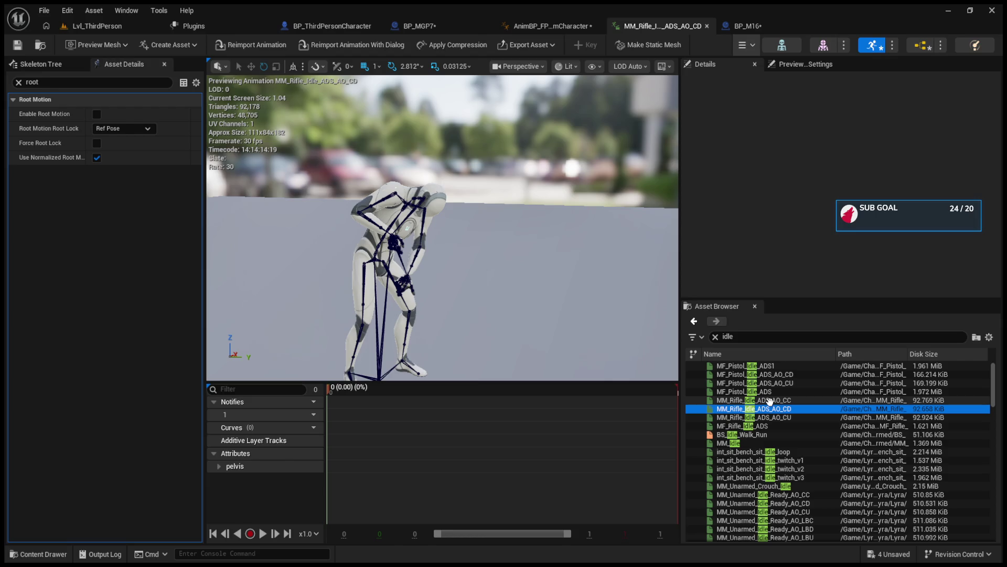
left_click(770, 401)
left_click(769, 392)
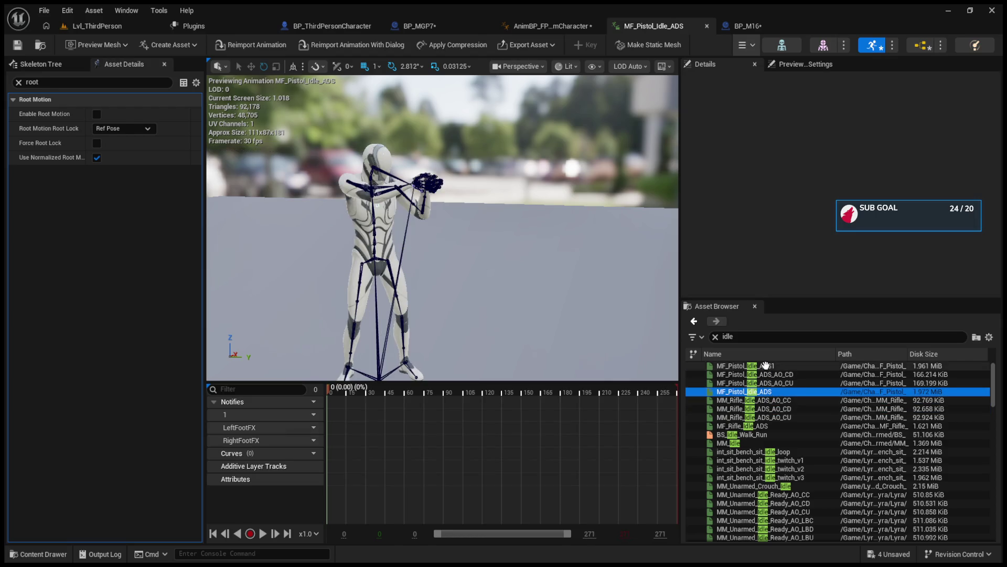
left_click(755, 365)
- Preview Mf_Rifle_IdleBreak_Fidget from a close front view and clear the idle filter
scroll(759, 442, "down", 8)
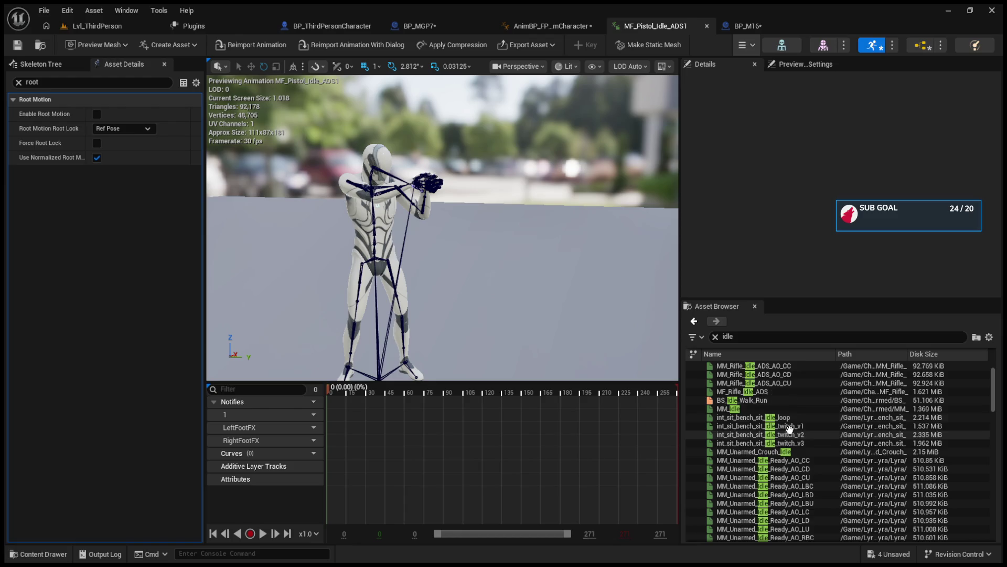
scroll(789, 428, "down", 8)
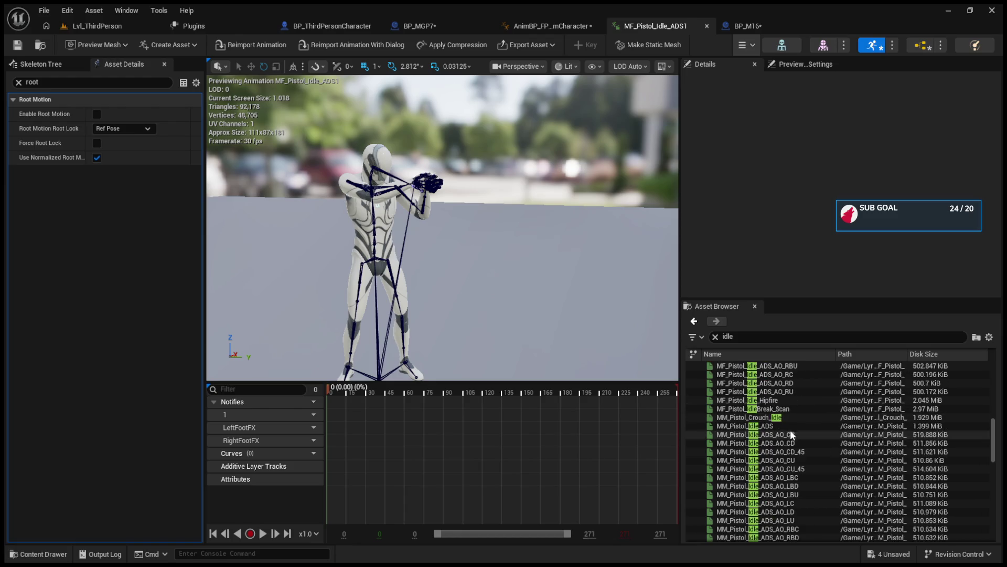
scroll(790, 434, "down", 2)
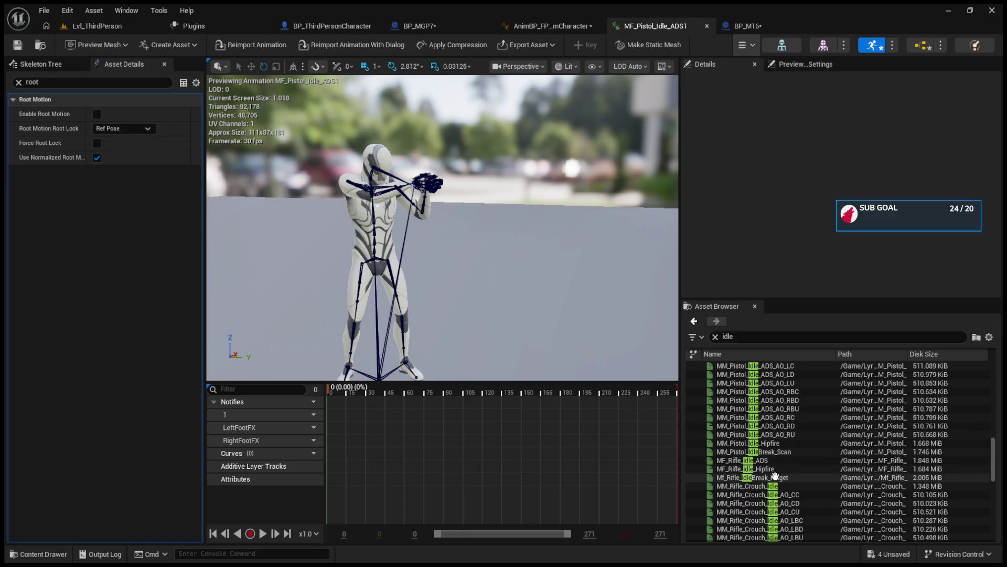
left_click(777, 478)
left_click_drag(637, 314, 603, 315)
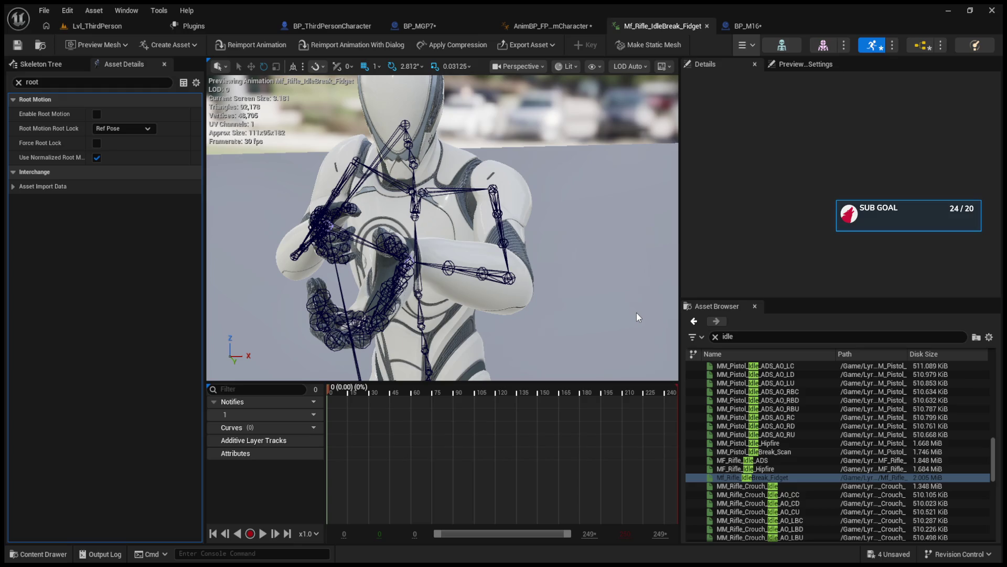
left_click(715, 337)
- Search 'm4' and preview the M4_Arms_IdlePose animation
type("m4")
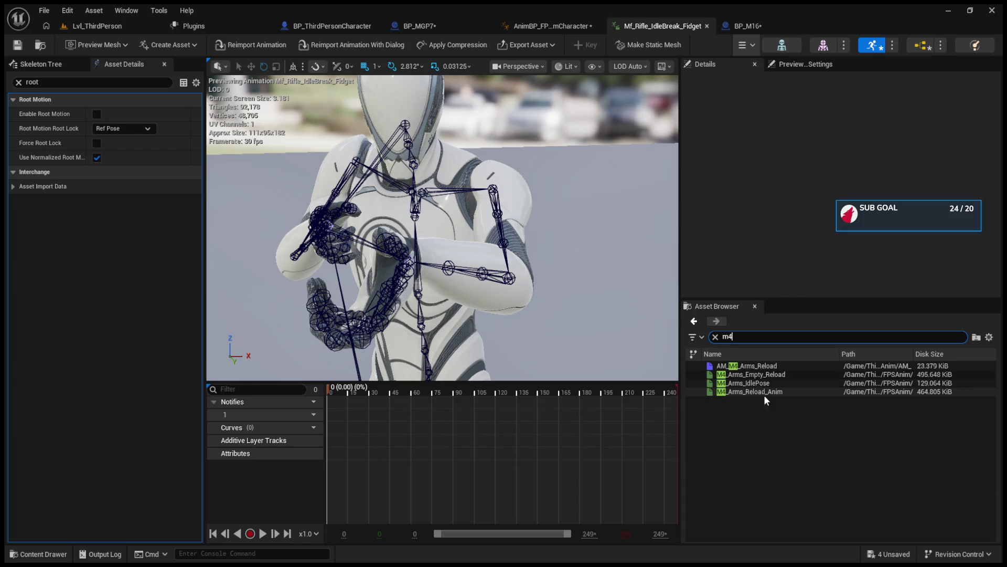
double_click(751, 384)
mouse_move(607, 333)
left_mouse_down()
mouse_move(587, 325)
mouse_move(606, 333)
left_mouse_up()
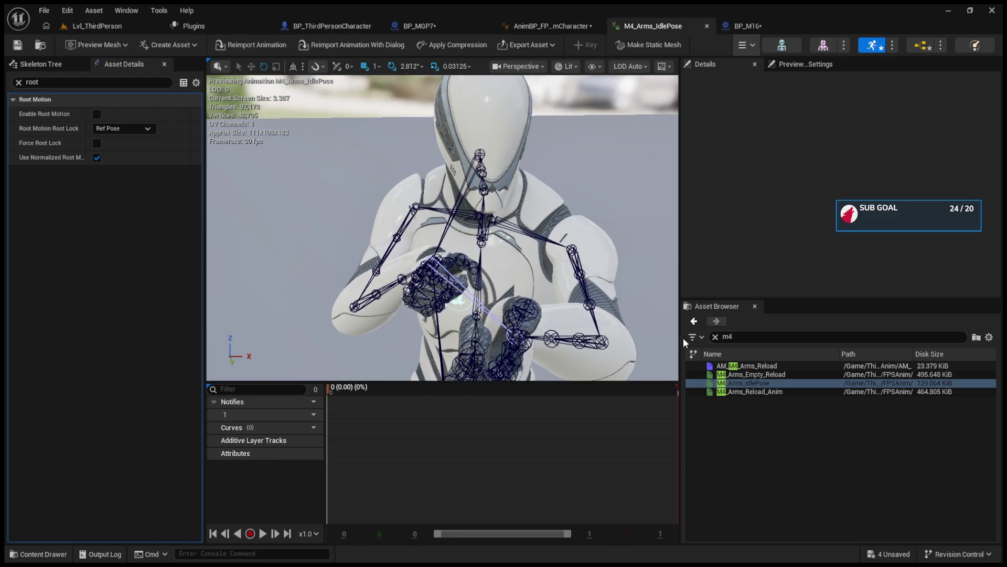
left_click(717, 337)
- Preview MM_Rifle_Idle_ADS and MM_Rifle_Idle_Hipfire via an 'idl' search, then play and possess
type("idl")
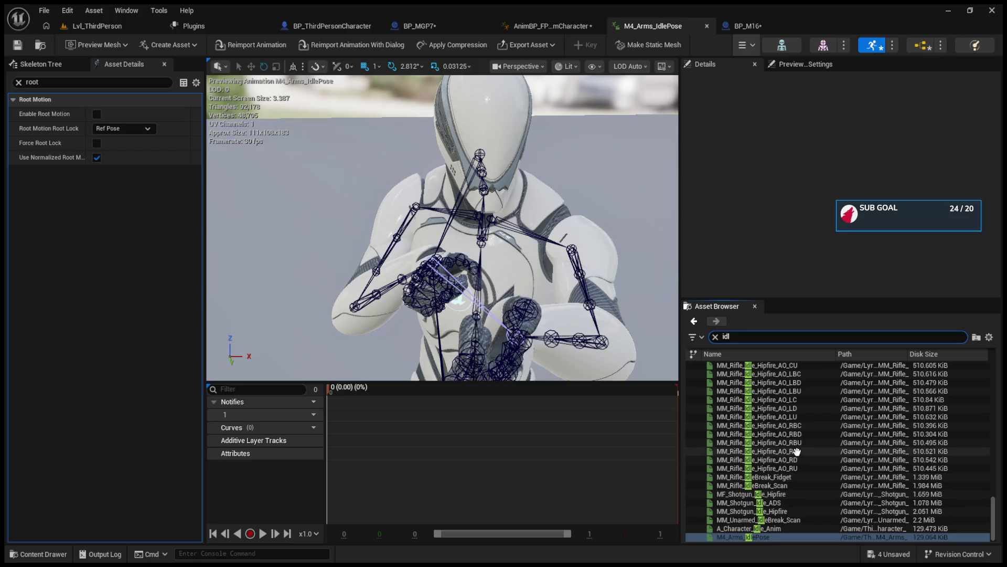
scroll(797, 451, "up", 4)
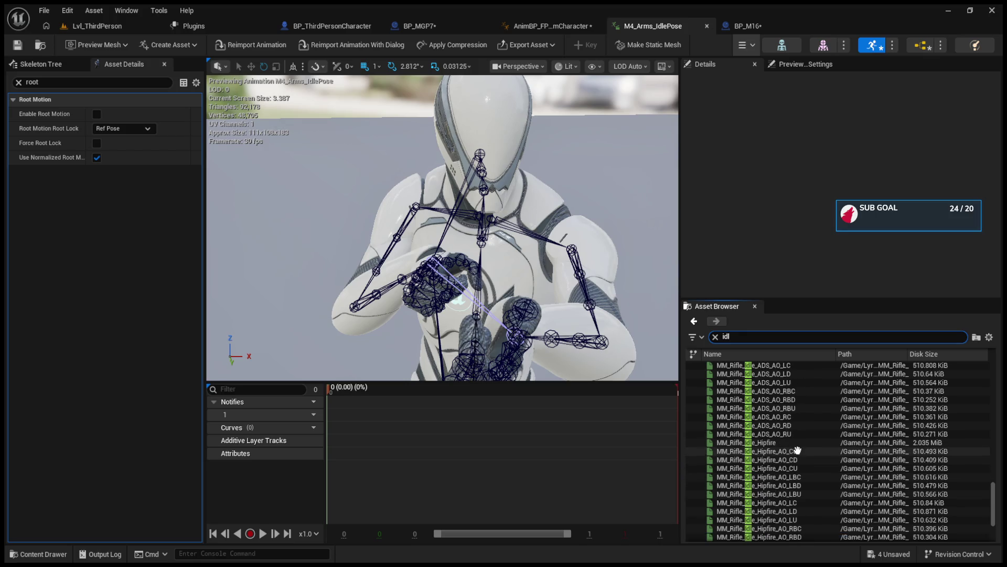
scroll(797, 442, "up", 7)
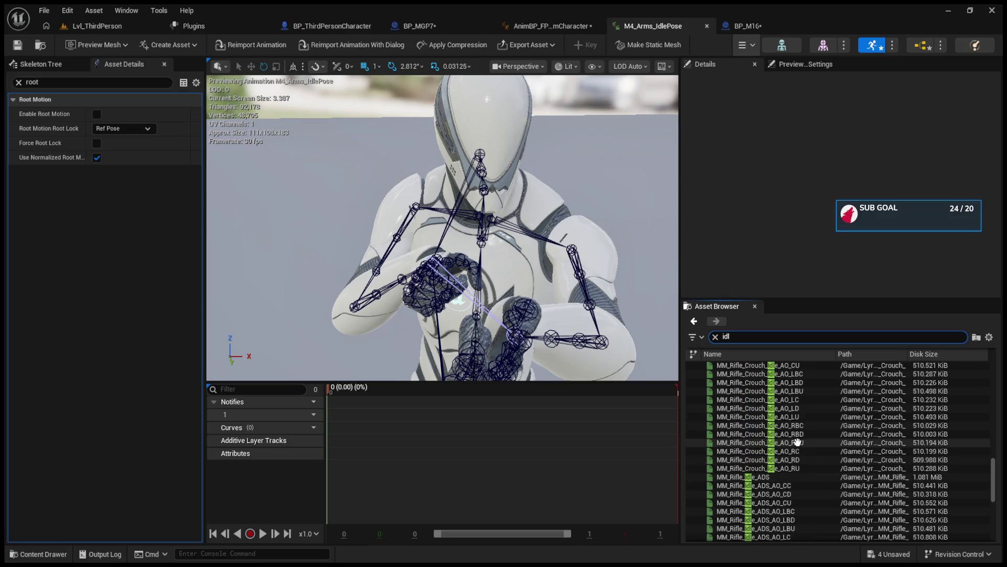
double_click(790, 478)
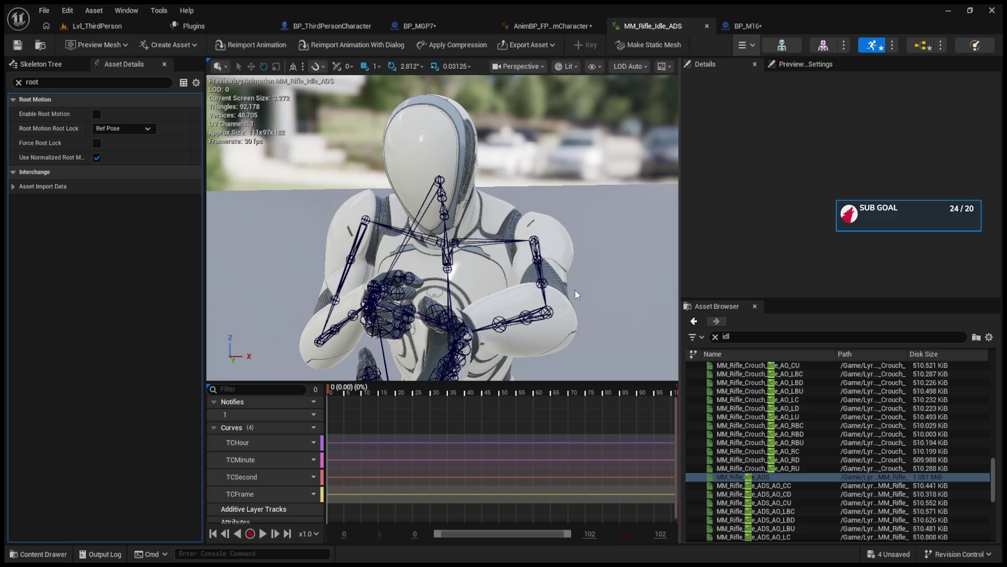
scroll(763, 443, "down", 5)
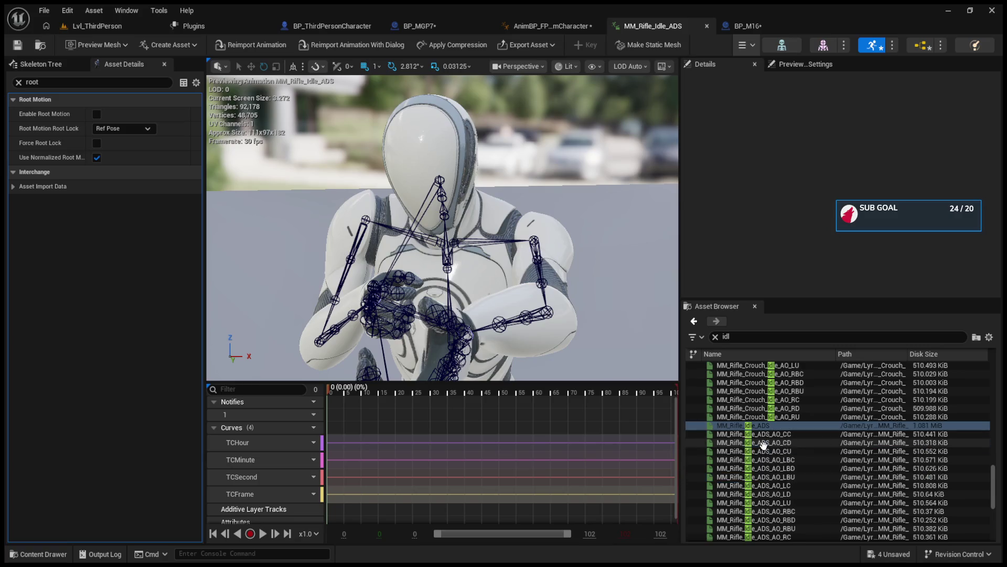
left_click(782, 477)
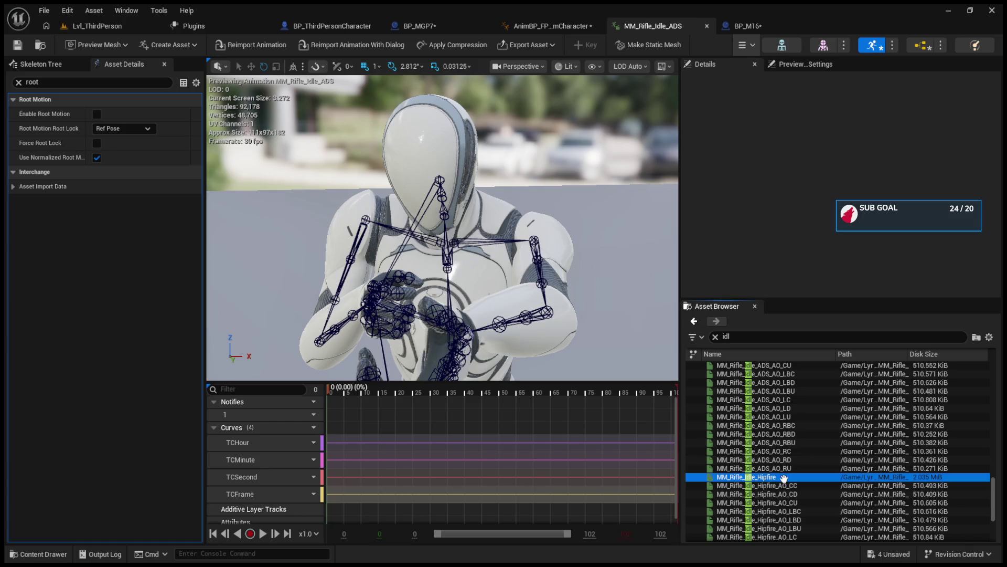
key("alt+p")
left_click(307, 45)
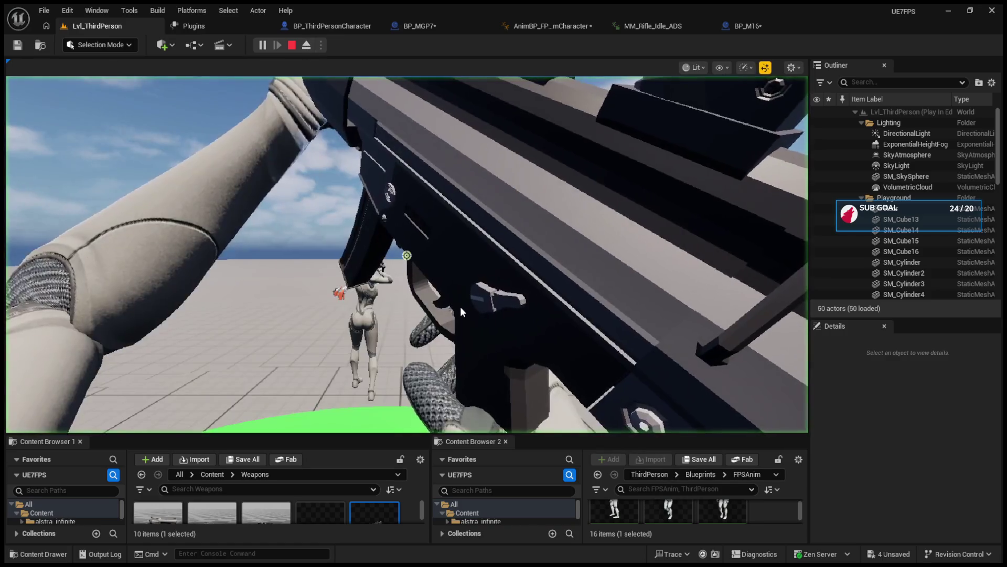
- Look around in first person, stop play, and return to the AnimBP's M4 state graph
left_click(470, 325)
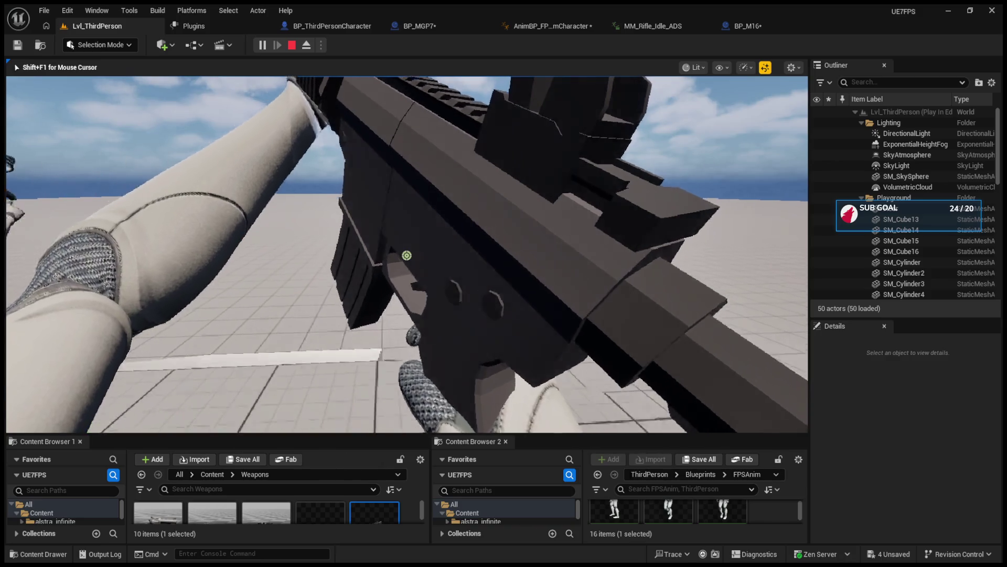
key("F8")
mouse_move(483, 345)
left_mouse_down()
mouse_move(451, 351)
mouse_move(492, 343)
left_mouse_up()
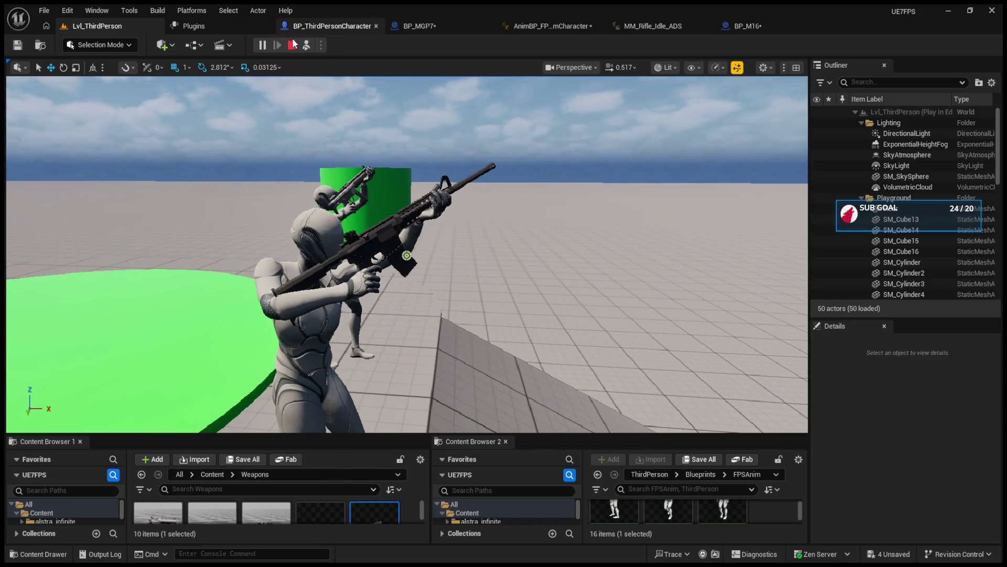
left_click(292, 45)
left_click(627, 24)
left_click(549, 24)
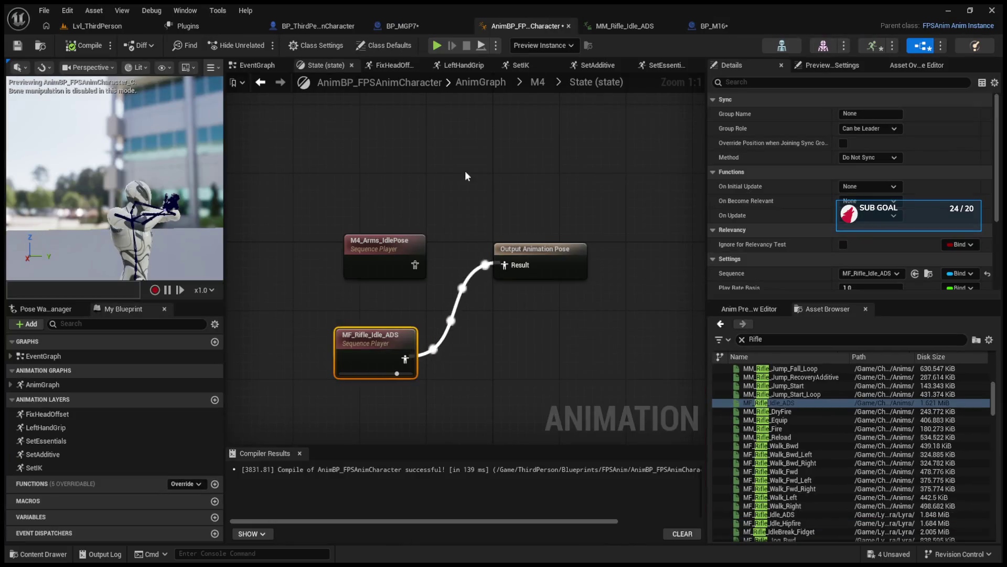
- Wire M4_Arms_IdlePose into the state result, compile with F7, and go back up to the AnimGraph
left_click_drag(504, 269, 504, 268)
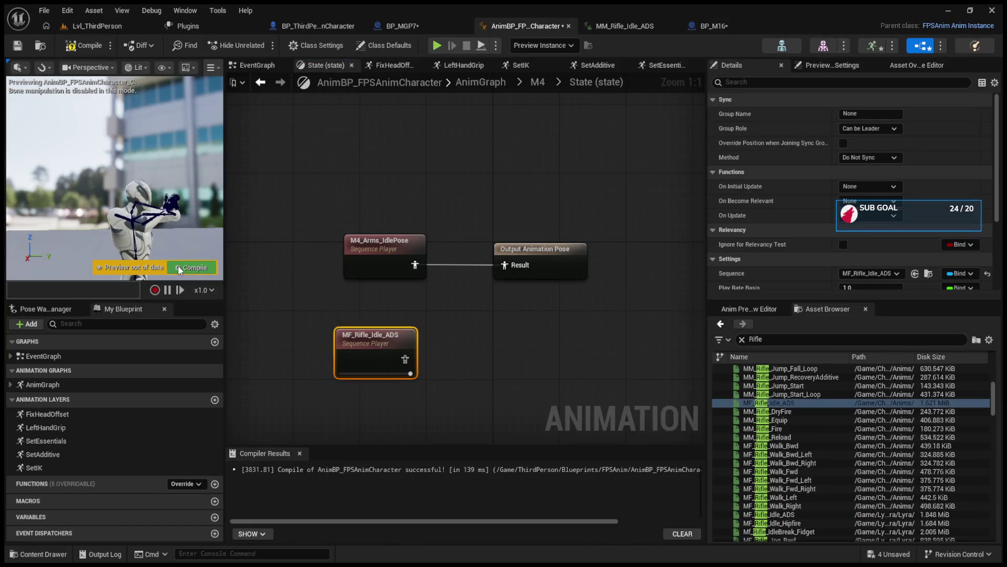
key("F7")
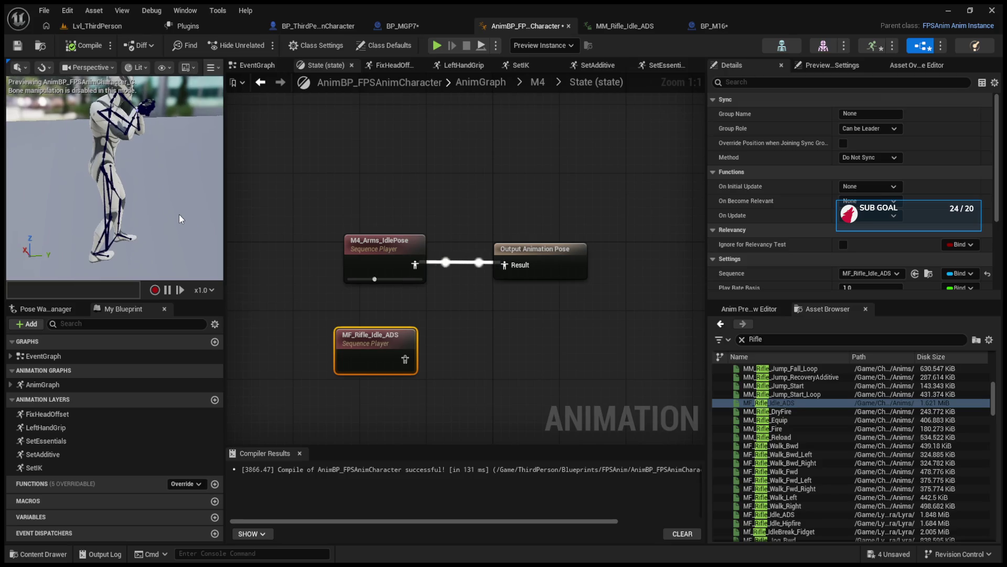
left_click(261, 83)
left_click(260, 83)
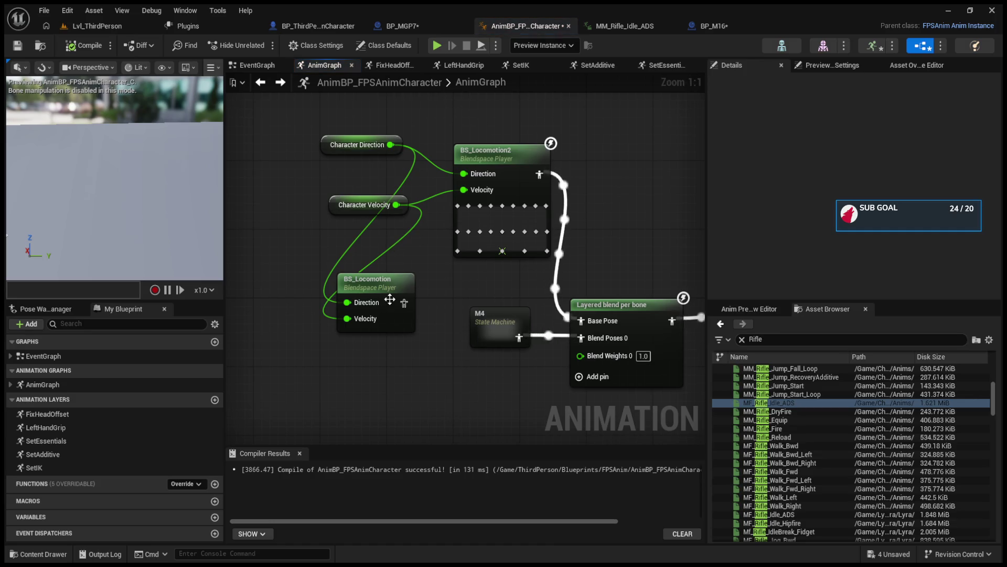
- Nudge the BS_Locomotion node slightly right and briefly check the plugin list
left_click(413, 277)
left_click_drag(413, 277, 429, 275)
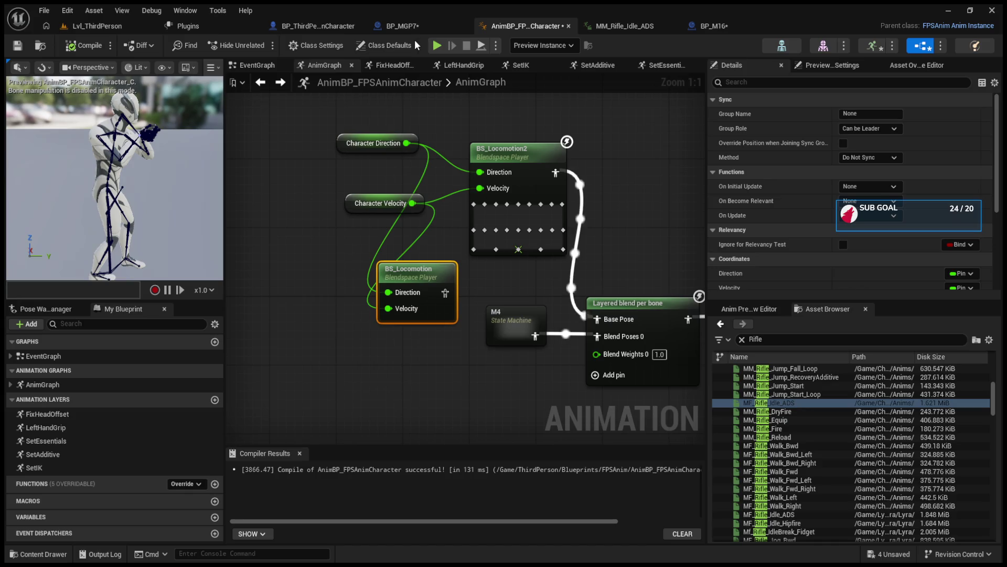
left_click(239, 30)
left_click(266, 26)
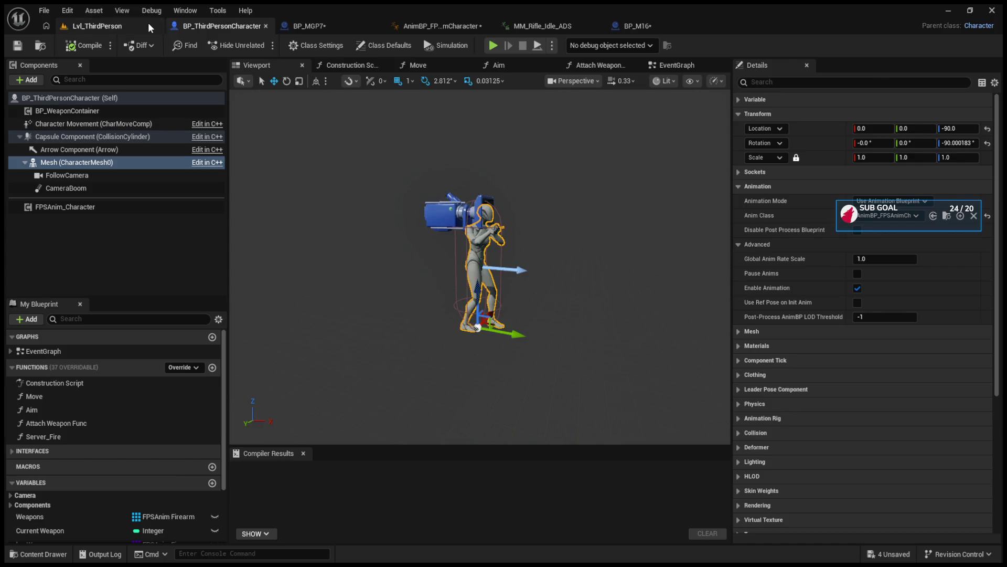
- Play Lvl_ThirdPerson and toggle the rifle repeatedly between hip and aim-down-sights
left_click(149, 23)
left_click(263, 44)
left_click(401, 204)
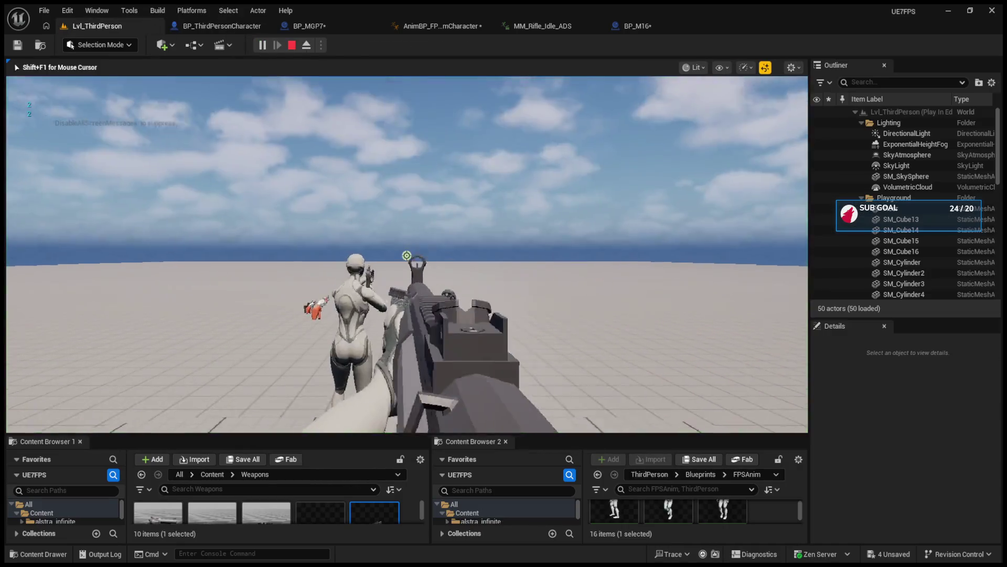
right_click(400, 204)
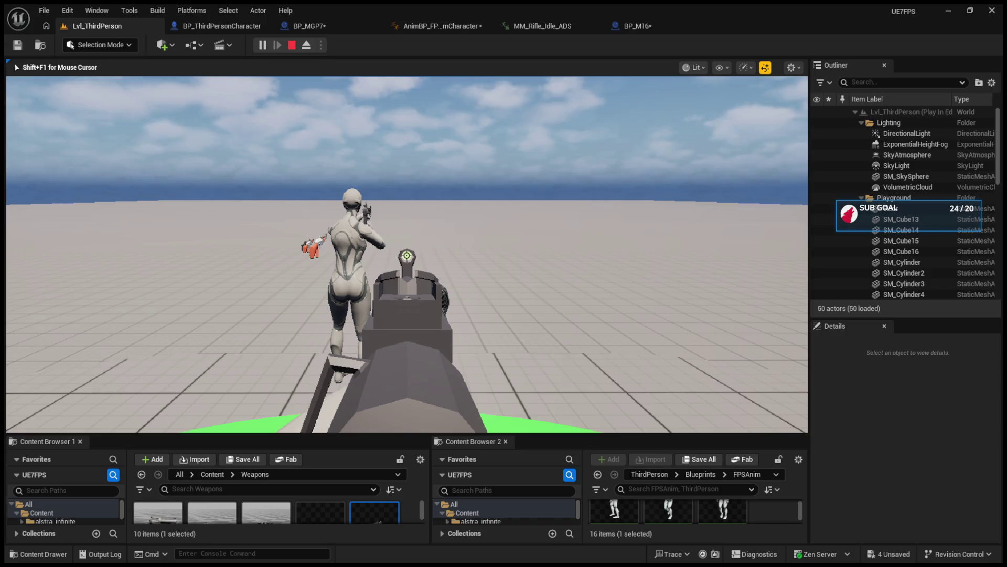
right_click(406, 255)
right_click(407, 256)
right_click(406, 256)
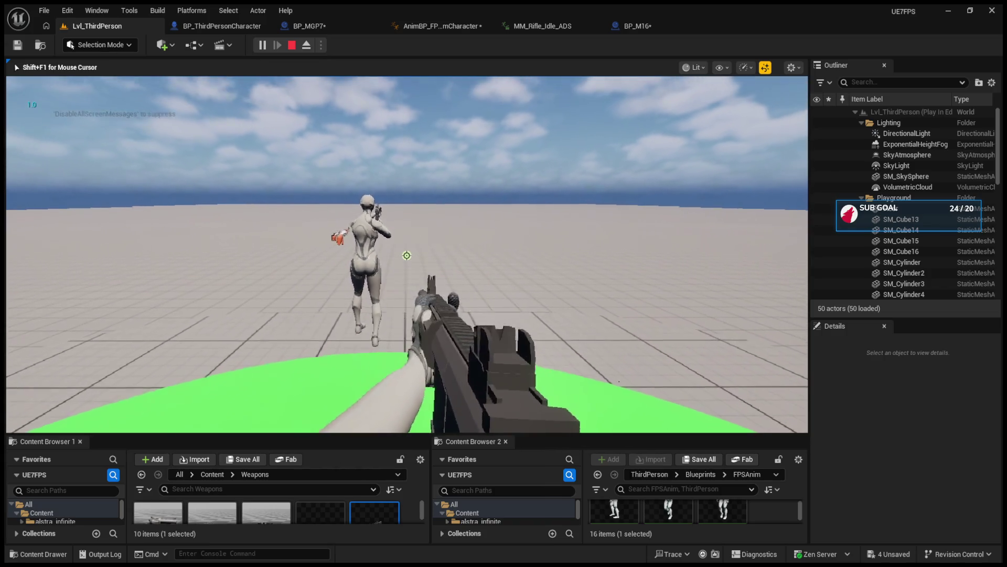
right_click(407, 256)
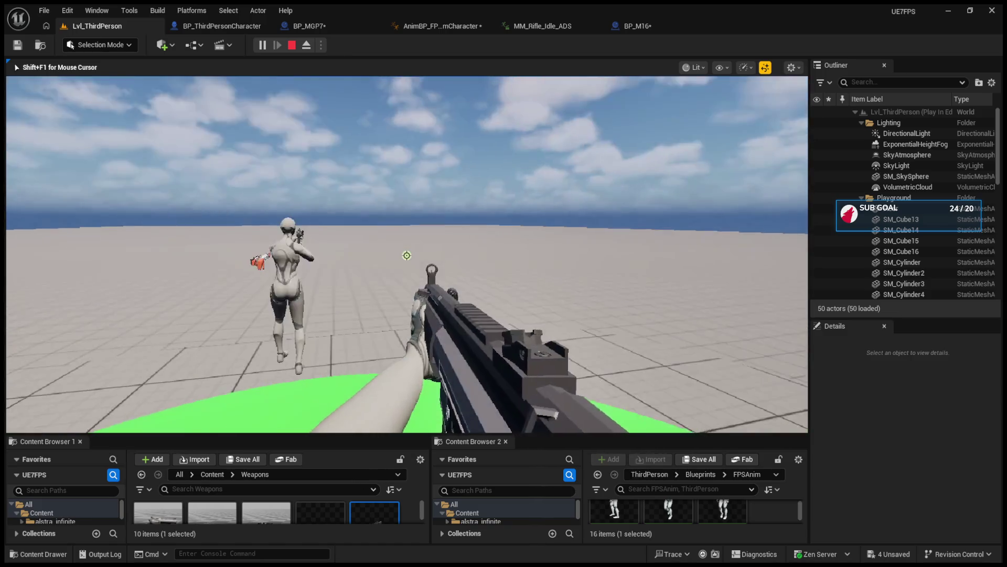
right_click(407, 255)
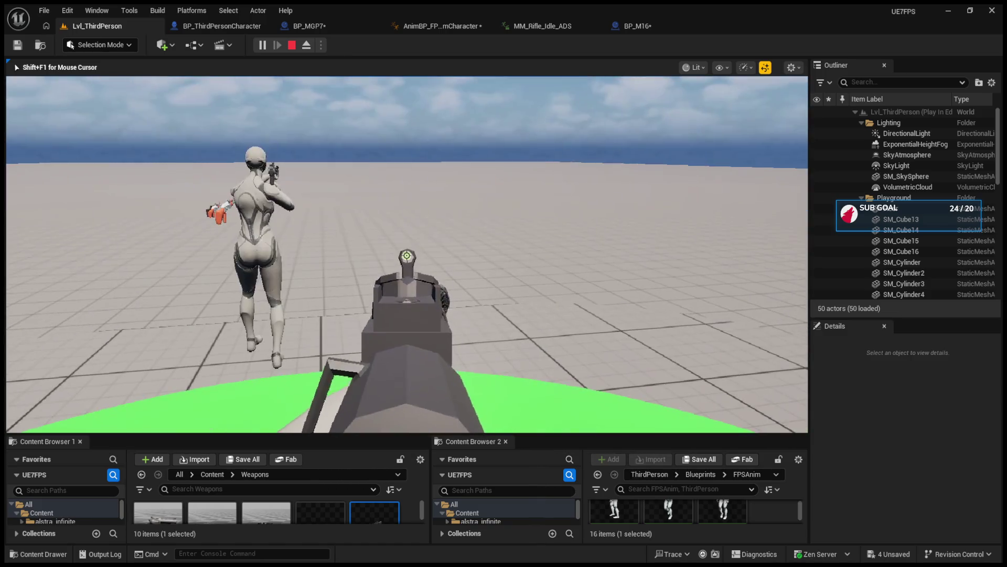
right_click(407, 256)
right_click(407, 255)
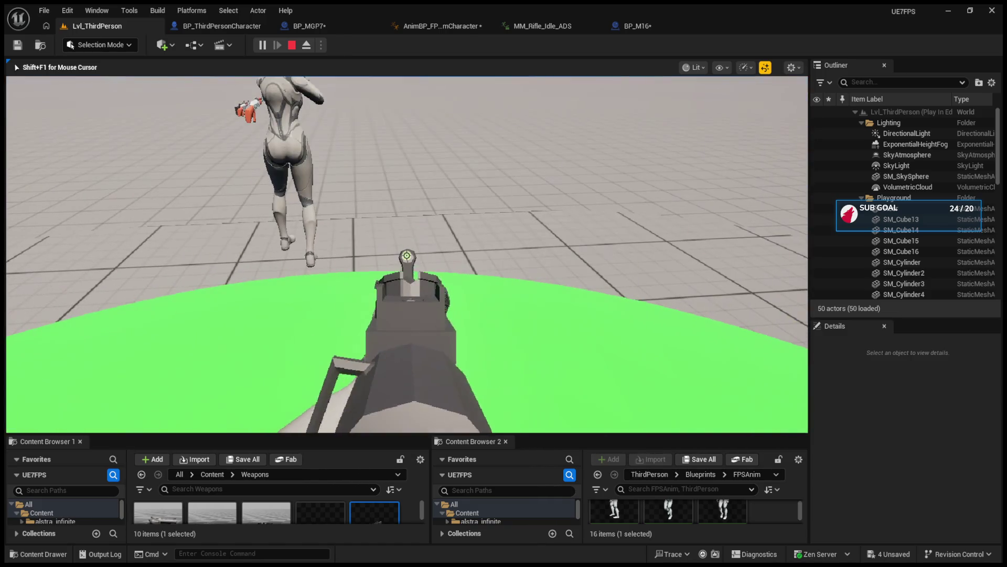
right_click(407, 255)
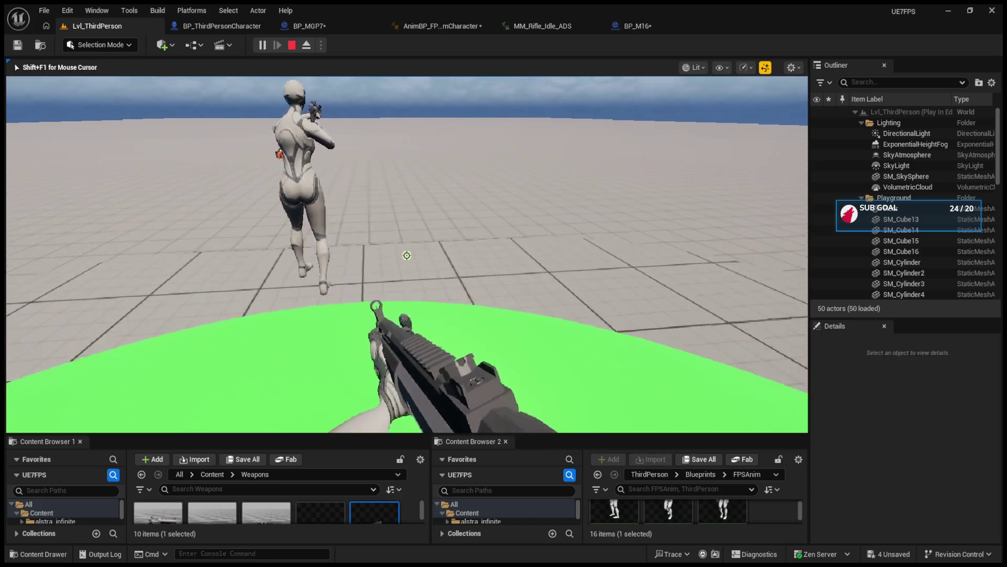
- Trigger the reload animation with R, aim again, release input, and return to the animation blueprint
key("r")
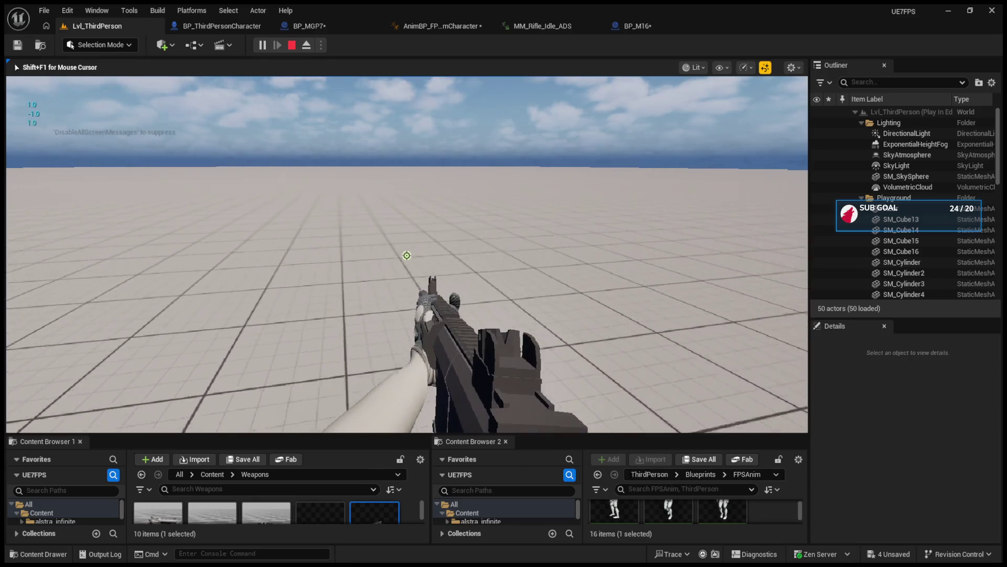
key("r")
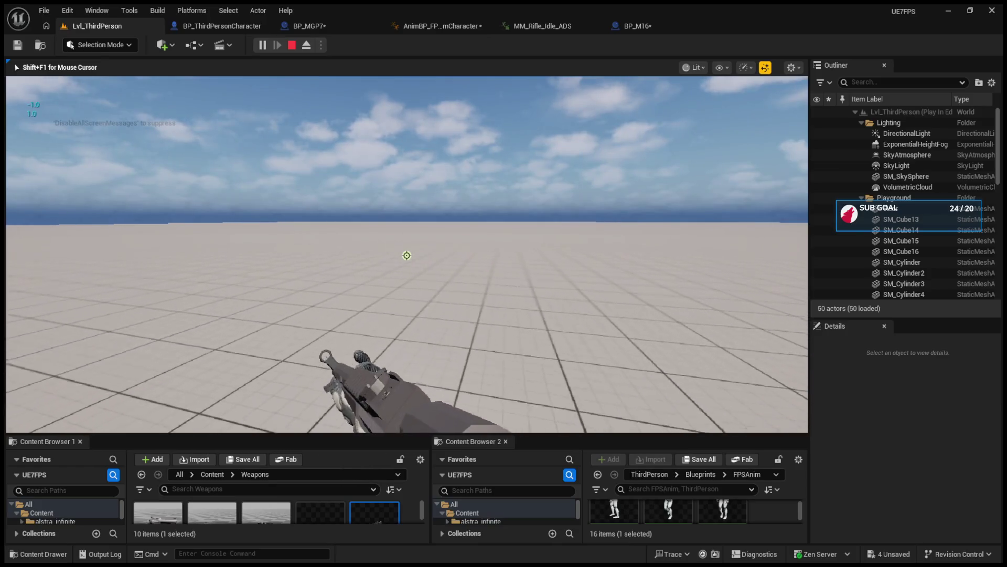
right_click(407, 256)
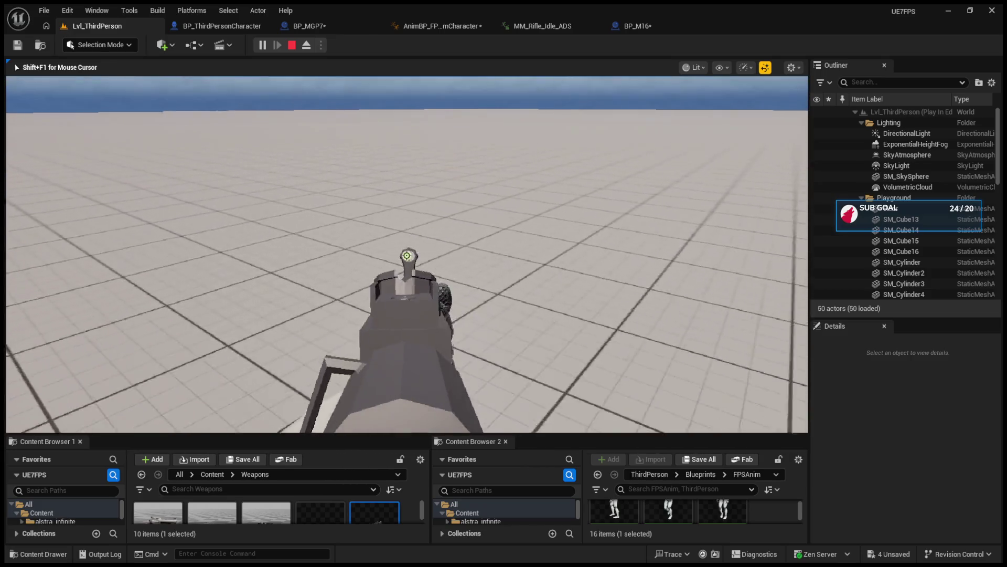
right_click(406, 256)
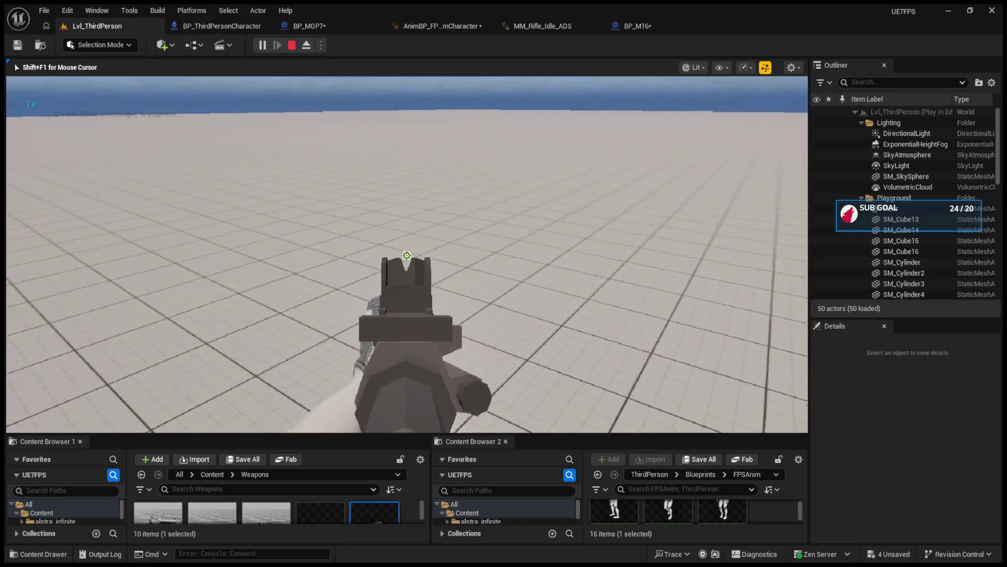
right_click(406, 256)
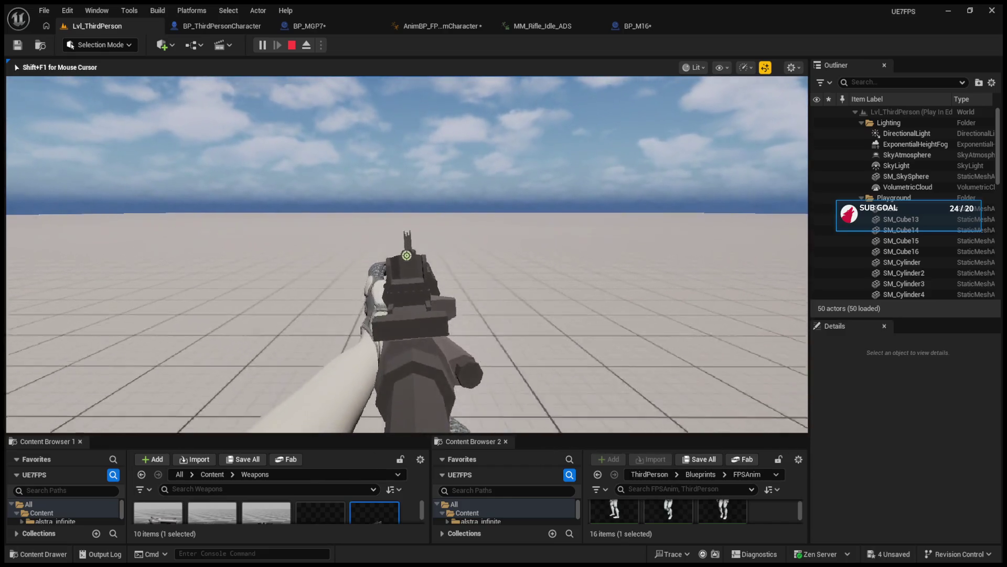
key("shift+F1")
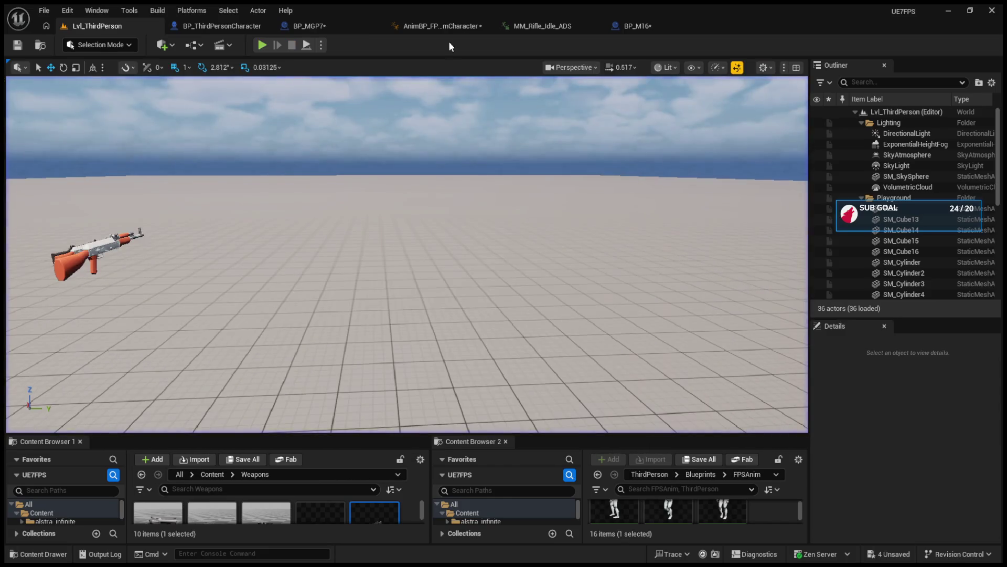
left_click(441, 26)
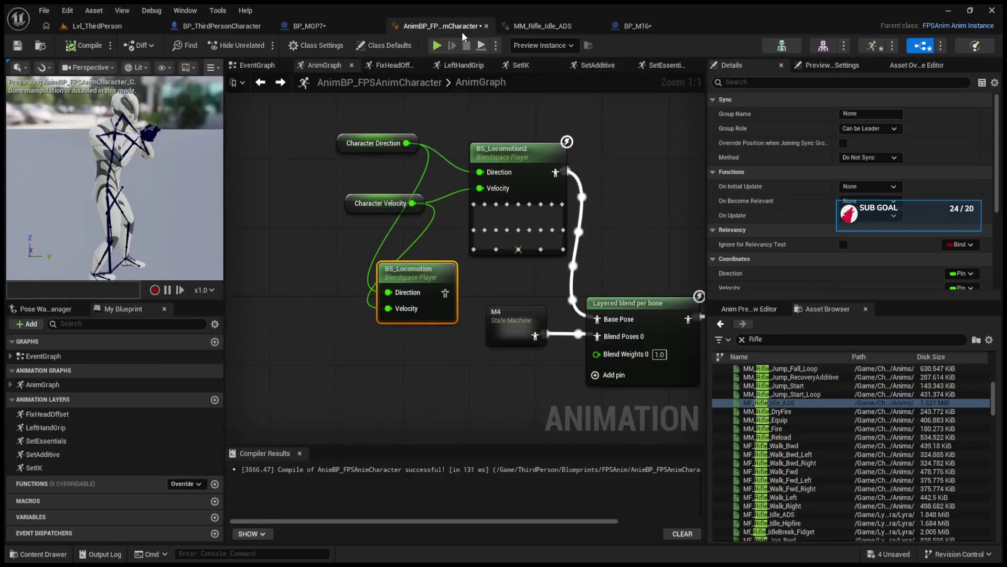
- Show the preview's FPSAnim settings, expand Sway, widen the name column, and select Cycle Sights Interpolation Speed
left_click(738, 312)
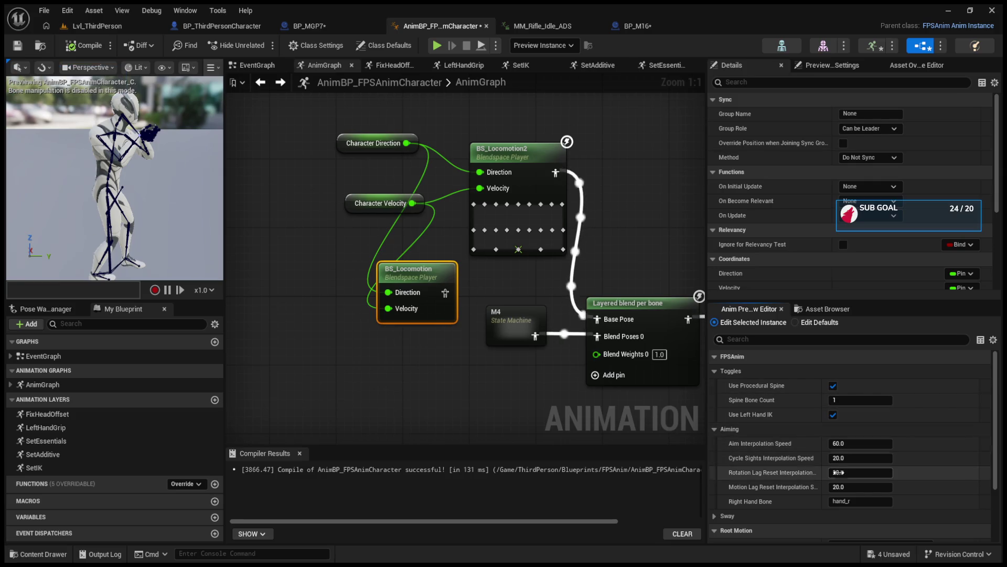
scroll(749, 498, "down", 1)
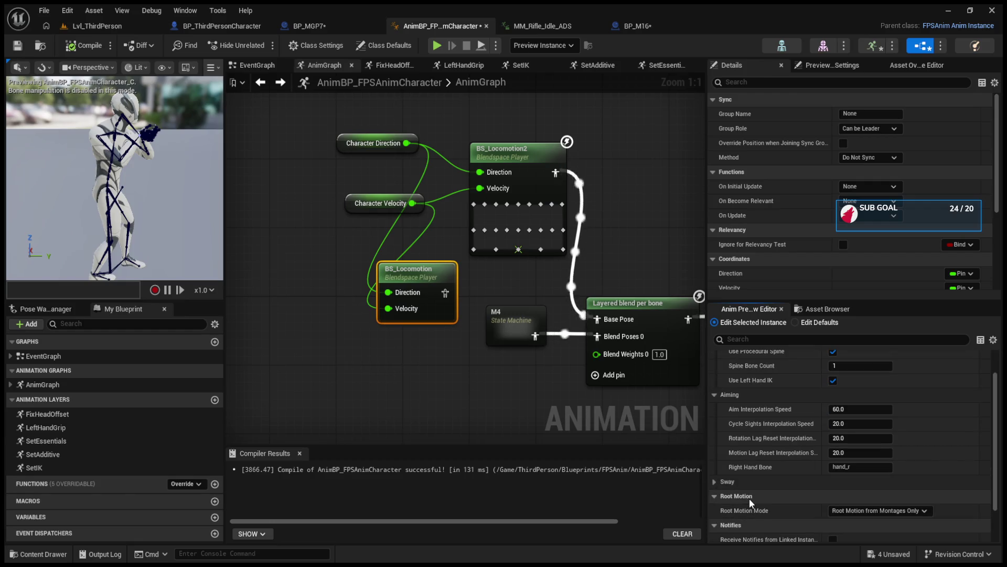
left_click(713, 480)
scroll(716, 465, "down", 2)
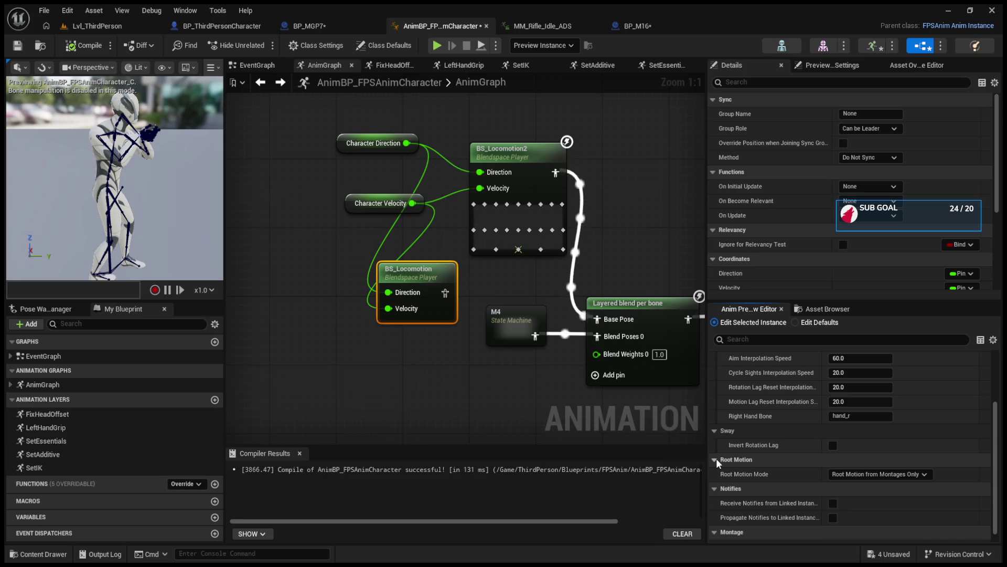
scroll(716, 458, "down", 1)
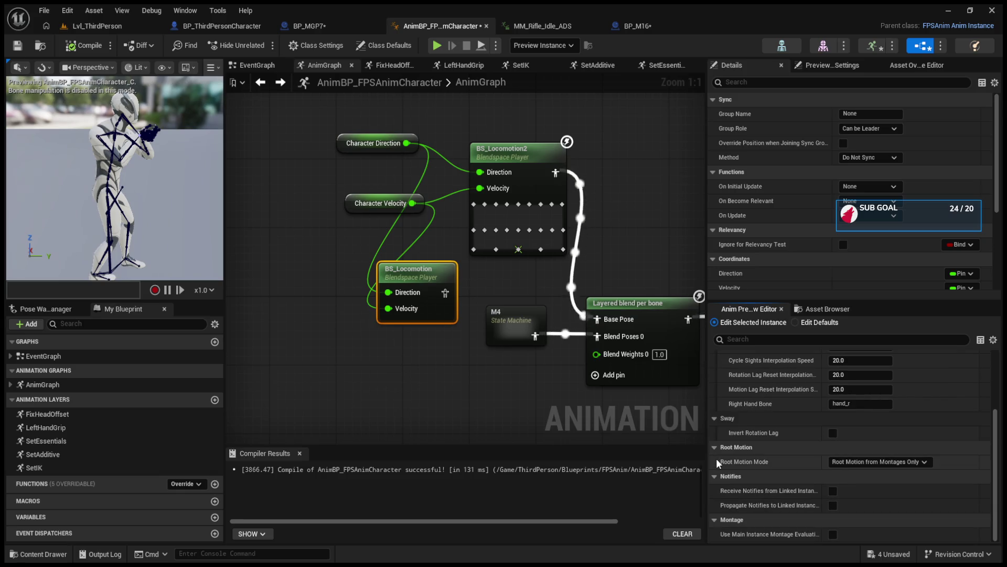
scroll(716, 458, "up", 2)
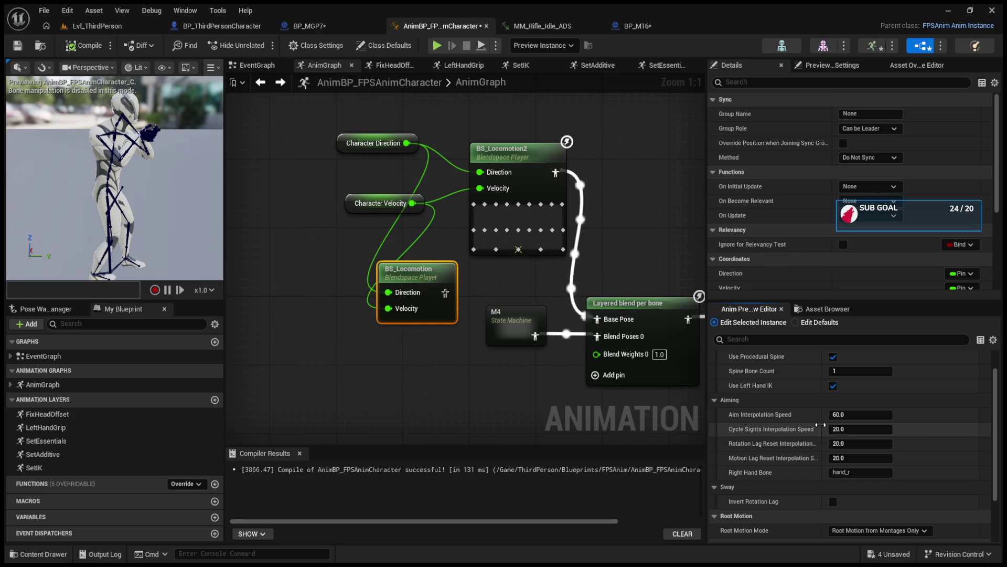
left_click_drag(820, 424, 841, 425)
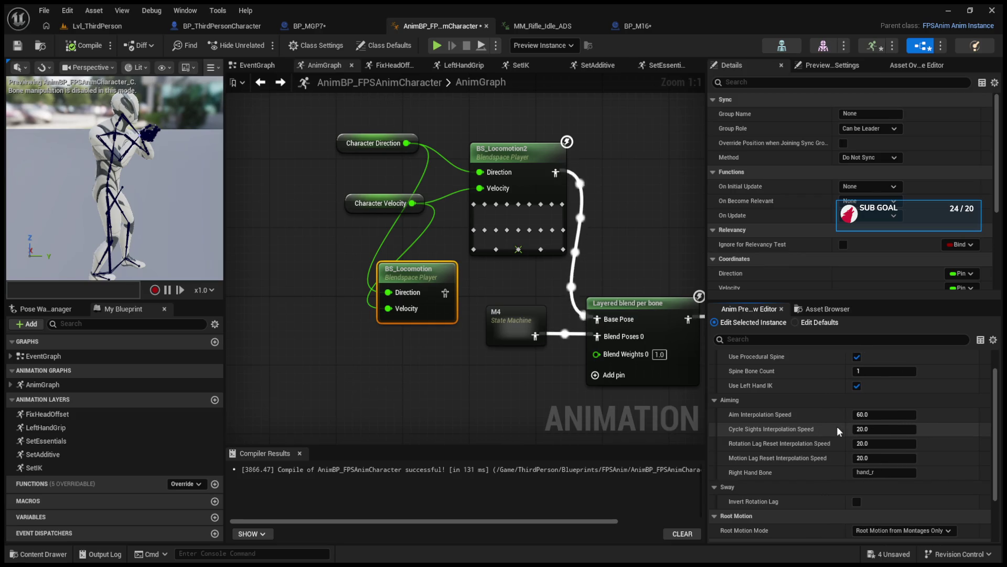
scroll(841, 422, "up", 1)
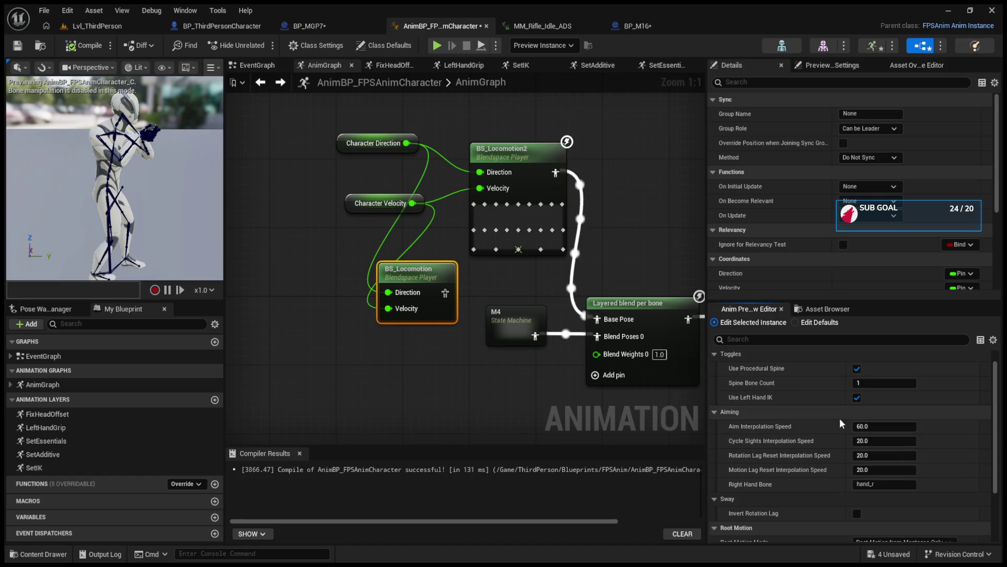
left_click(862, 443)
- Keep Cycle Sights Interpolation Speed at 20.0 and switch back to the Lvl_ThirdPerson level
key("Return")
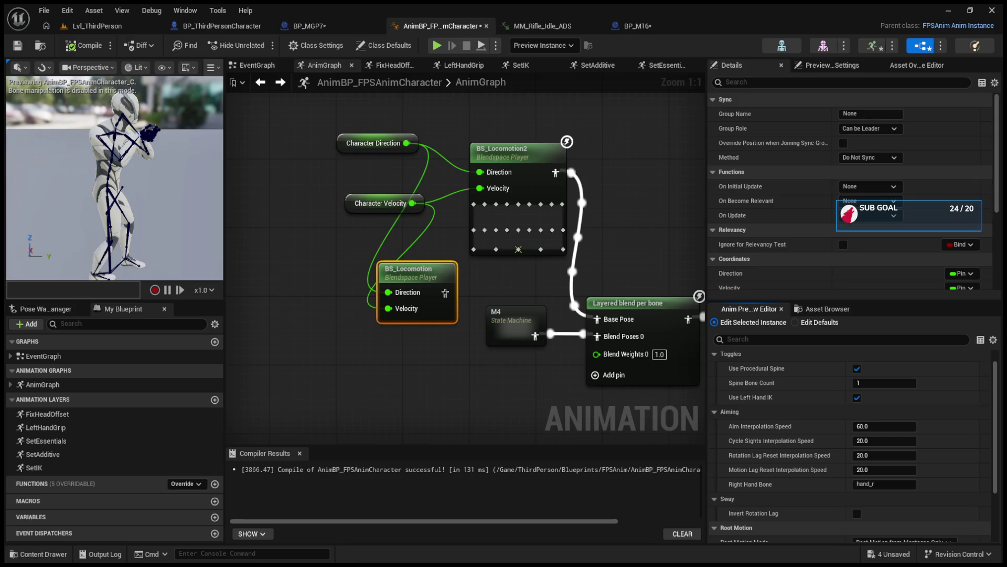
left_click(110, 26)
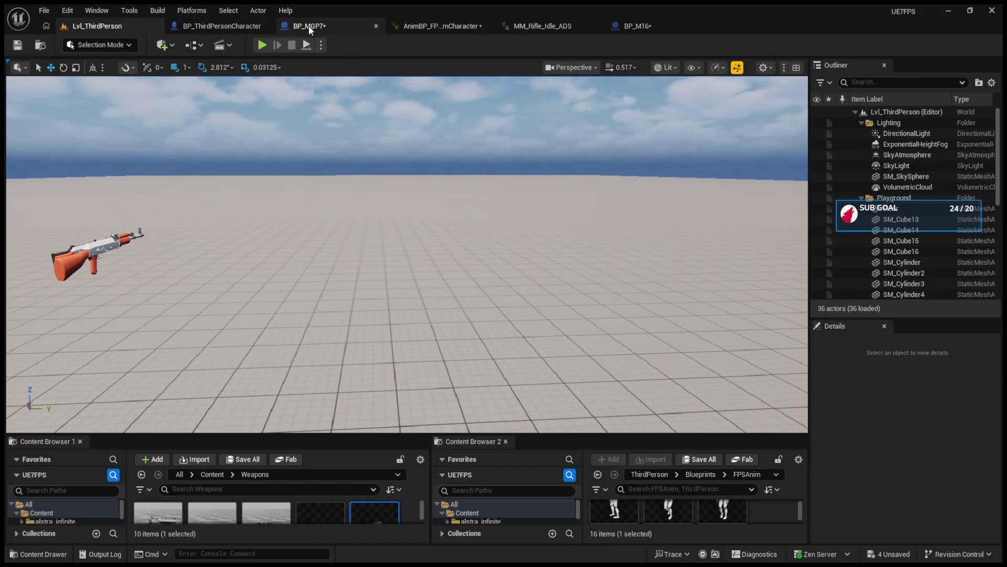
- In BP_WeaponContainer, replace BP_MGP7 with BP_AK as the first StartingWeapons entry
left_click_drag(606, 434, 598, 195)
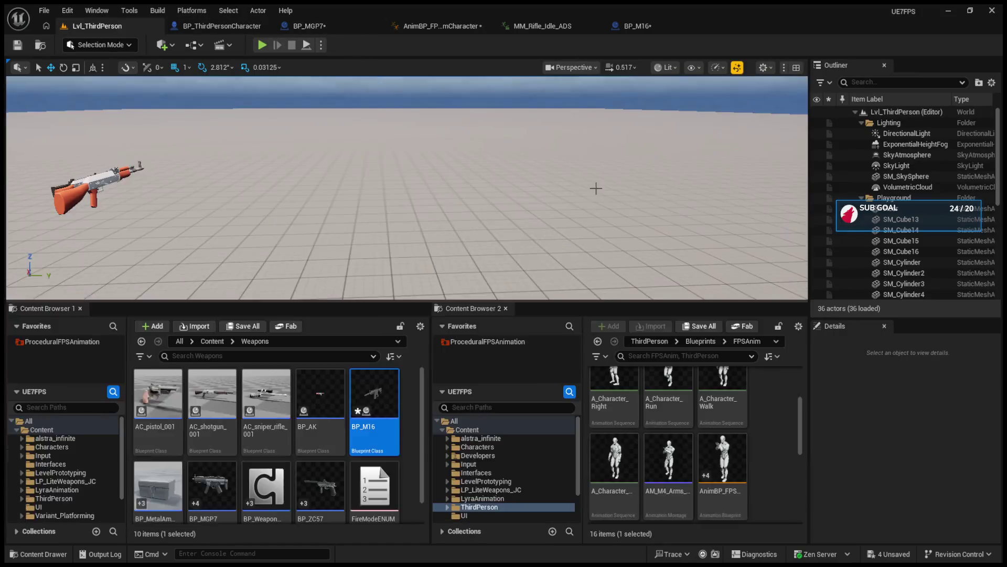
left_click(617, 30)
left_click(93, 23)
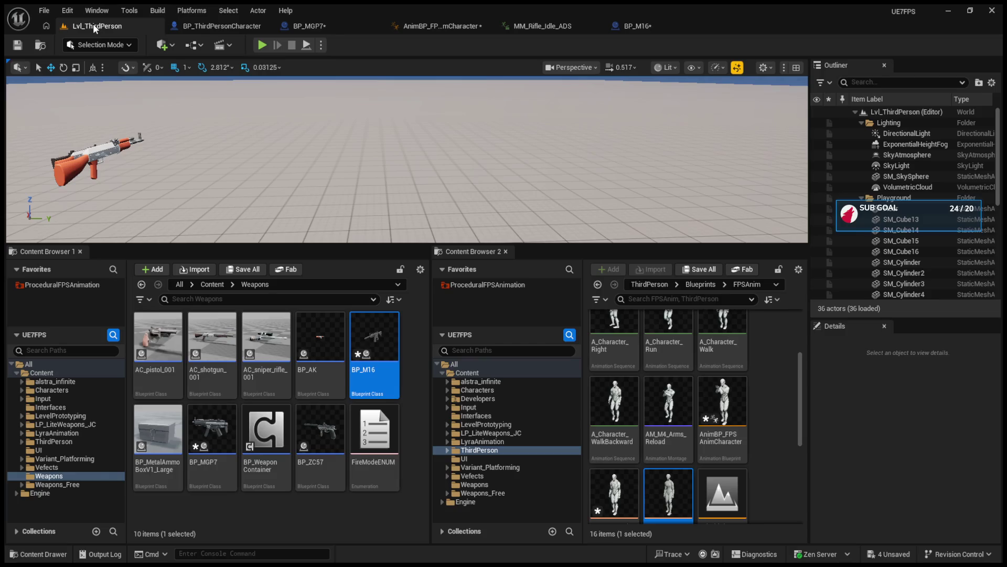
scroll(682, 441, "down", 4)
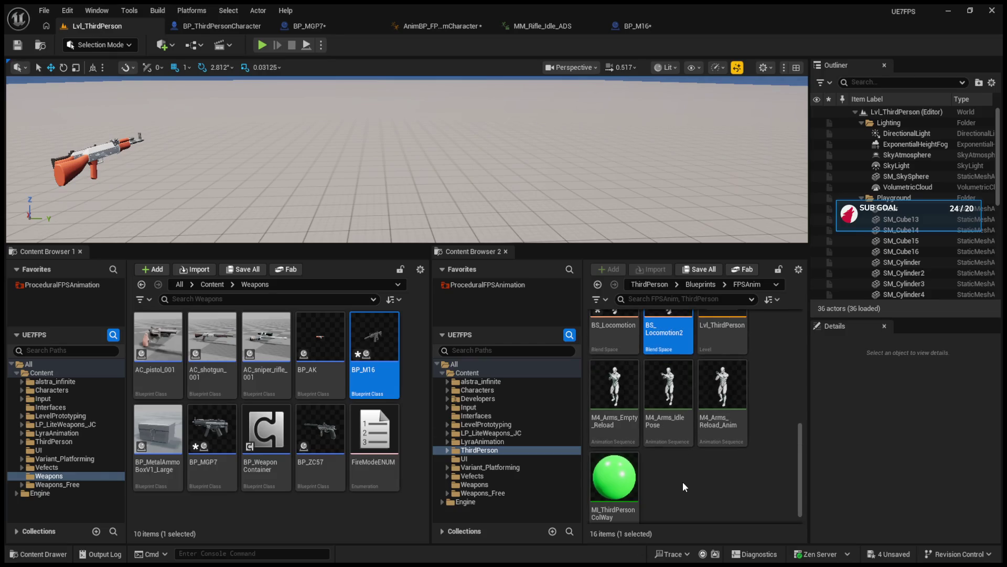
scroll(684, 486, "up", 4)
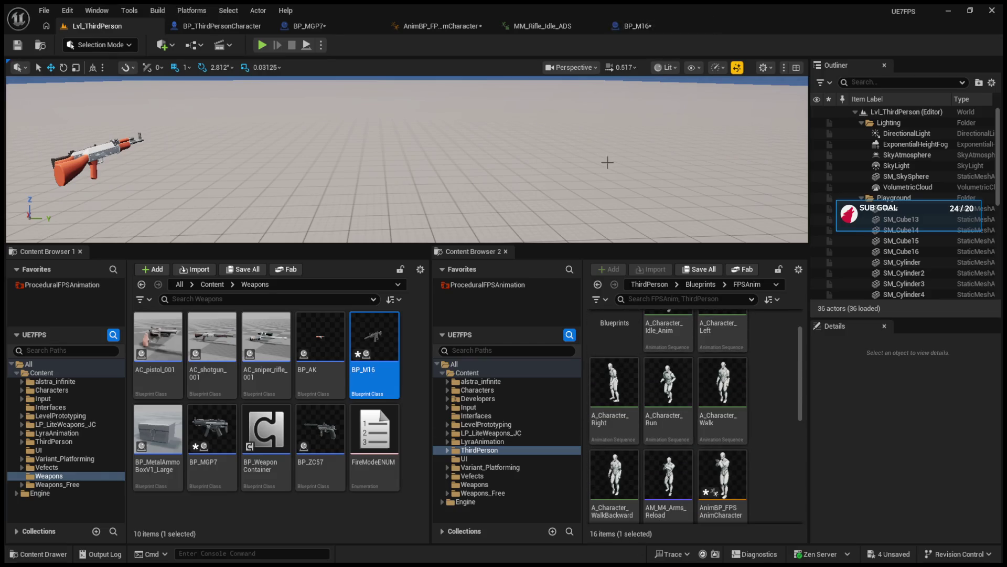
left_click(258, 433)
double_click(259, 436)
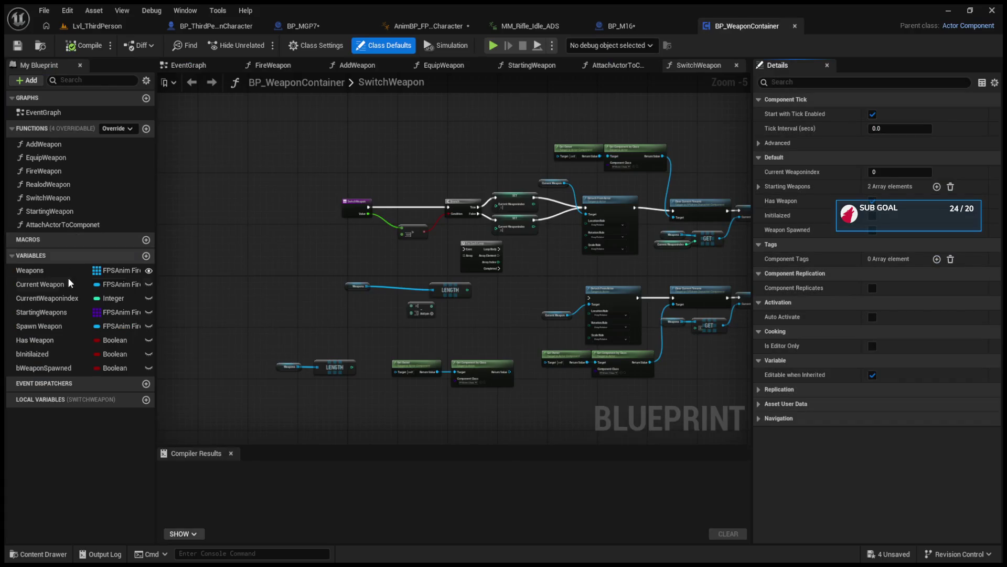
left_click(42, 312)
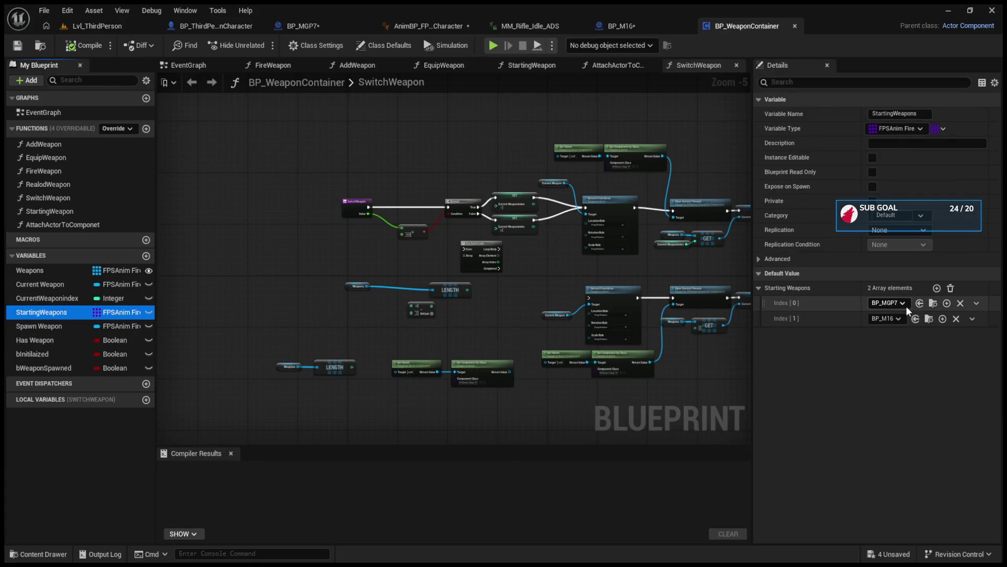
left_click(905, 305)
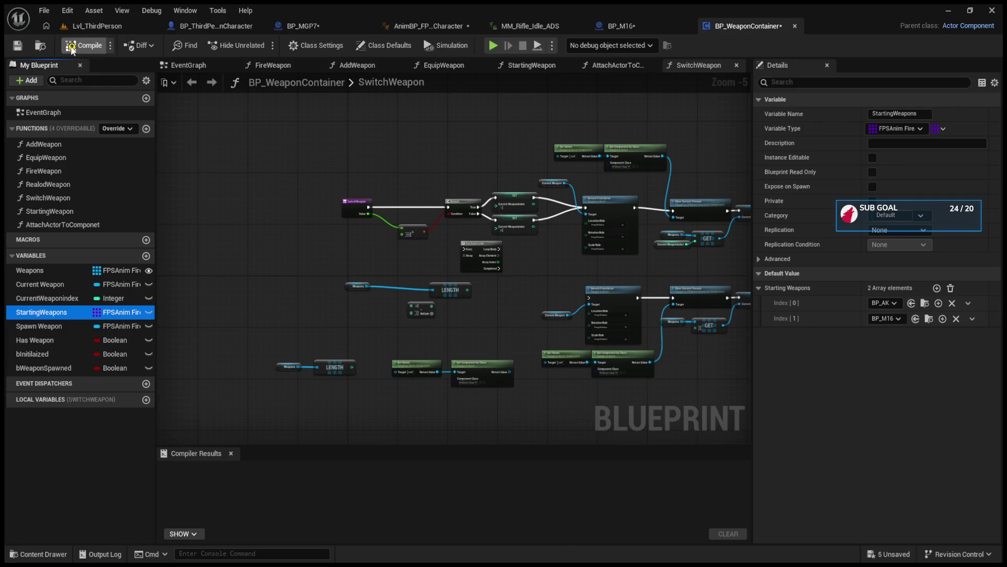
- Return to Lvl_ThirdPerson, enlarge the level viewport and start a play test
left_click(77, 28)
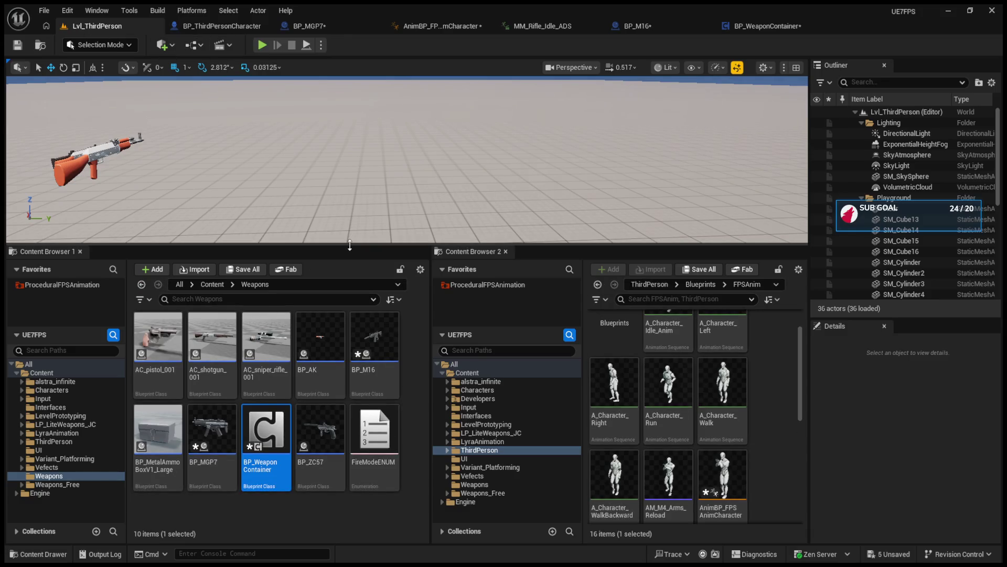
left_click_drag(350, 244, 360, 326)
left_click(261, 47)
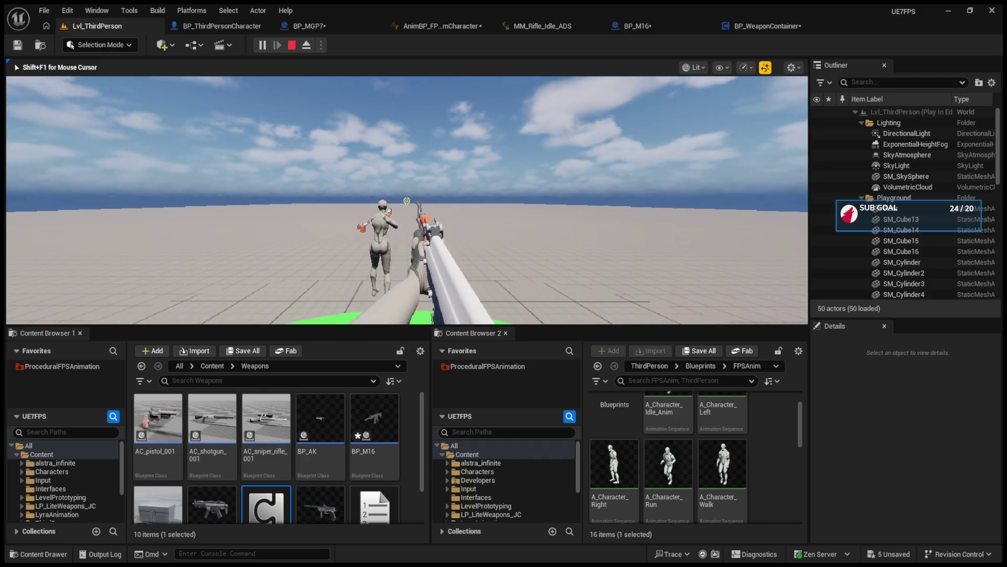
- Stop the play session and shift Event Shoot further left in BP_M16's graph
key("Escape")
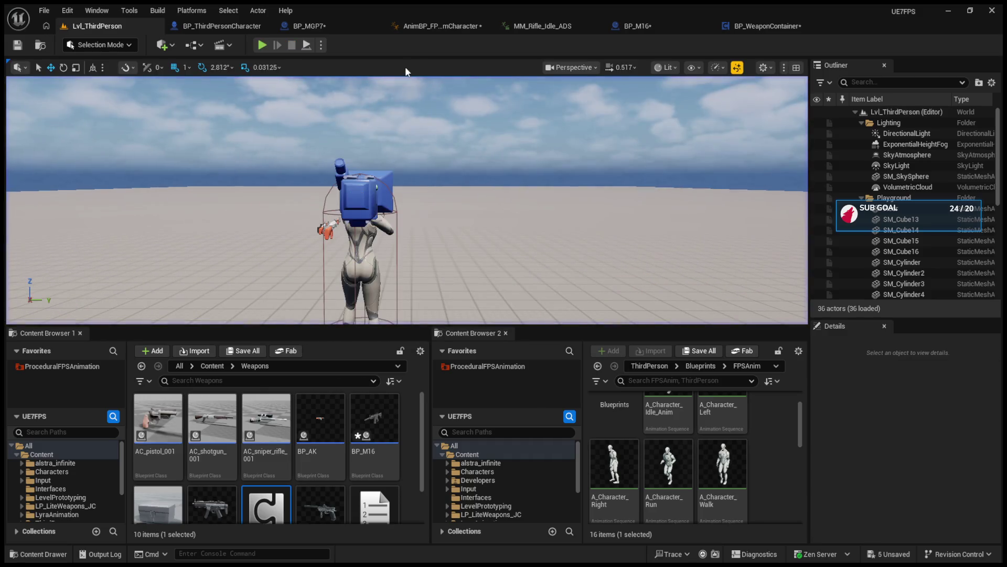
left_click(423, 30)
left_click(609, 27)
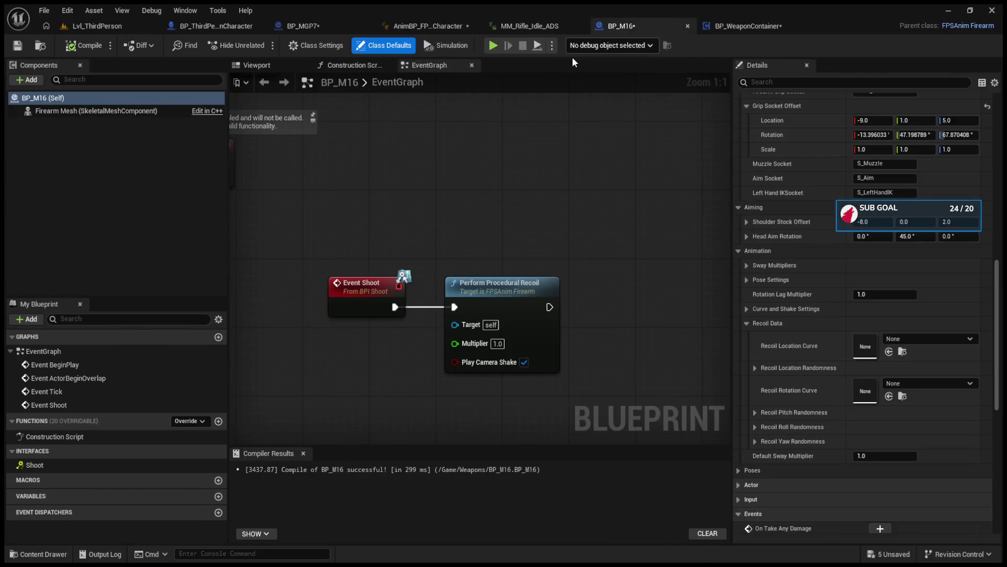
left_click(552, 289)
left_click_drag(371, 295, 320, 295)
left_click_drag(409, 269, 387, 276)
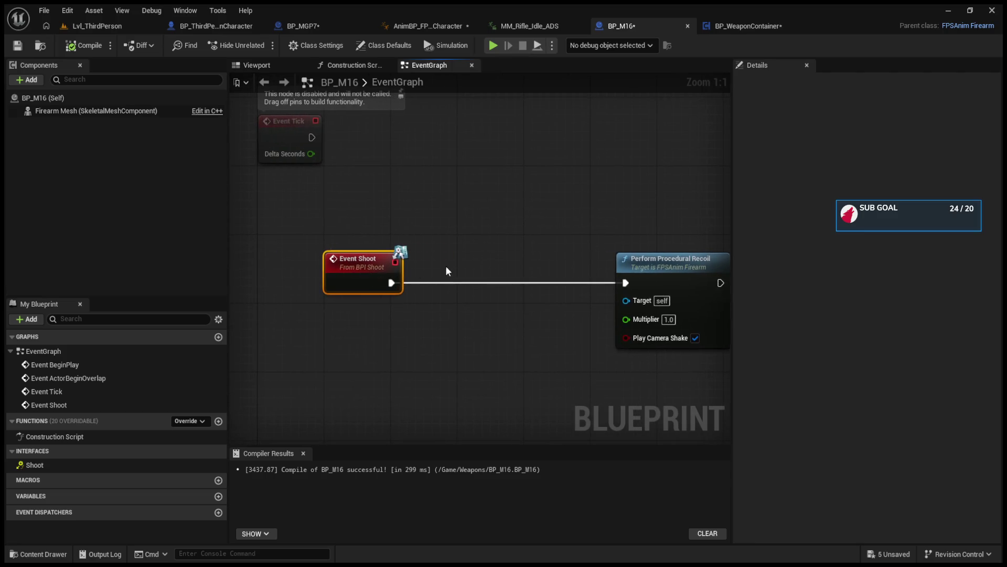
scroll(414, 240, "down", 6)
scroll(413, 240, "up", 3)
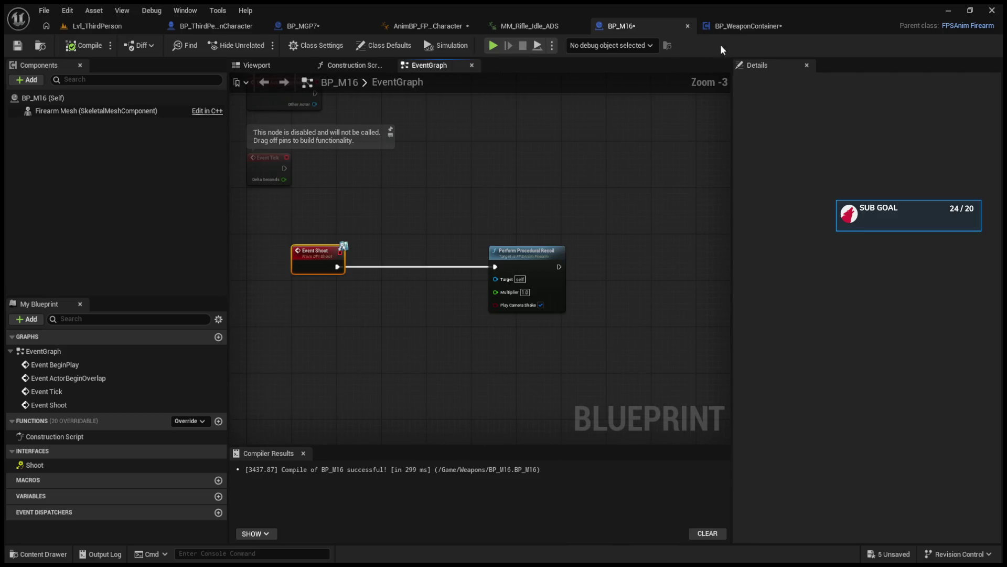
- Play-test Lvl_ThirdPerson again, swapping the two rifles with the mouse wheel, then stop
left_click(288, 27)
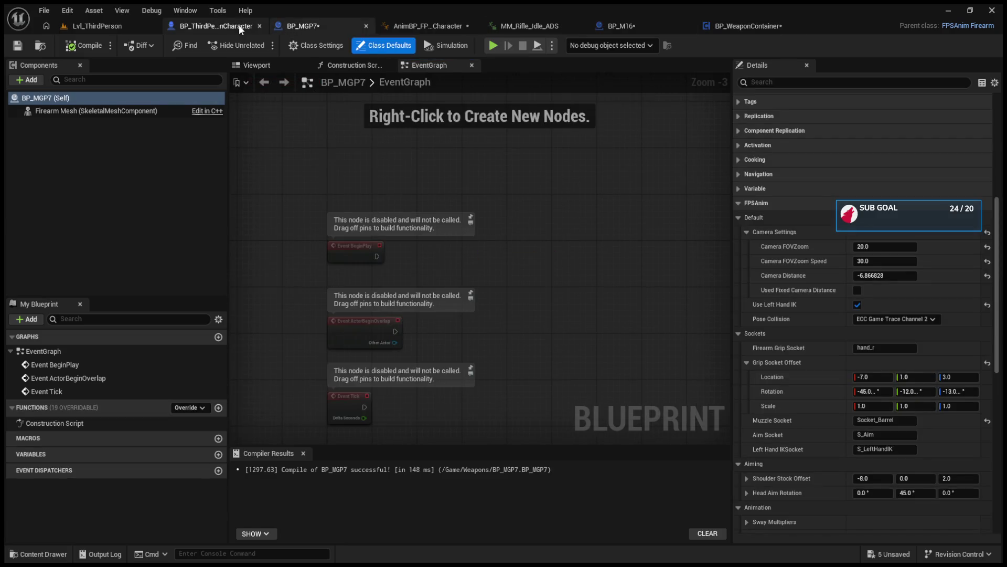
left_click(193, 26)
left_click(649, 19)
left_click(103, 26)
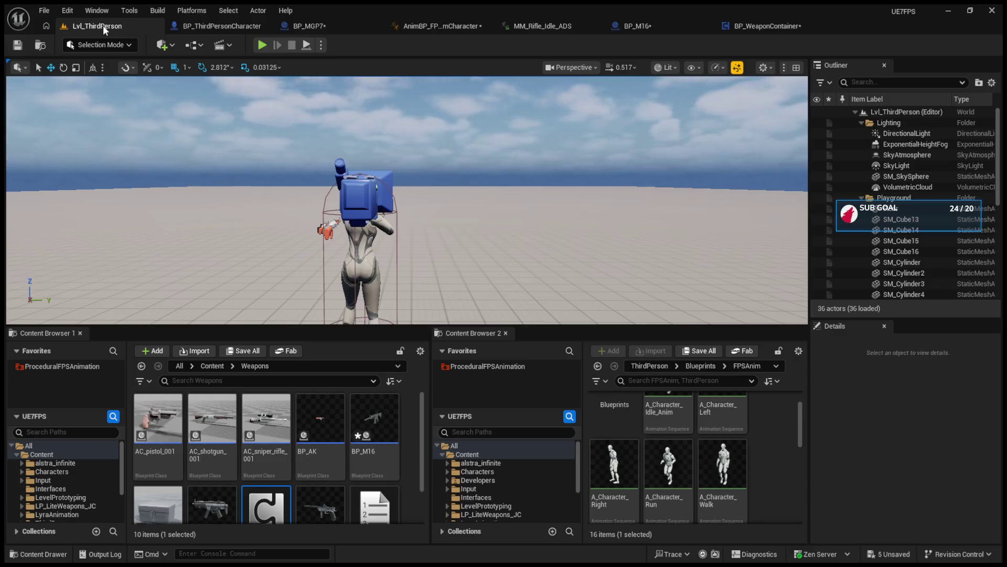
left_click(261, 45)
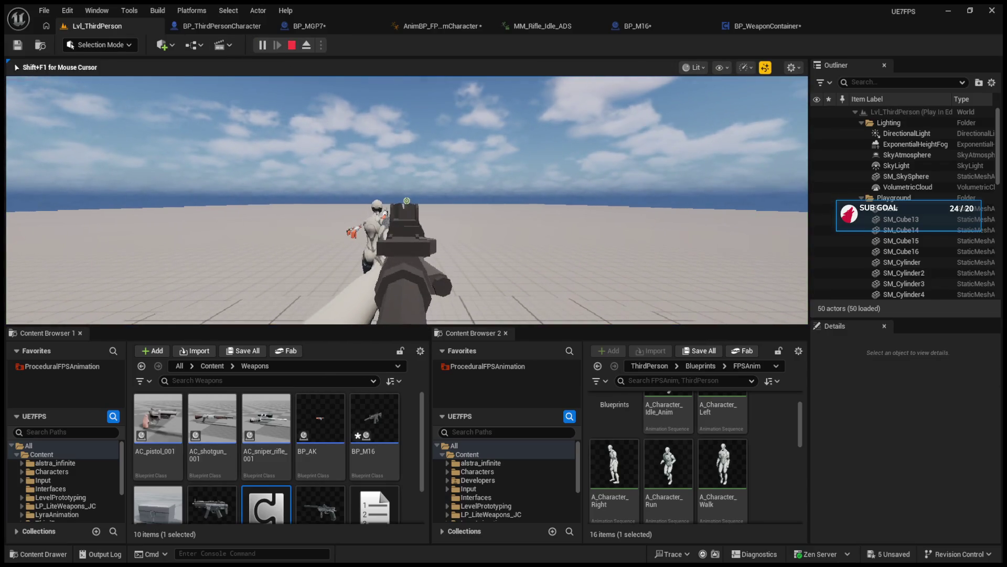
scroll(407, 201, "down", 1)
scroll(407, 201, "up", 1)
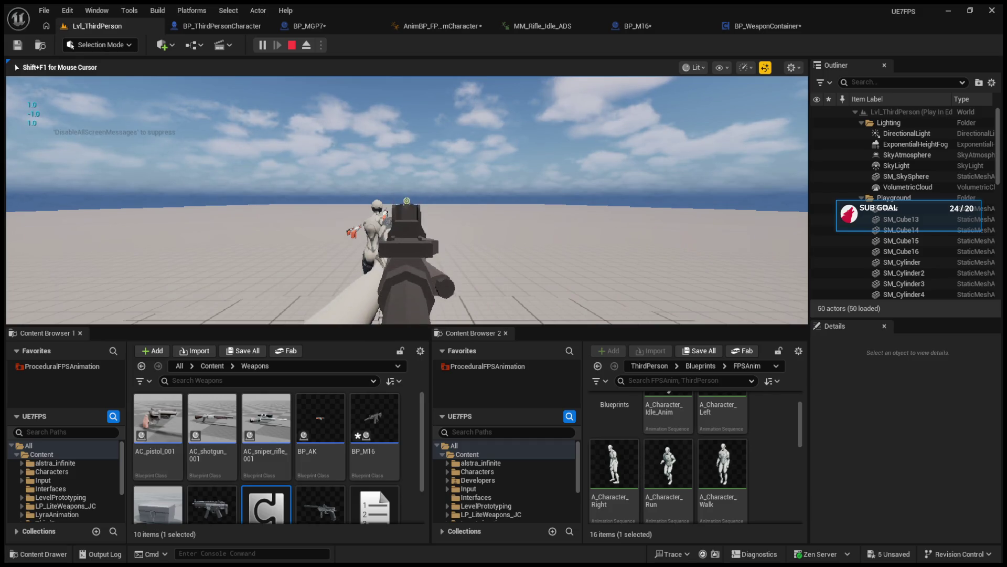
scroll(407, 201, "down", 1)
scroll(407, 201, "up", 1)
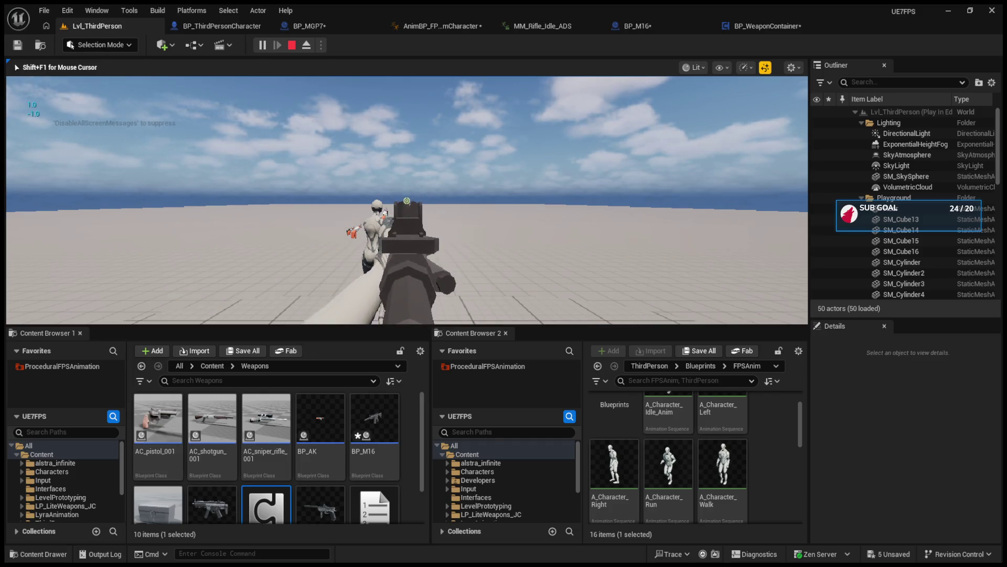
key("Escape")
- Enlarge the content browser panels in Lvl_ThirdPerson and select the BP_AK blueprint
left_click(632, 26)
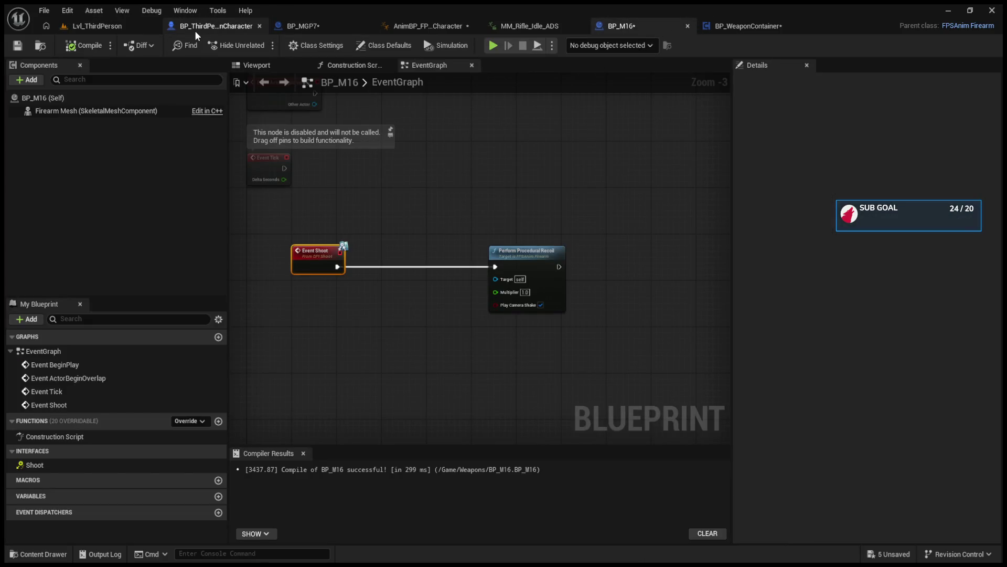
left_click(134, 26)
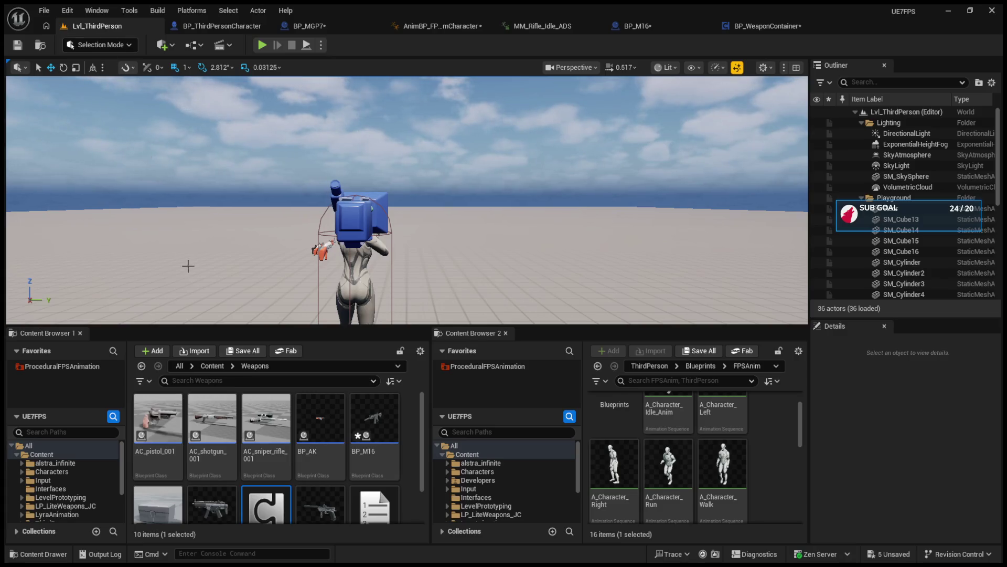
left_click_drag(278, 326, 278, 210)
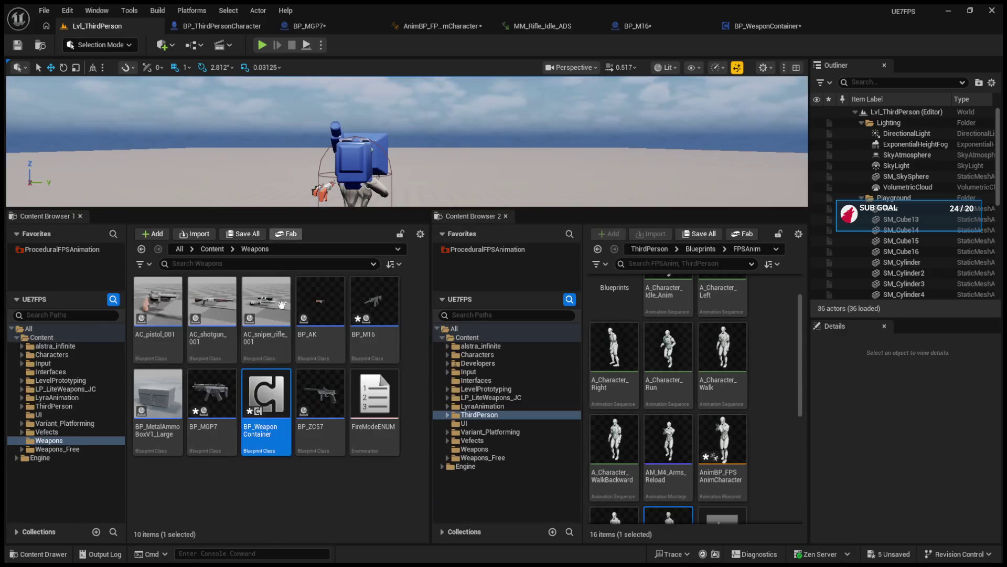
left_click(316, 329)
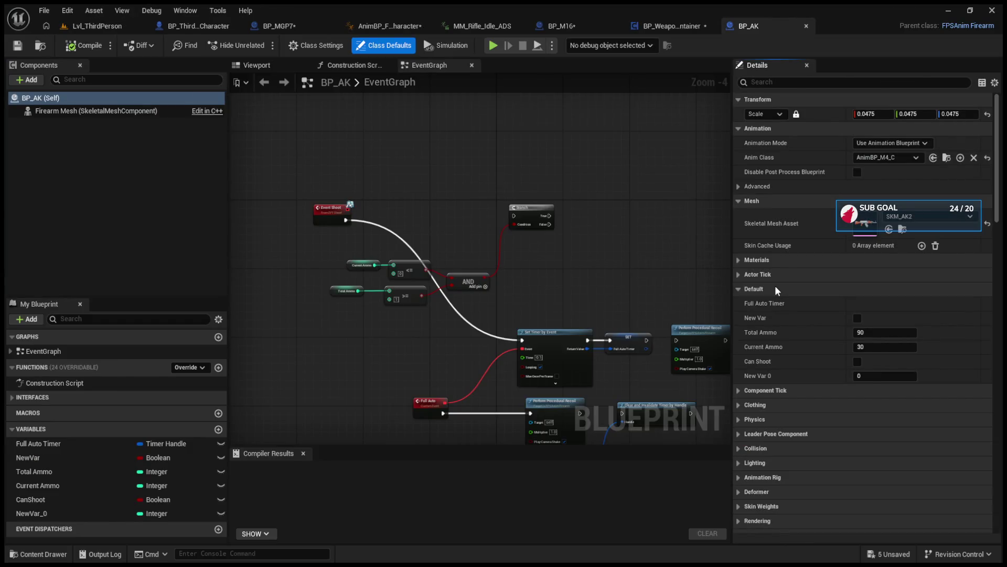
- Collapse BP_AK's Animation, Mesh and Default groups to review FPSAnim defaults, then return to the level
left_click(737, 128)
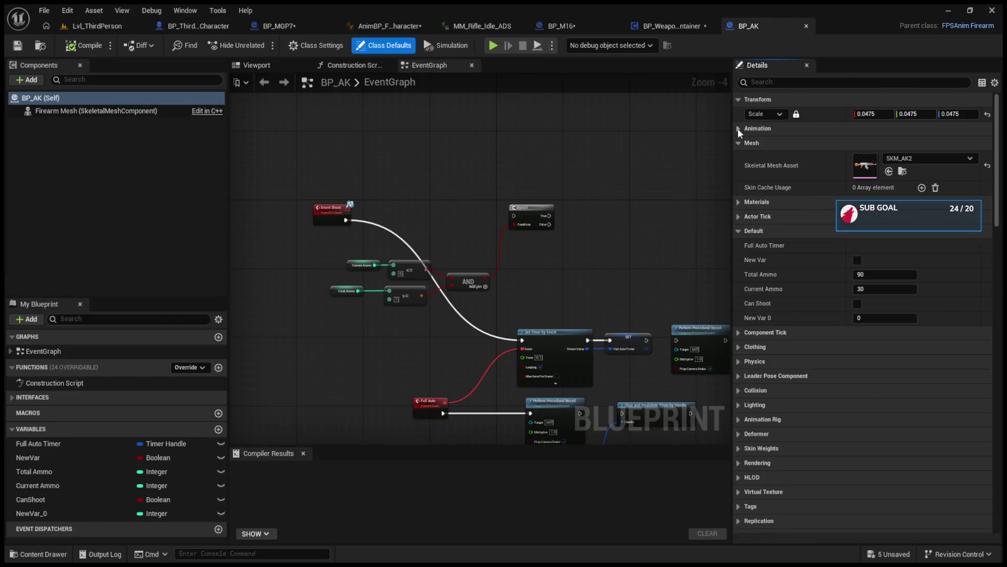
left_click(738, 143)
left_click(740, 187)
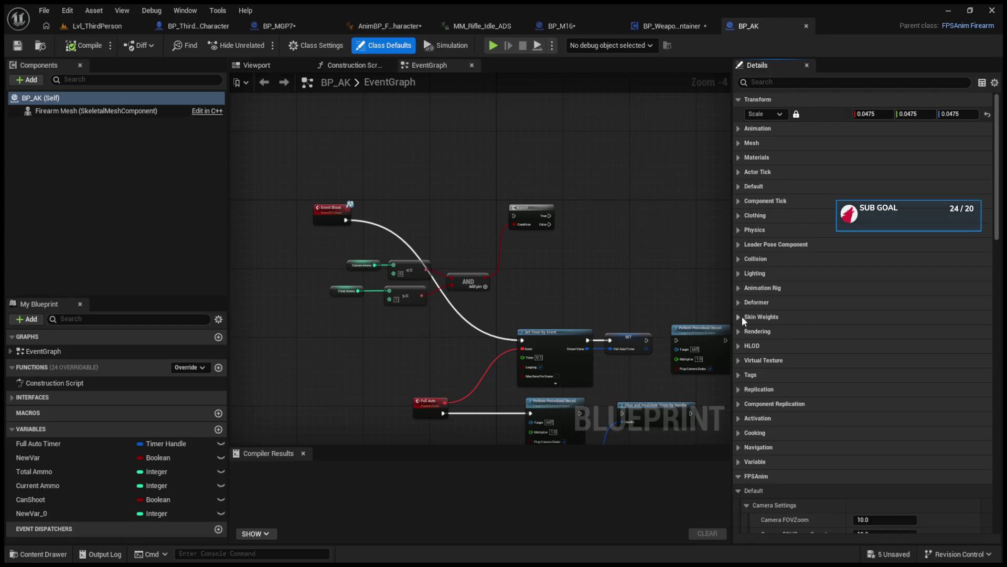
scroll(769, 407, "down", 10)
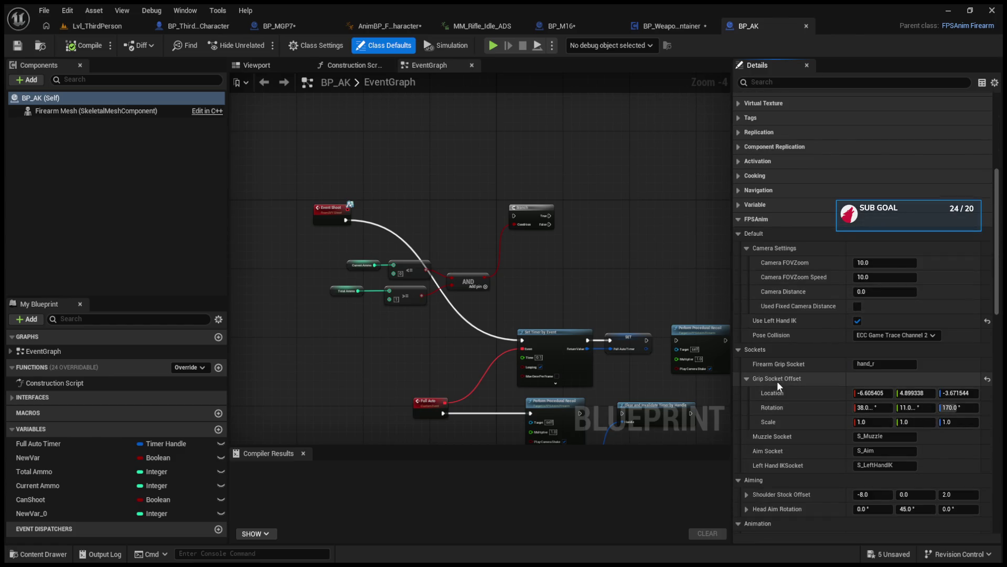
left_click(114, 26)
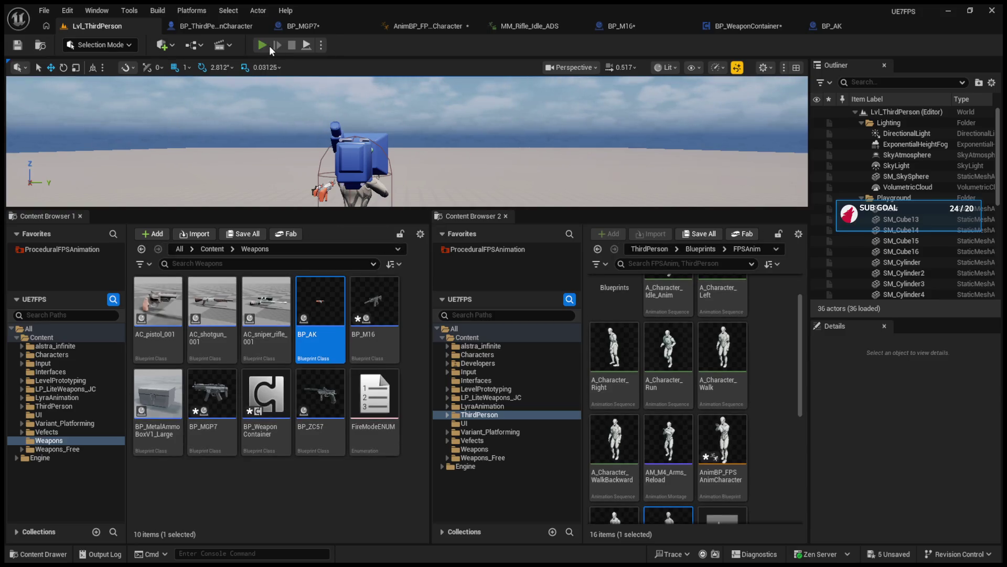
- Run a quick play test, then in BP_AK collapse Pose Settings and expand Curve and Shake Settings
left_click(266, 45)
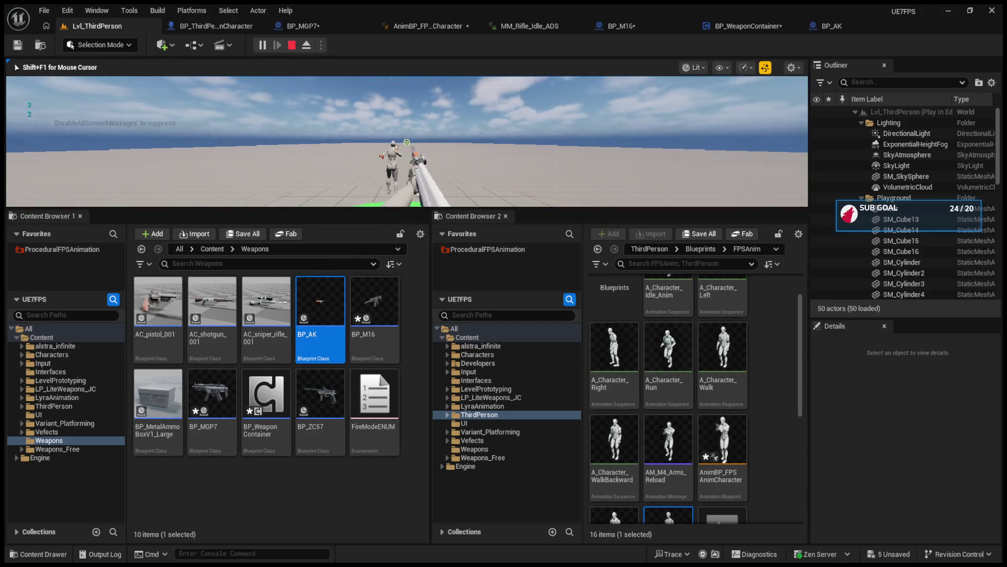
key("Escape")
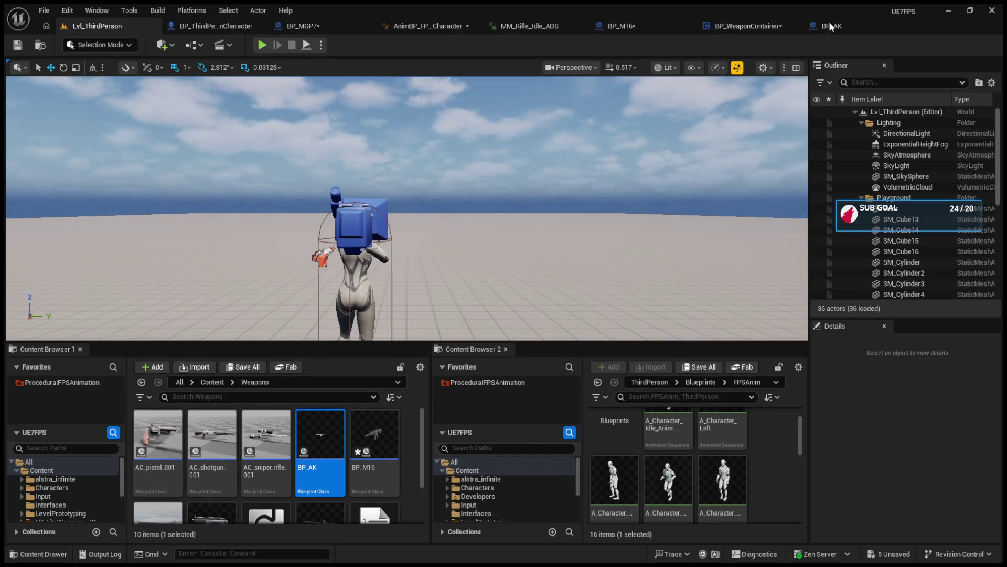
left_click(829, 25)
scroll(843, 357, "down", 4)
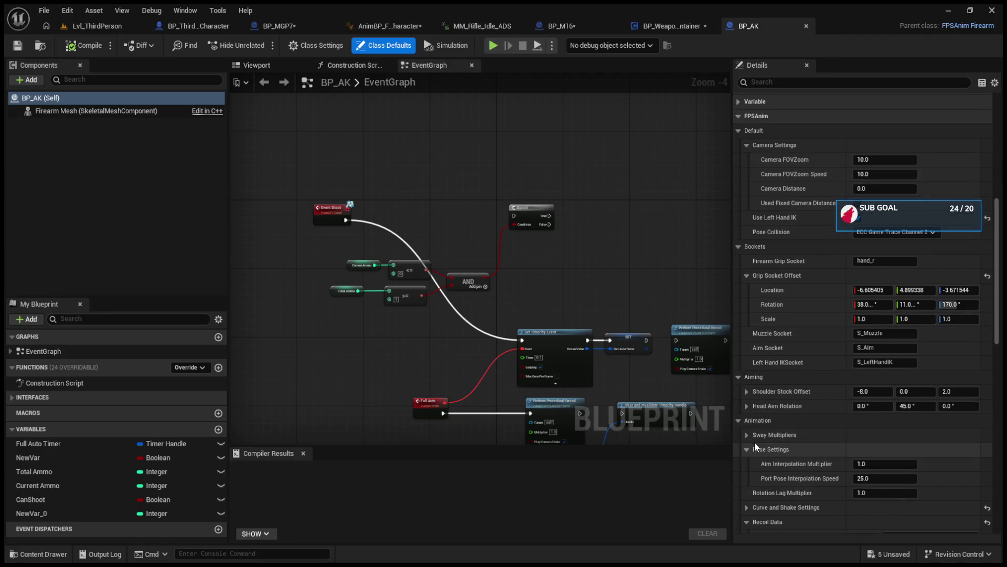
left_click(747, 449)
scroll(747, 449, "down", 2)
scroll(748, 448, "down", 5)
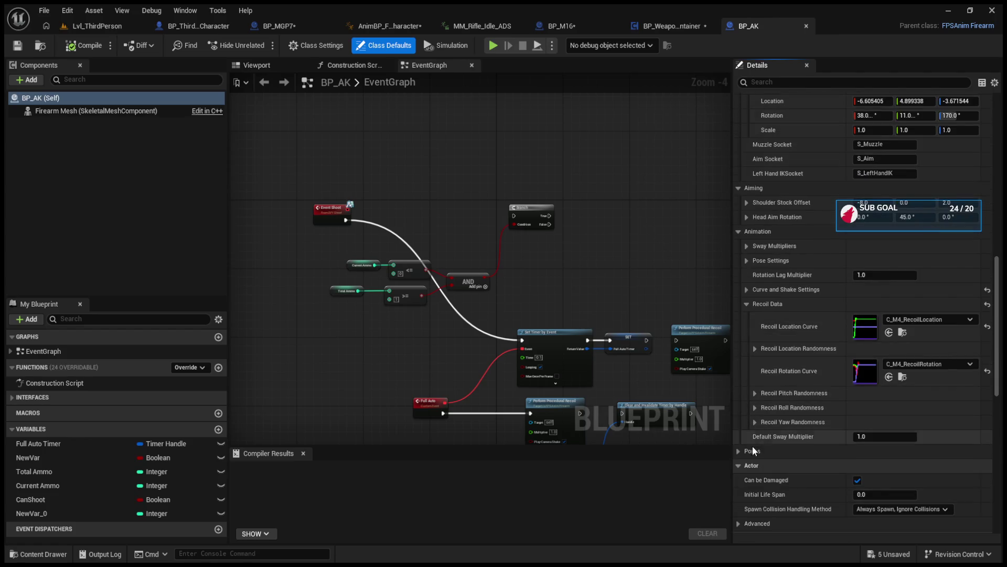
scroll(741, 448, "down", 1)
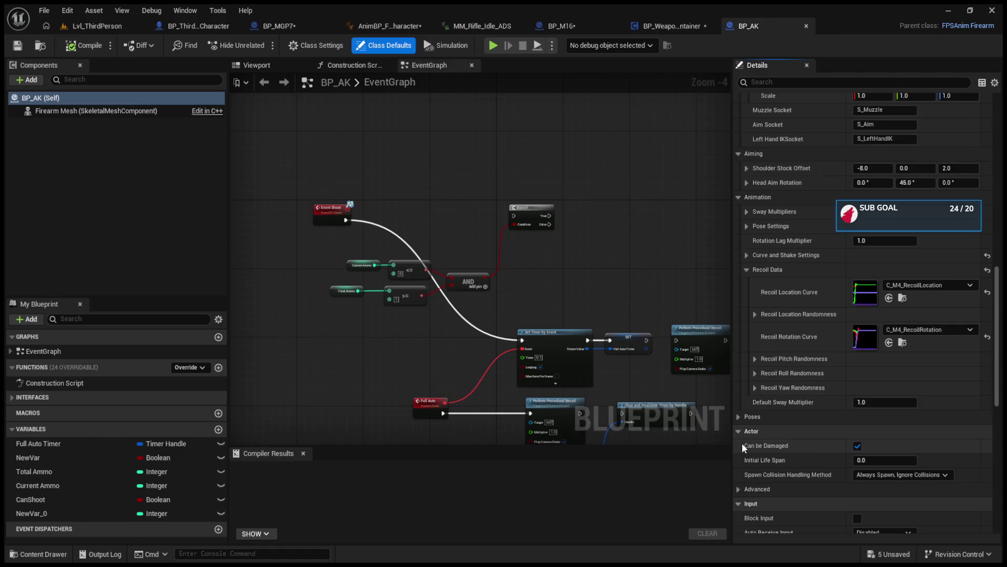
scroll(748, 261, "up", 2)
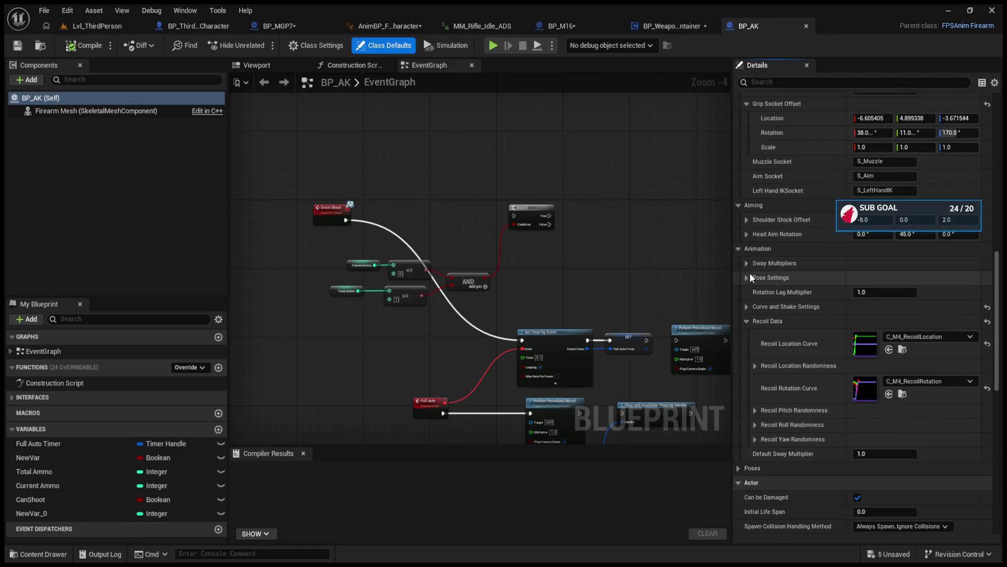
left_click(747, 307)
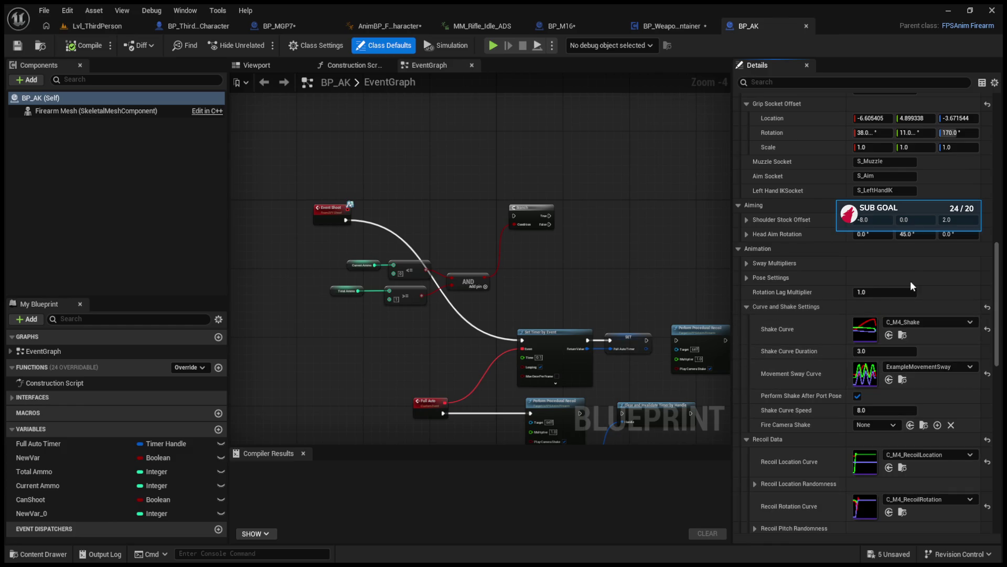
- Undo the AK's sway-curve change, then play-test swapping from the white rifle to the AK
key("ctrl+z")
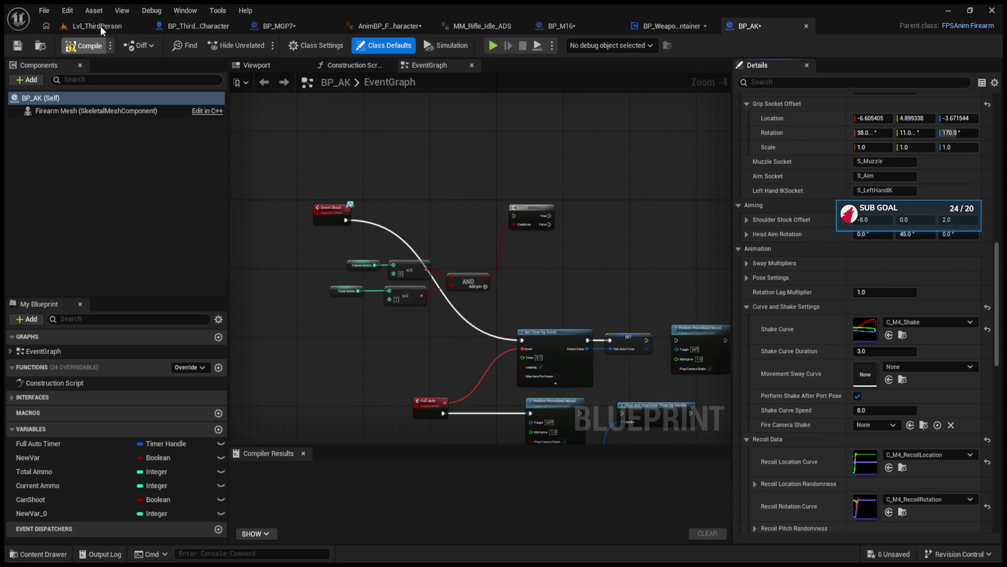
left_click(100, 26)
left_click(276, 45)
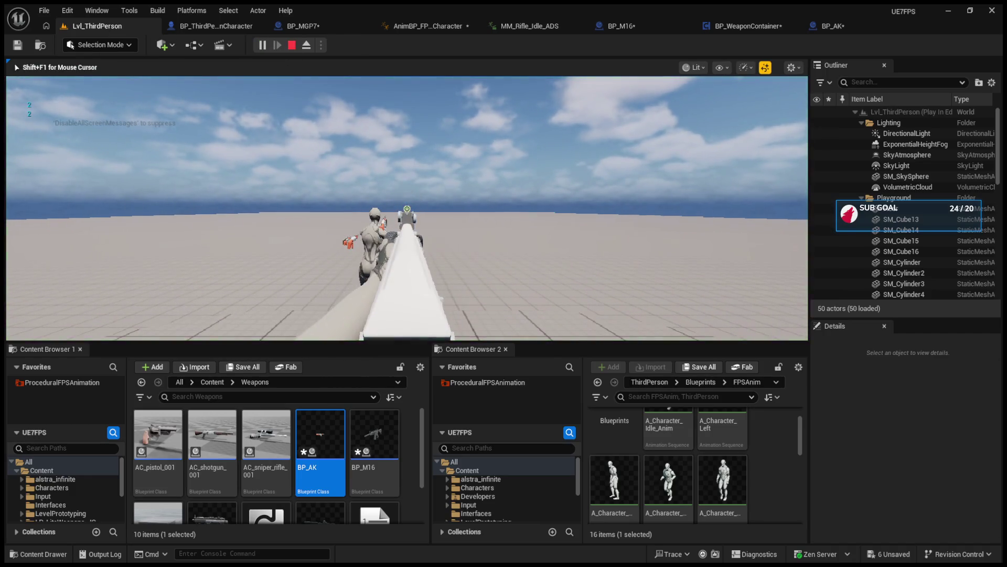
key("1")
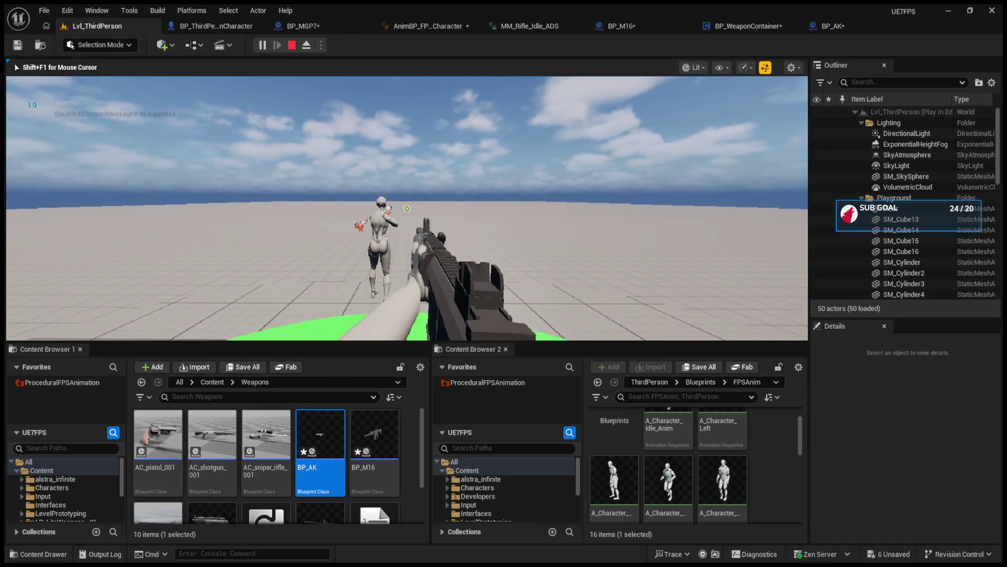
scroll(408, 209, "down", 1)
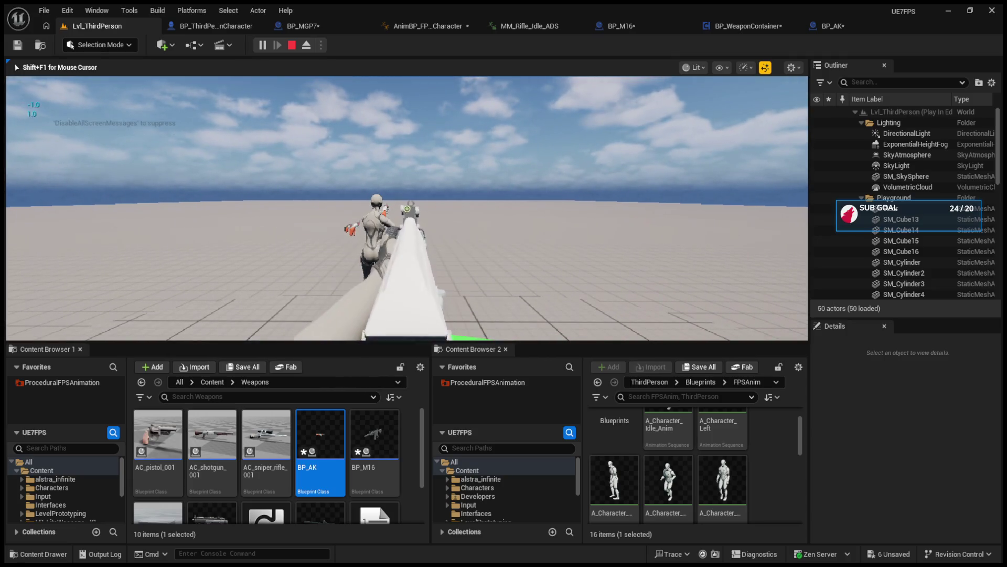
scroll(407, 208, "up", 1)
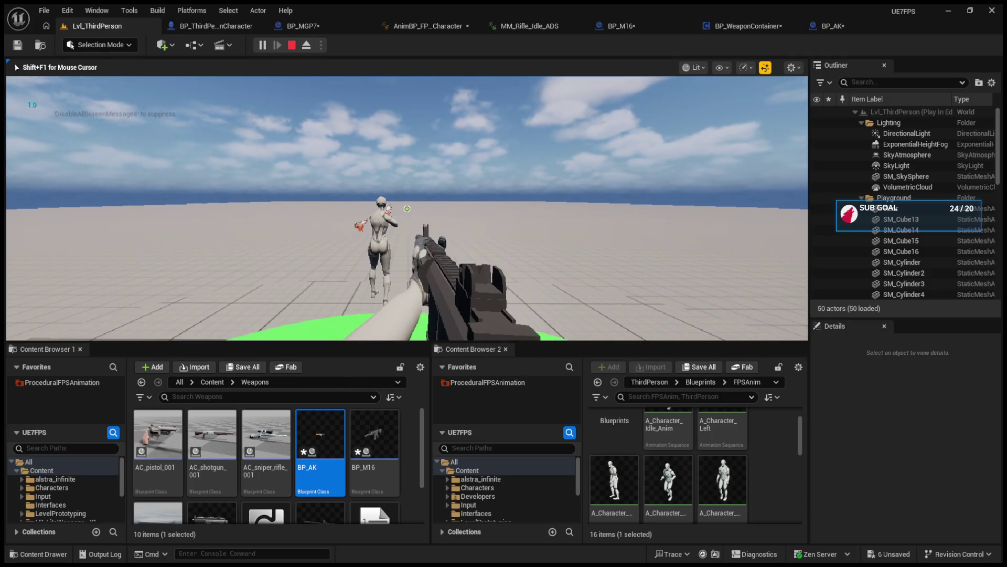
key("Escape")
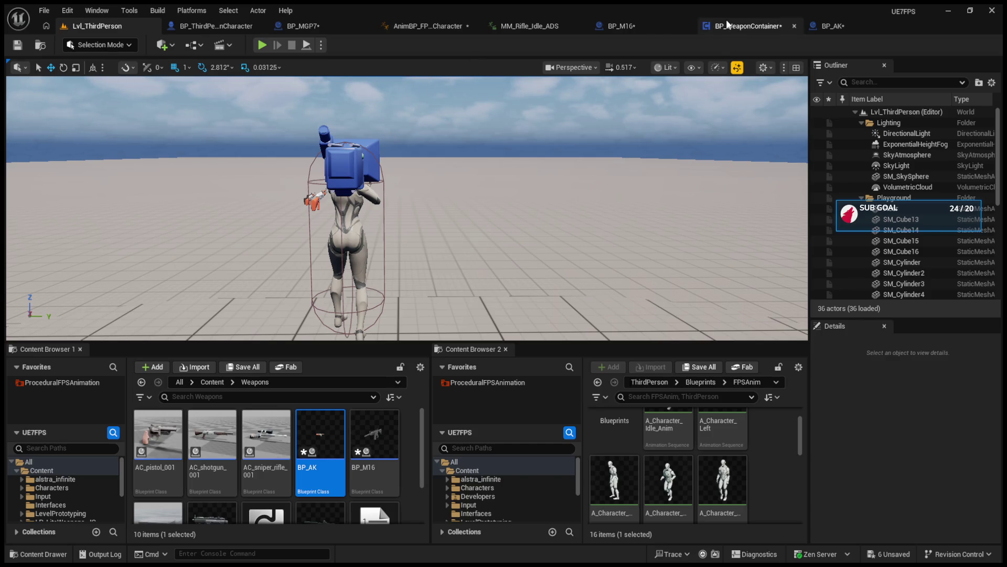
- Review BP_WeaponContainer's SwitchWeapon graph, then return to BP_AK's event graph
left_click(747, 26)
left_click(748, 26)
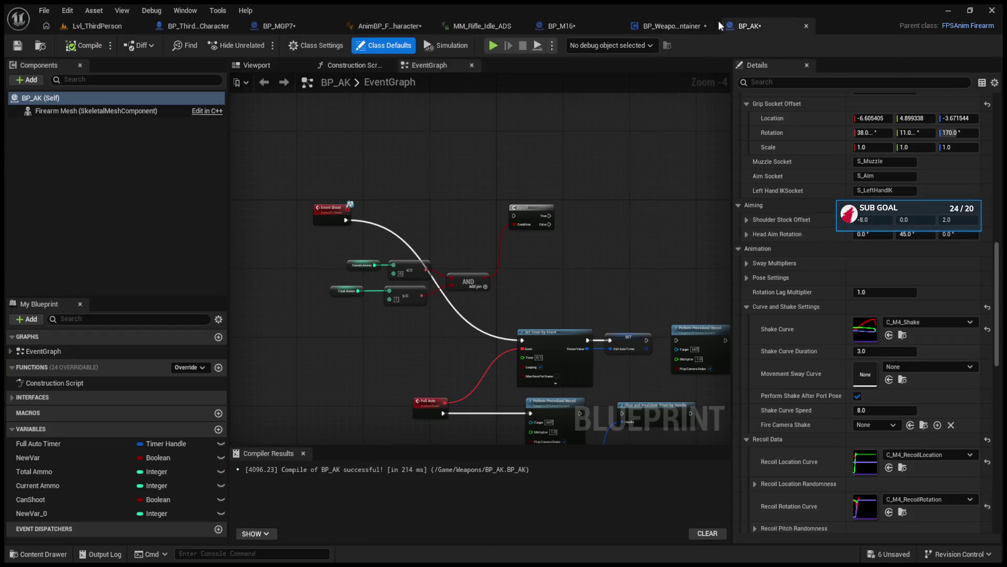
left_click(688, 23)
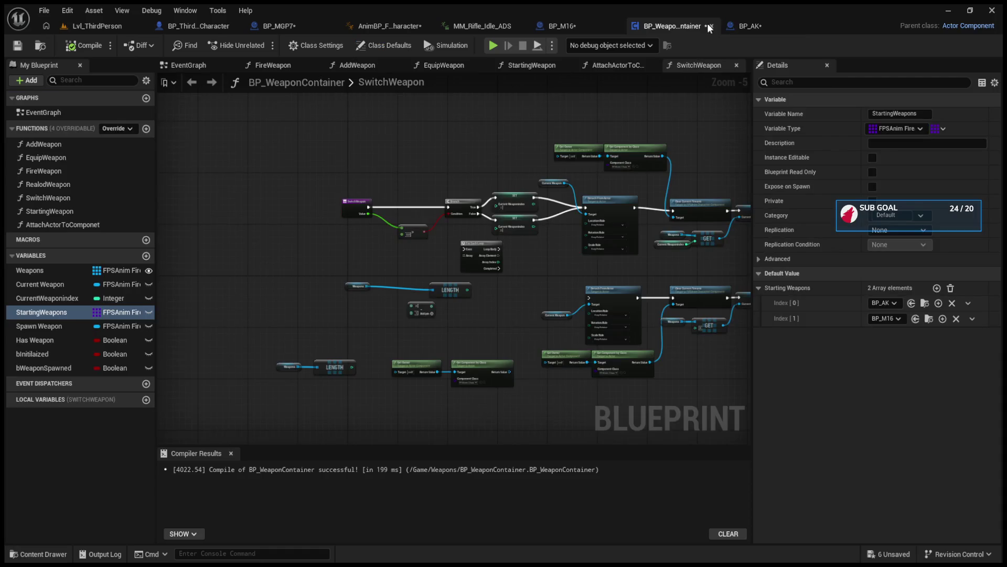
left_click(726, 25)
left_click(694, 26)
left_click(737, 26)
- Reposition Event Shoot and wire its execution pin into the ammo-check Branch
scroll(546, 222, "up", 3)
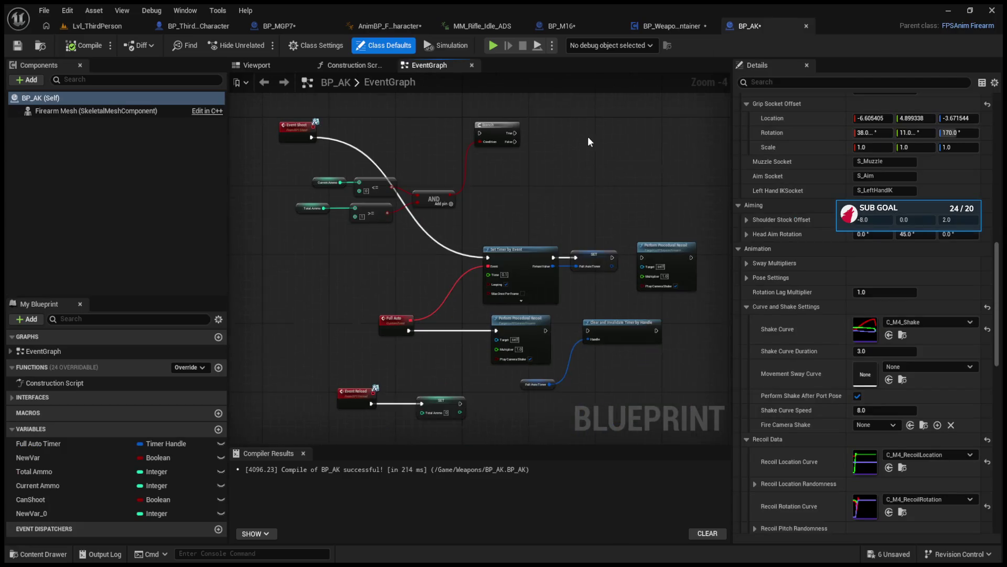
scroll(420, 198, "down", 1)
left_click_drag(316, 166, 468, 382)
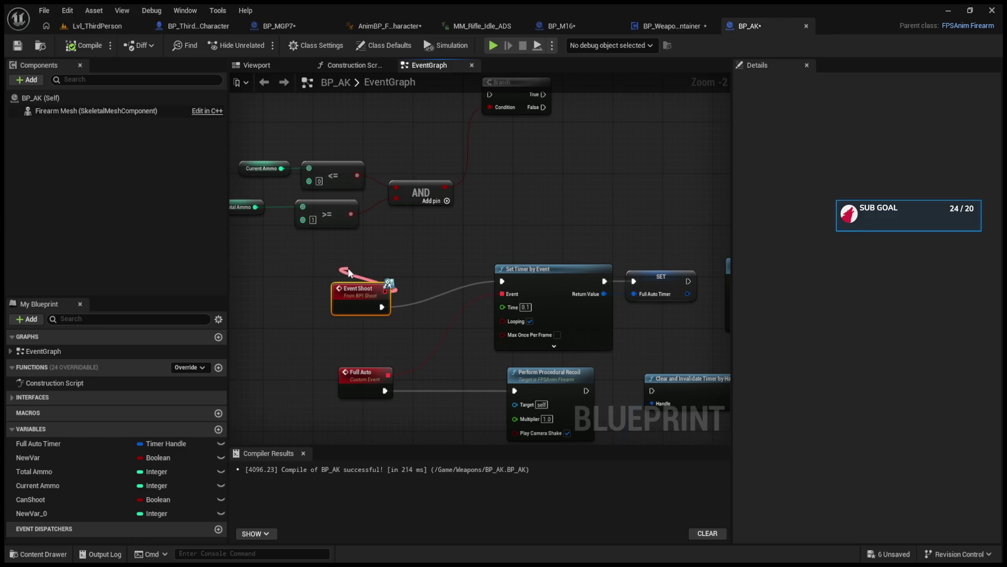
left_click_drag(364, 286, 265, 124)
scroll(264, 124, "up", 1)
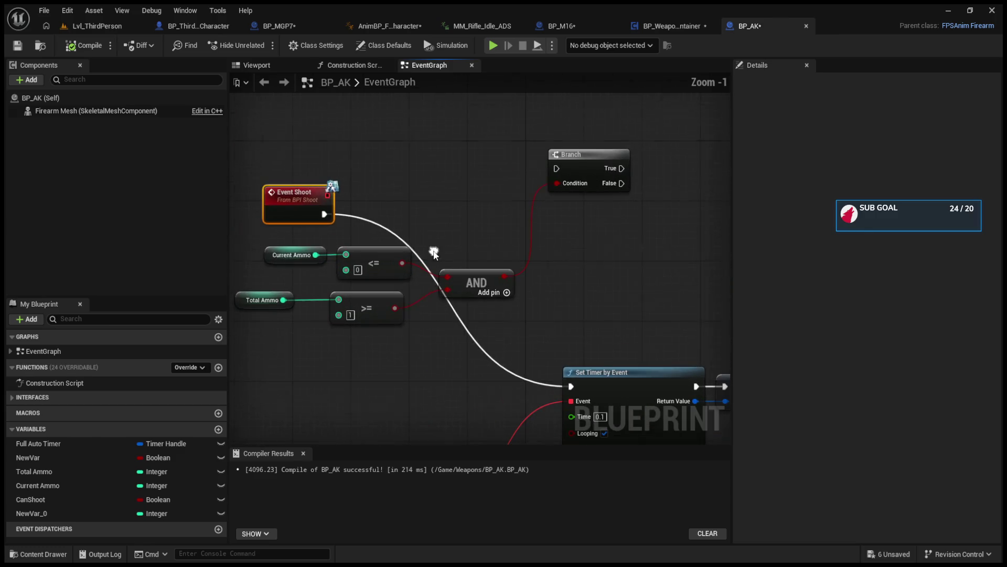
mouse_move(353, 212)
left_mouse_down()
mouse_move(546, 187)
mouse_move(576, 162)
left_mouse_up()
left_click_drag(329, 192, 359, 143)
scroll(467, 223, "down", 5)
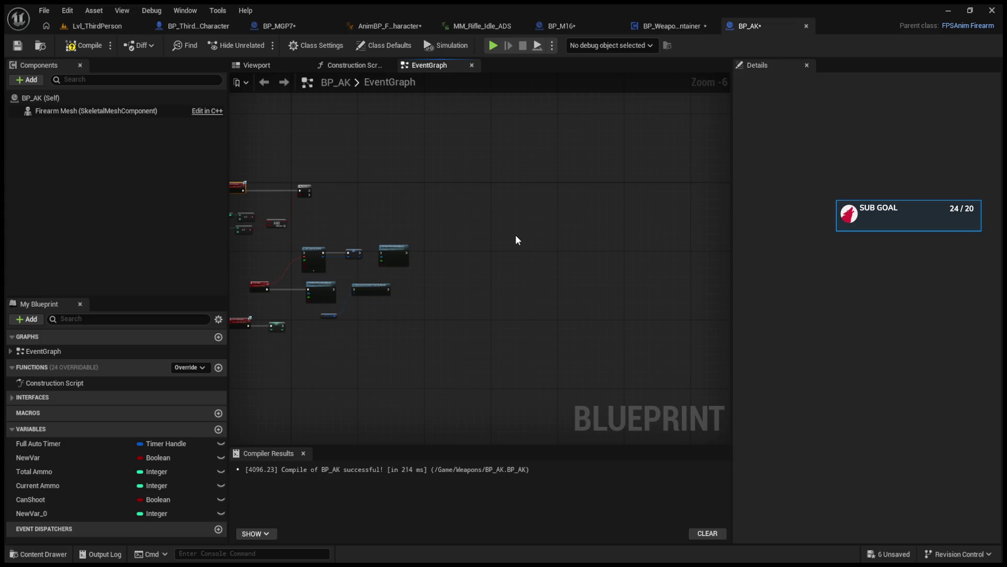
- Paste a Multi Line Trace By Channel node into BP_AK's graph and move it into place
key("ctrl+v")
scroll(518, 240, "up", 4)
left_click_drag(506, 257, 562, 218)
left_click(257, 66)
left_click(456, 66)
left_click(384, 45)
- Add a Self reference, then pull out Firearm Mesh and Get Socket Location nodes from it
left_click(352, 239)
key("ctrl+v")
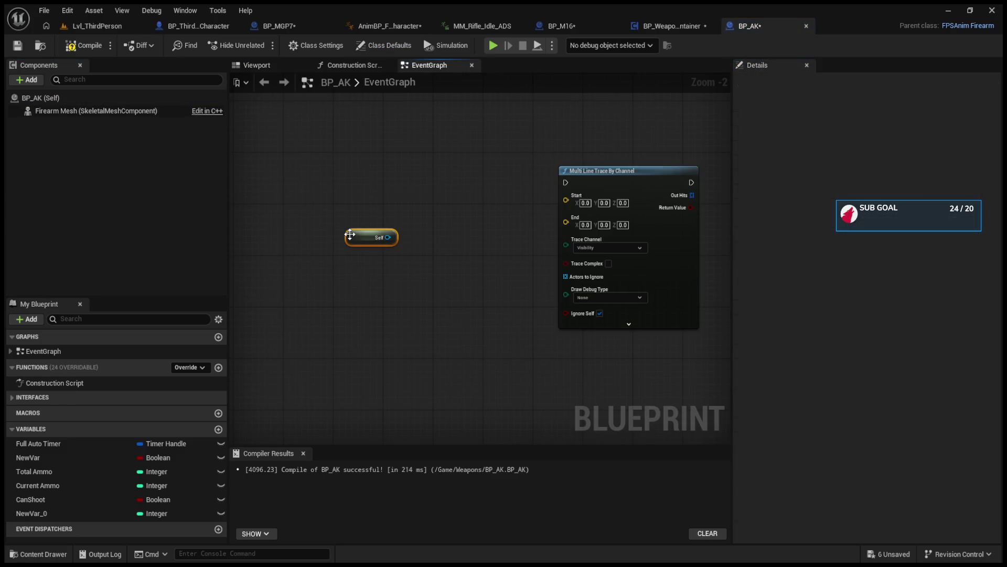
left_click_drag(392, 234, 424, 292)
left_click(473, 385)
left_click_drag(426, 325, 301, 352)
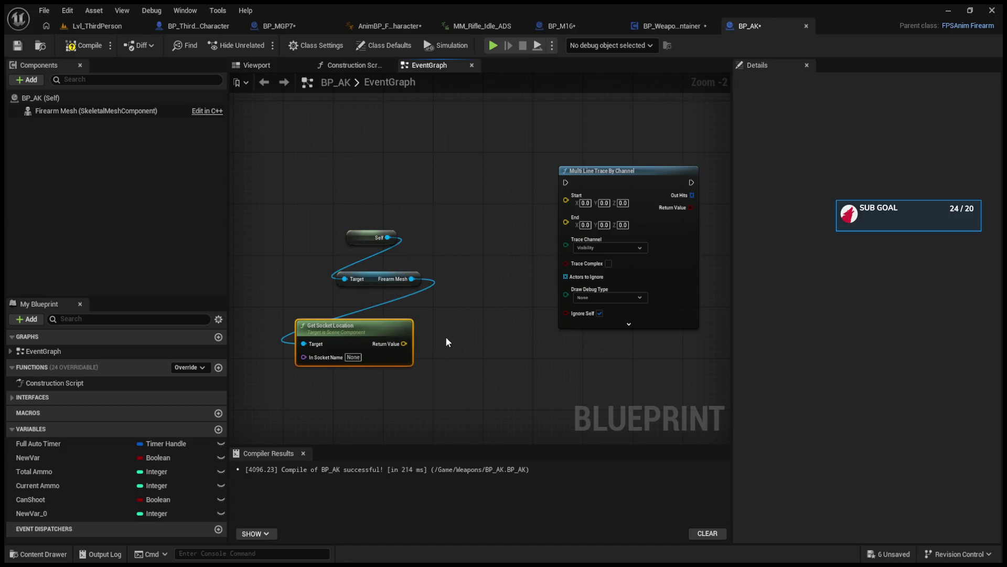
left_click(259, 65)
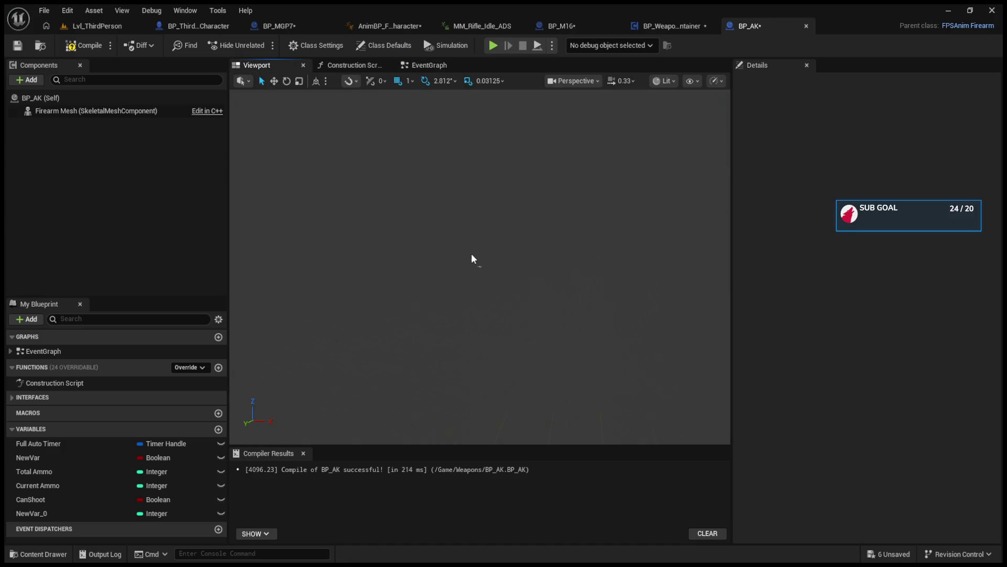
- Find SKM_AK2 in BP_AK's Mesh defaults and open its SK_AK2 skeleton, selecting the Root bone
left_click(478, 265)
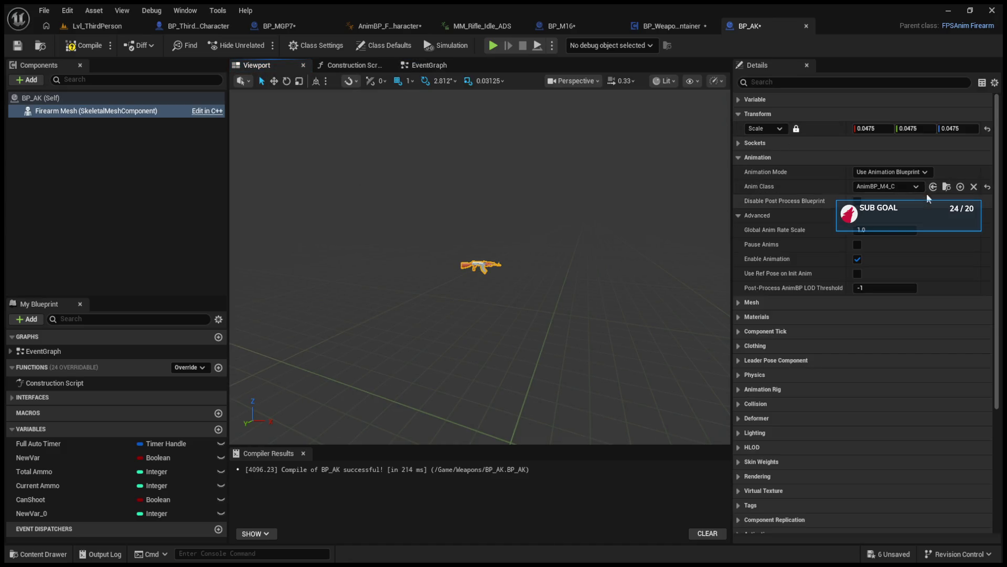
left_click(125, 98)
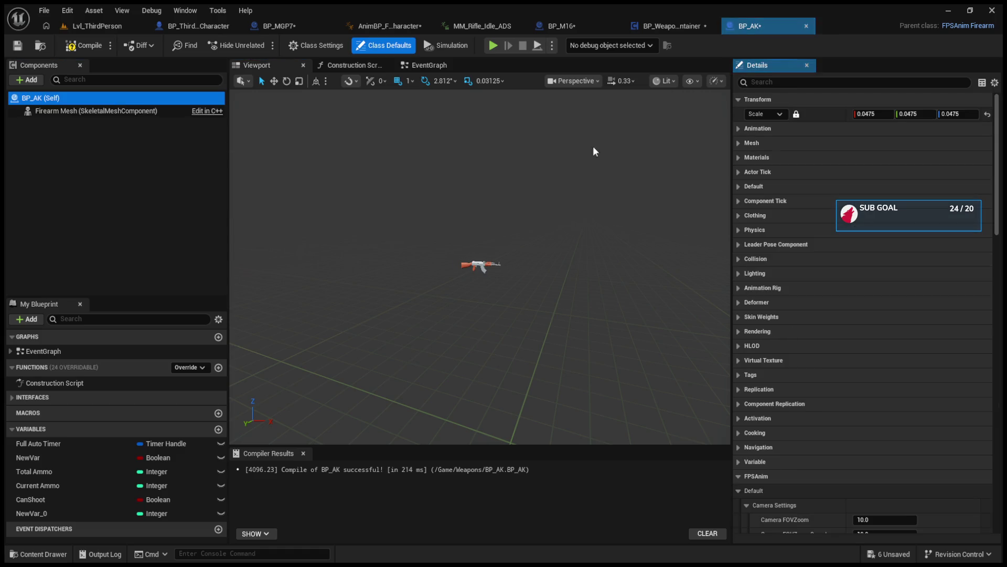
left_click(741, 143)
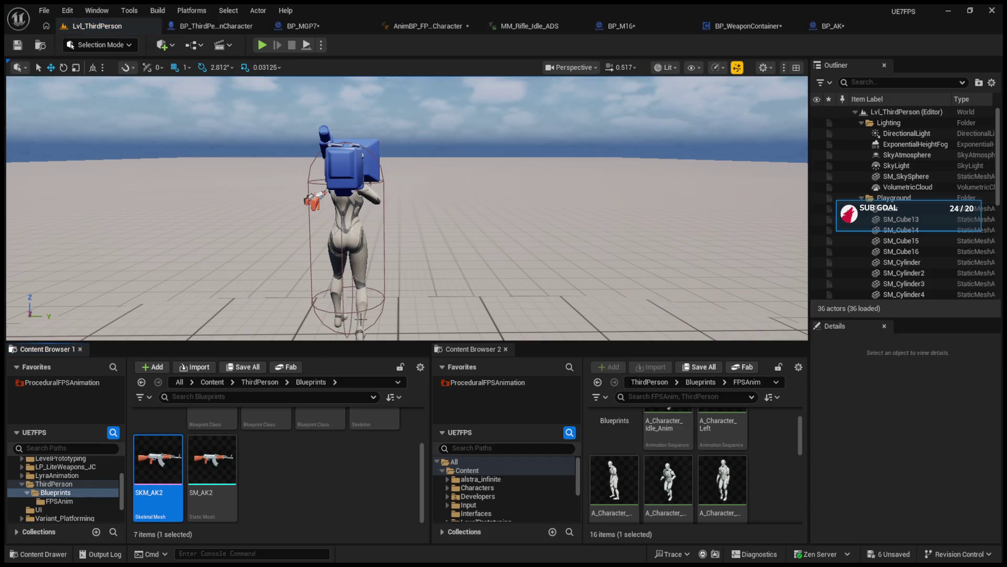
double_click(189, 456)
left_click(32, 95)
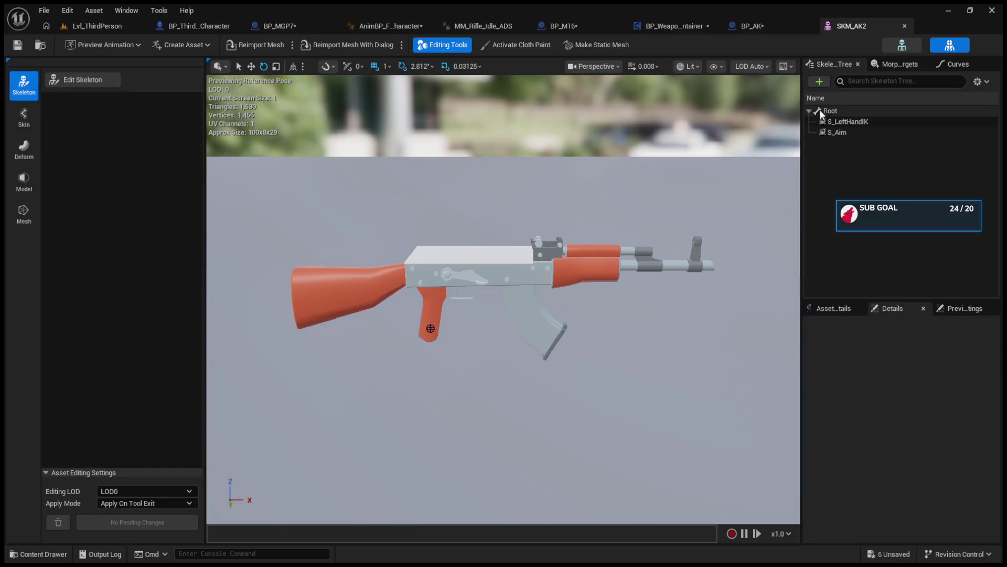
left_click(902, 51)
left_click(29, 111)
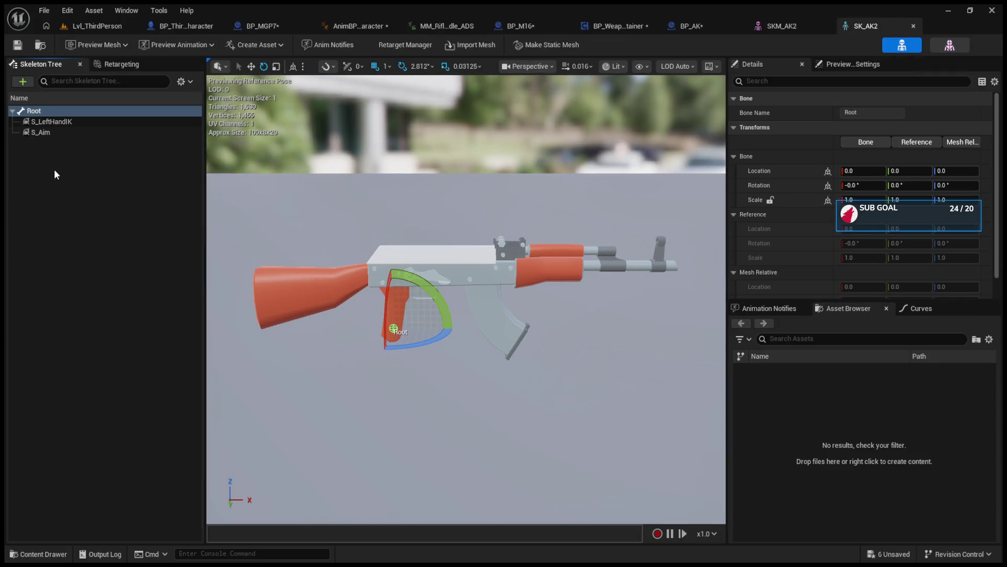
- Add a new socket named Barel under the AK skeleton's Root bone
right_click(46, 112)
left_click(53, 122)
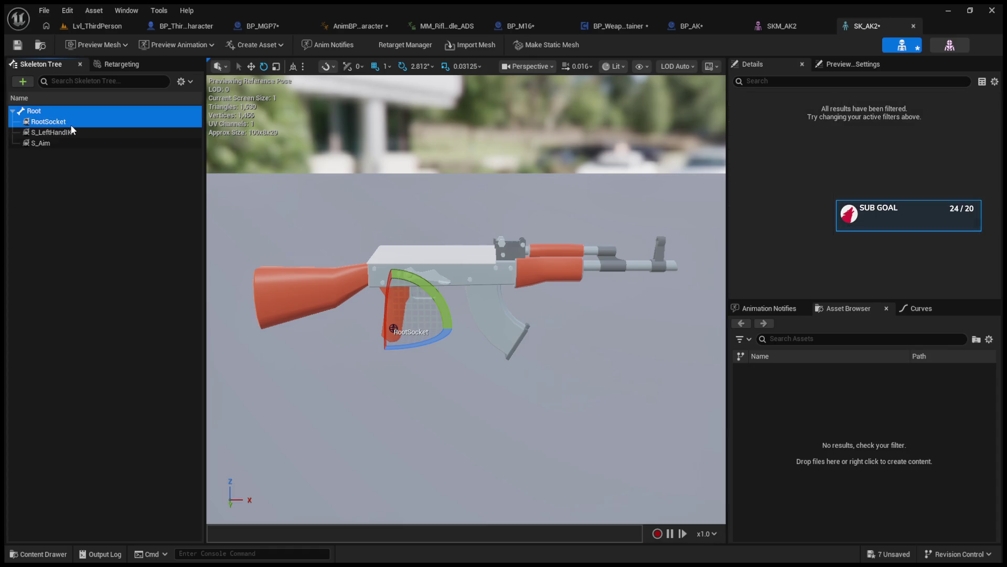
left_click(894, 114)
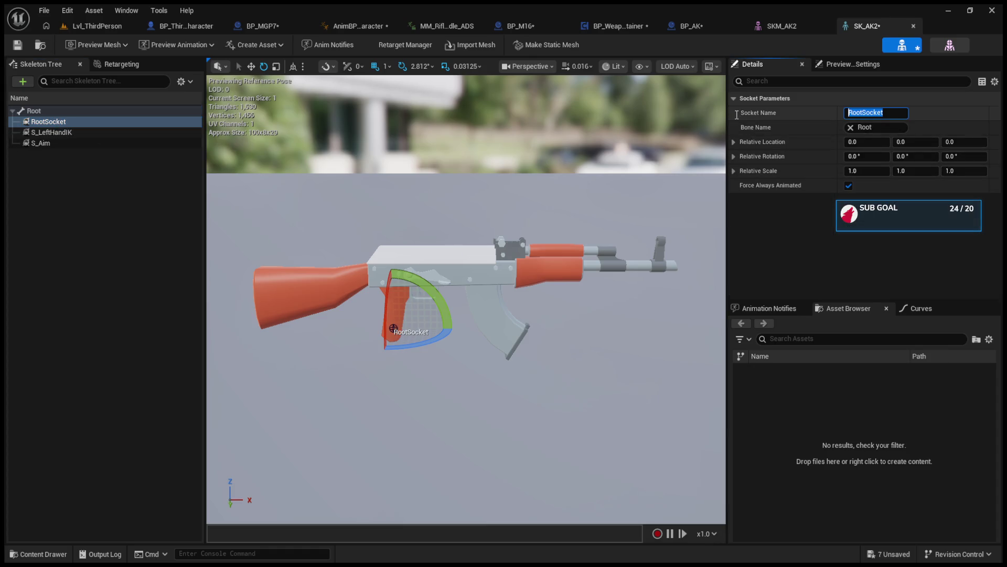
type("Barel")
type("w")
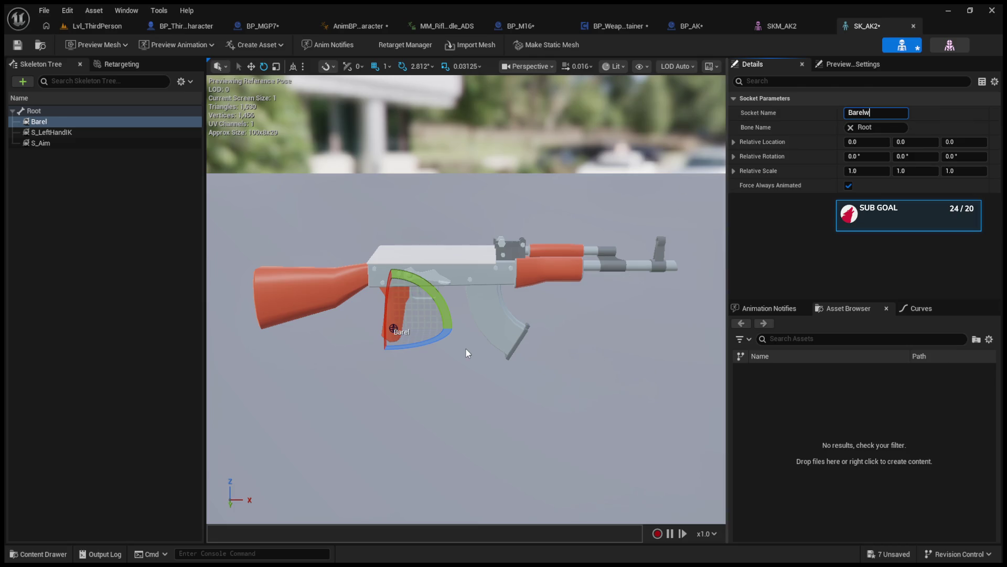
key("BackSpace")
left_click(306, 300)
- Move Barel to the muzzle tip (67.58, 0, 15.08), save the skeleton, and return to the level
left_click(79, 121)
key("w")
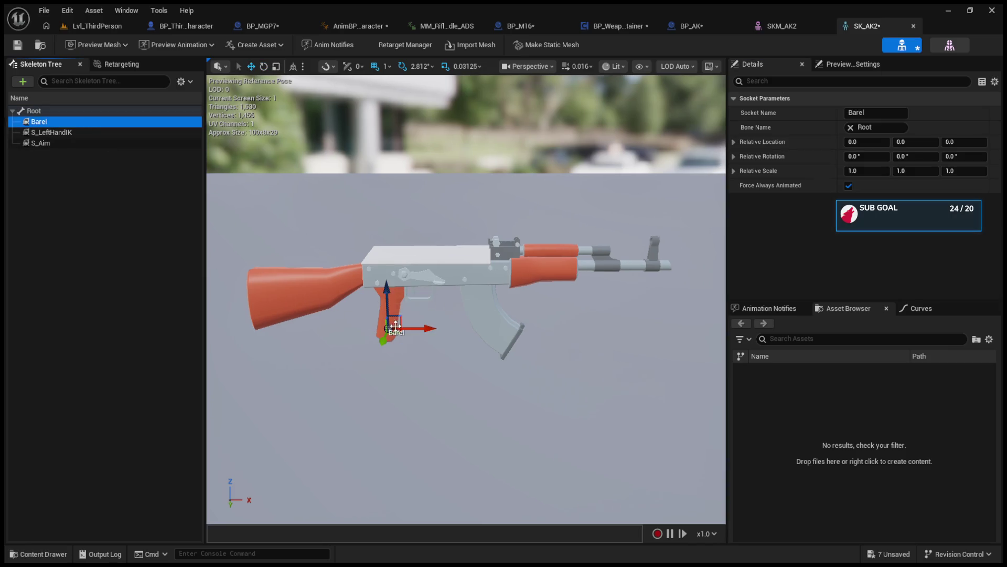
mouse_move(383, 283)
left_mouse_down()
mouse_move(383, 218)
mouse_move(384, 235)
left_mouse_up()
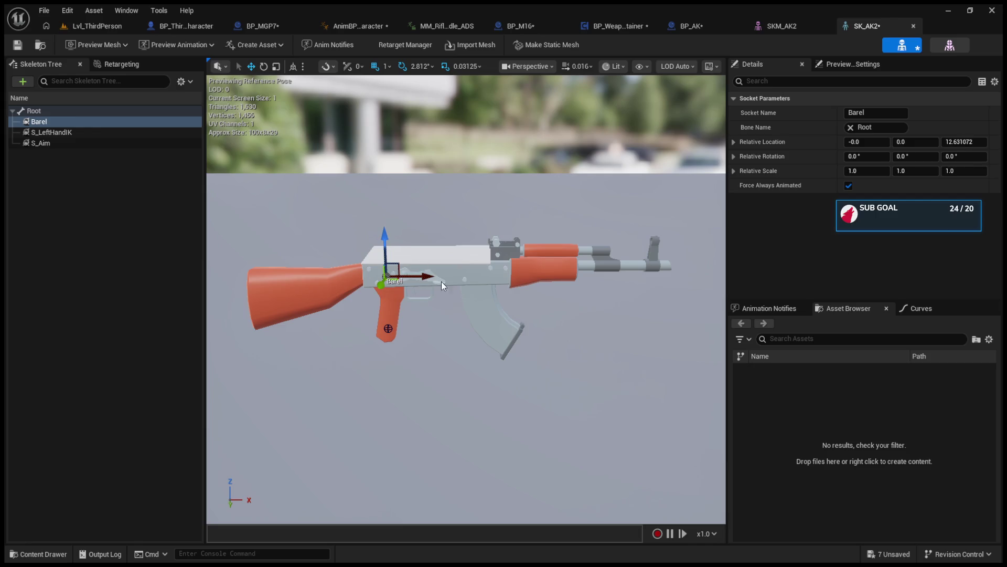
mouse_move(413, 275)
left_mouse_down()
mouse_move(700, 276)
mouse_move(671, 242)
left_mouse_up()
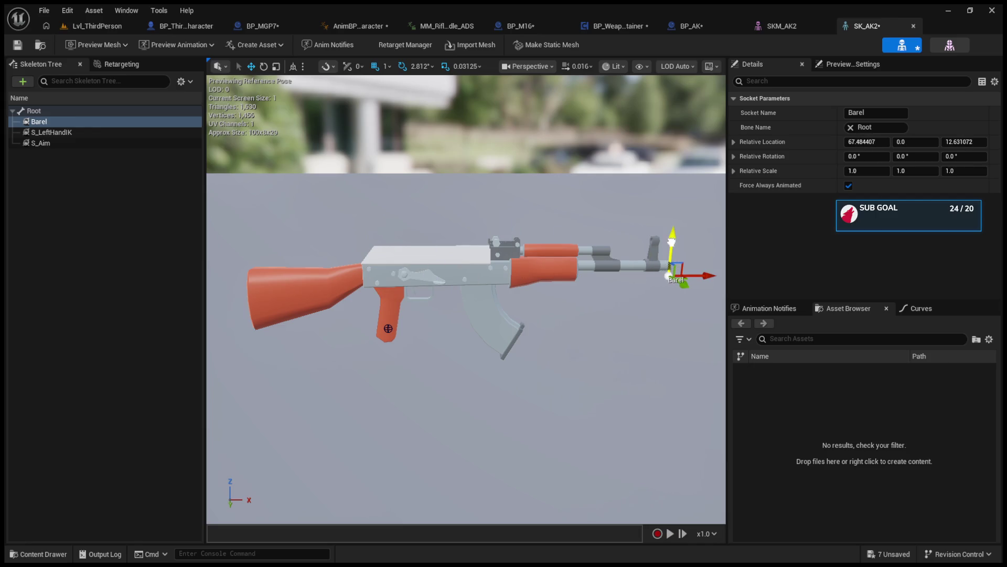
key("f")
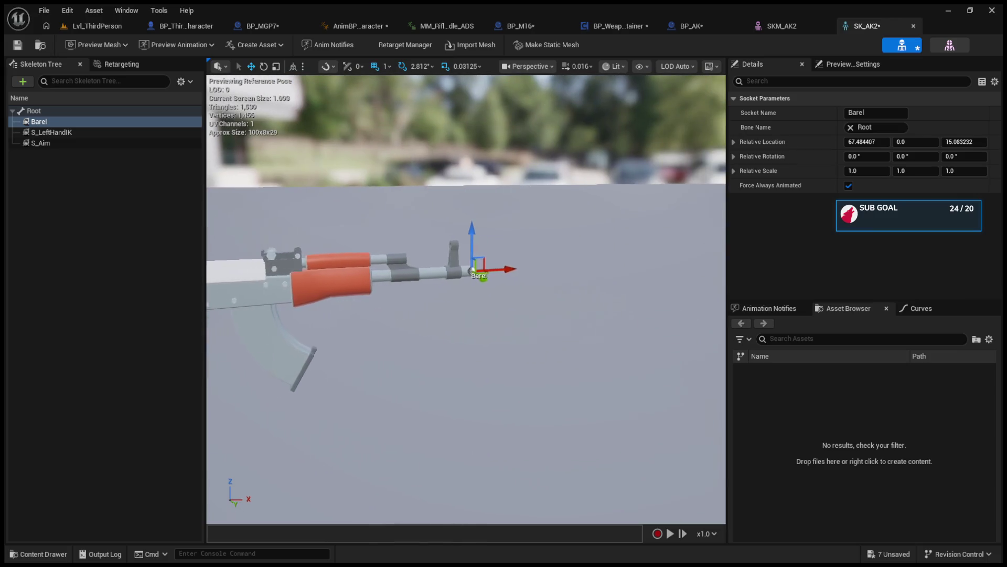
scroll(458, 284, "up", 5)
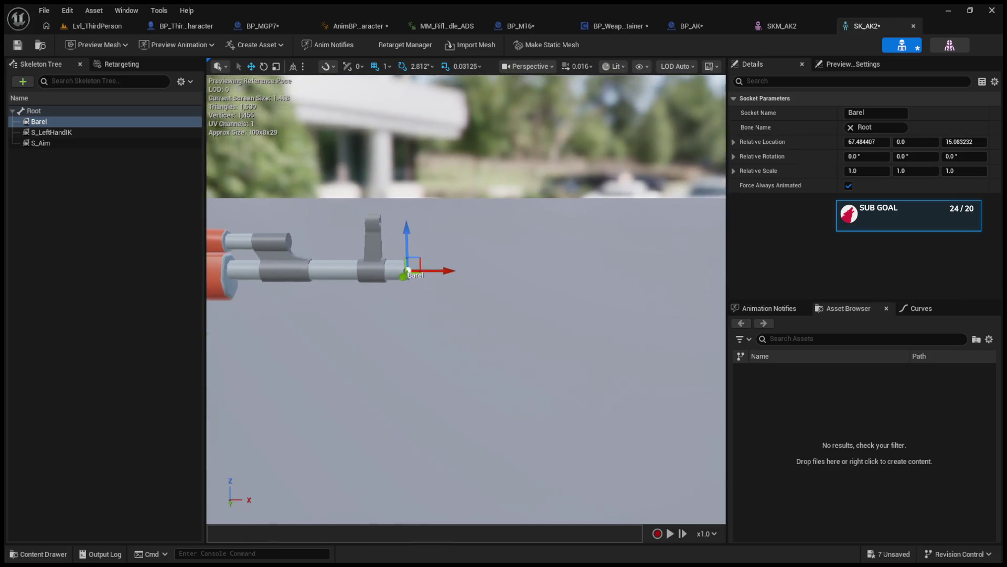
scroll(627, 269, "up", 6)
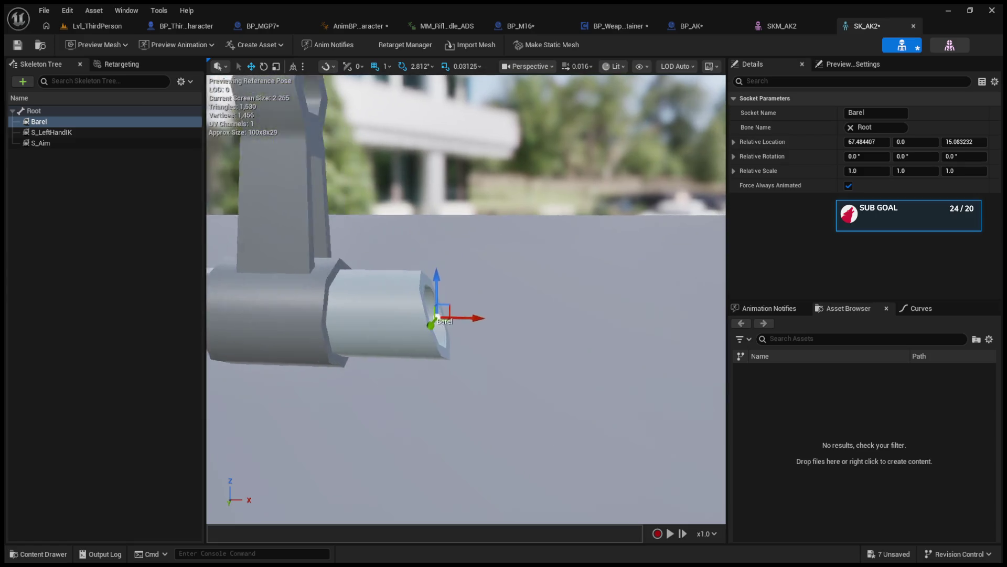
scroll(479, 314, "up", 2)
left_click_drag(475, 326, 489, 325)
left_click(18, 44)
left_click(89, 26)
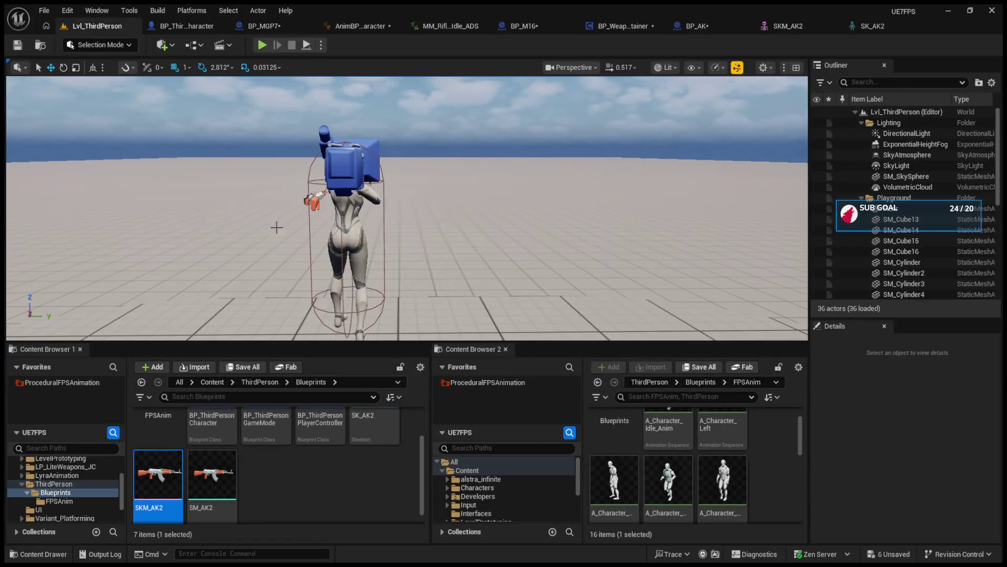
- Set Get Socket Location's socket name to Barel in BP_AK's event graph
left_click(774, 29)
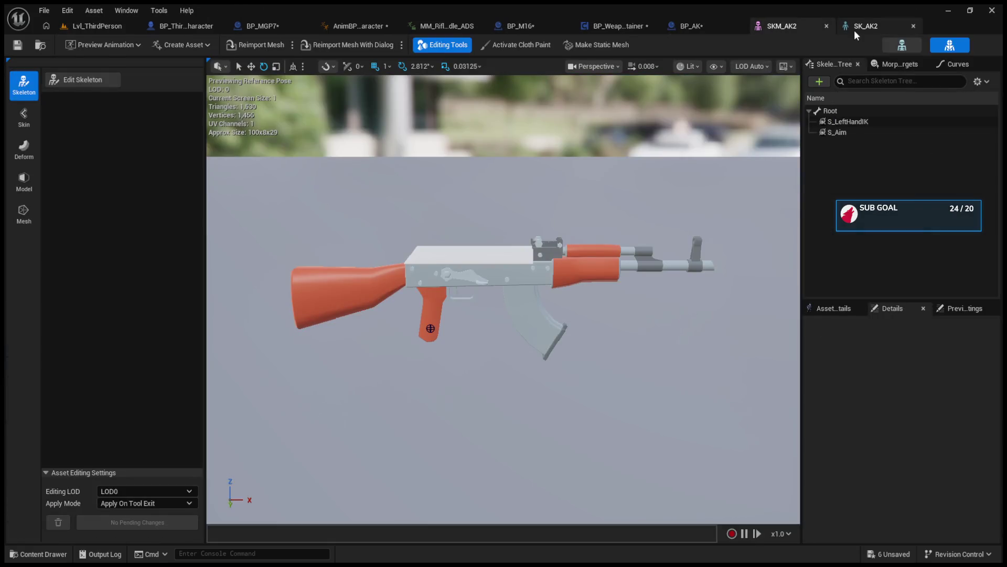
left_click(855, 30)
left_click(718, 26)
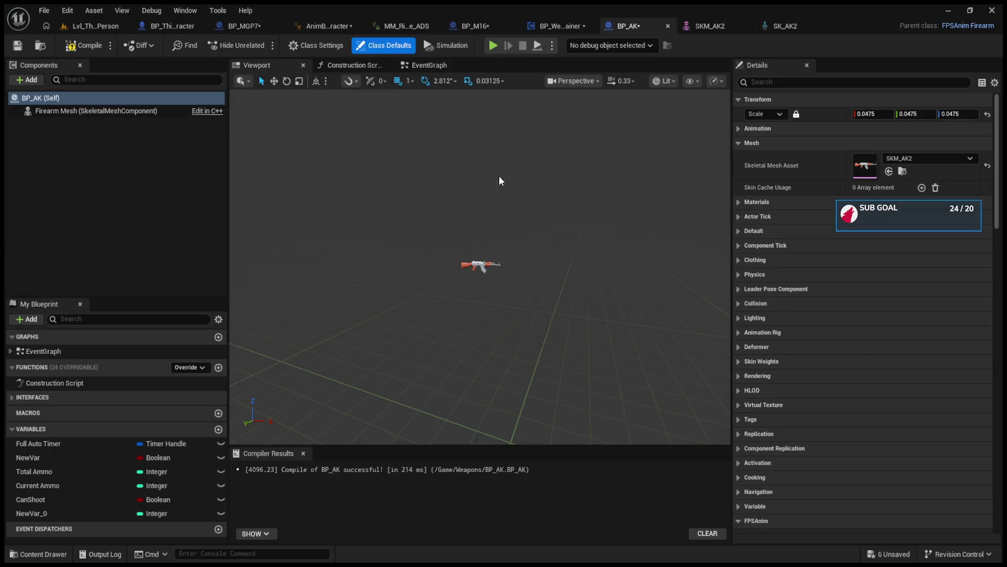
left_click(417, 65)
left_click_drag(555, 245, 513, 270)
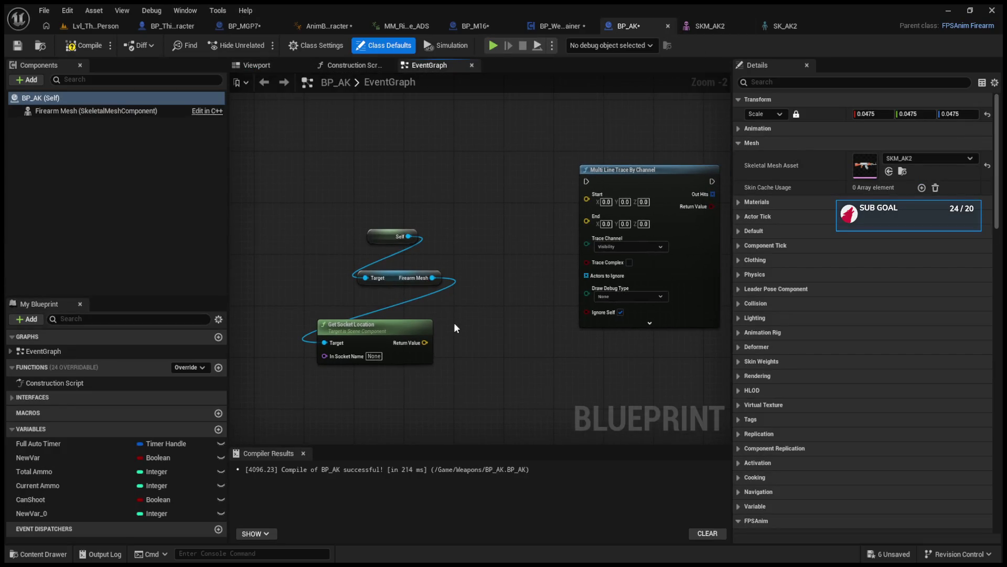
left_click(374, 356)
key("BackSpace")
key("Return")
type("Barel")
- Wire the Barel socket location into Multi Line Trace's Start and paste a Line Trace By Channel node
left_click(785, 25)
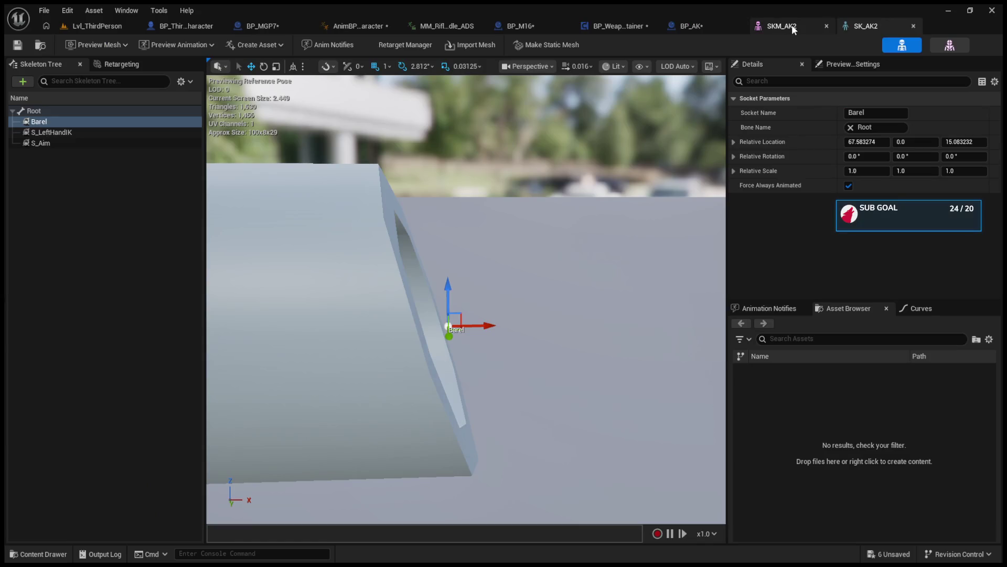
left_click(622, 31)
left_click(658, 24)
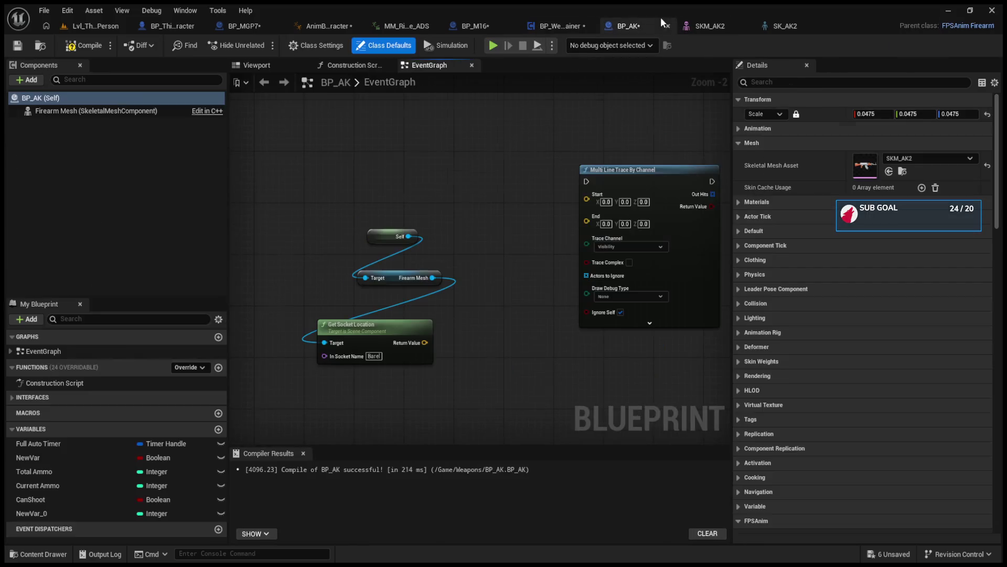
left_click_drag(425, 342, 589, 200)
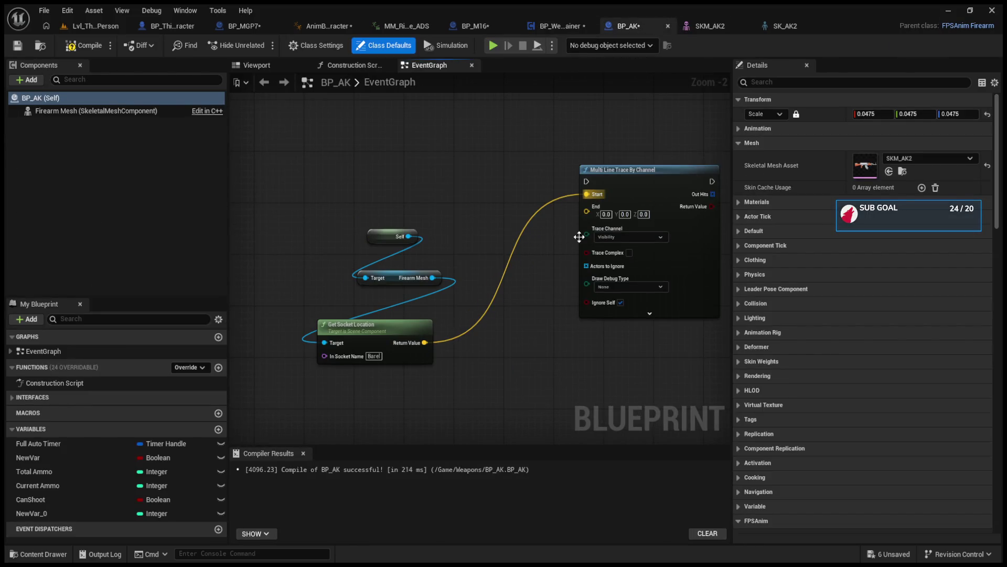
mouse_move(525, 205)
left_mouse_down()
mouse_move(563, 207)
mouse_move(492, 228)
left_mouse_up()
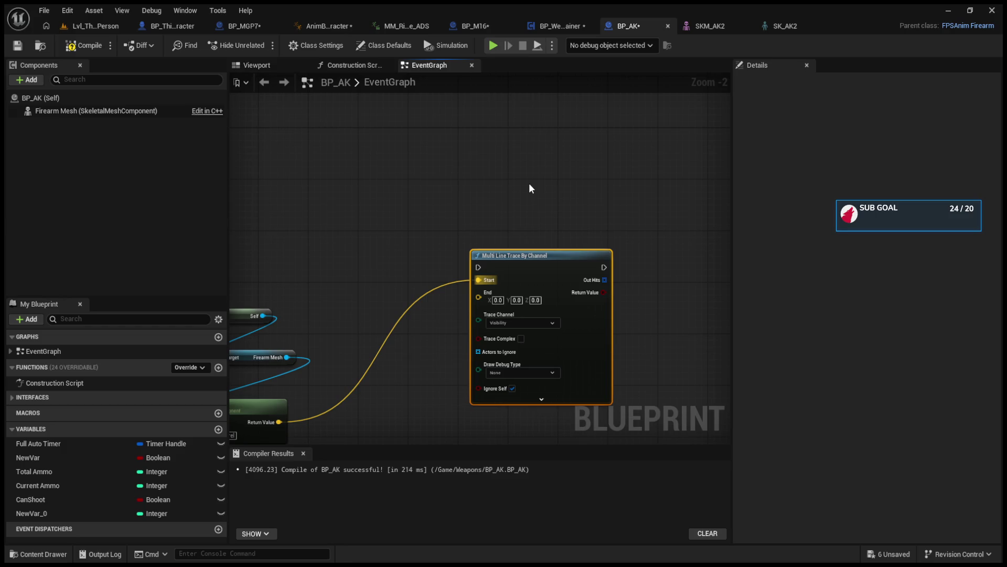
key("ctrl+v")
- Delete Multi Line Trace, position the new Line Trace By Channel node and wire the return value toward its End
left_click_drag(566, 228, 680, 237)
left_click_drag(560, 245, 503, 192)
left_click_drag(617, 143, 600, 210)
left_click(442, 217)
key("Delete")
mouse_move(595, 207)
left_mouse_down()
mouse_move(657, 179)
mouse_move(439, 223)
left_mouse_up()
mouse_move(283, 343)
left_mouse_down()
mouse_move(418, 253)
mouse_move(413, 273)
mouse_move(442, 238)
mouse_move(652, 213)
left_mouse_up()
left_click_drag(526, 254, 477, 237)
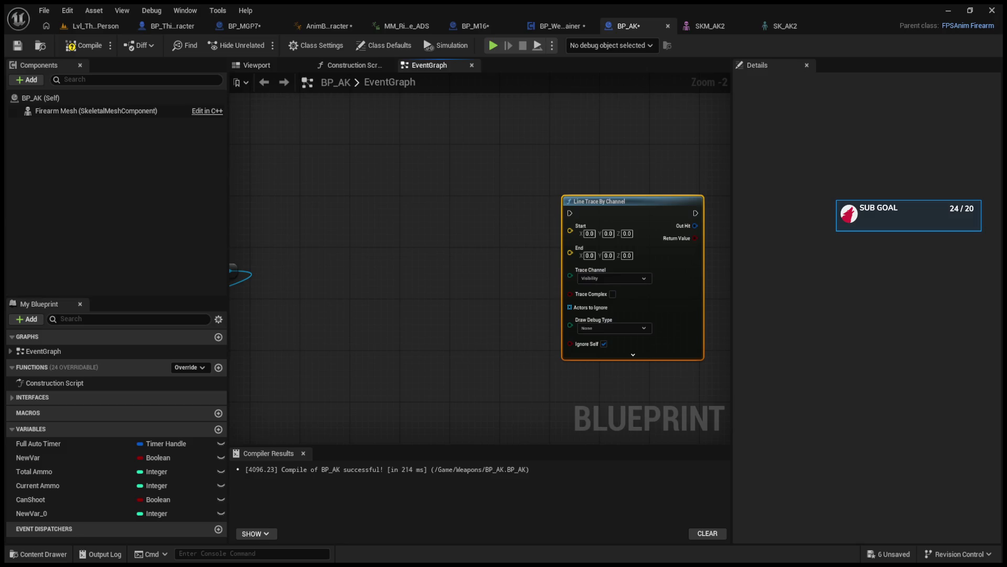
- Wire the socket location to Start, multiply it by 5000 into End, and connect the exec pin
mouse_move(418, 268)
left_mouse_down()
mouse_move(498, 290)
mouse_move(444, 254)
left_mouse_up()
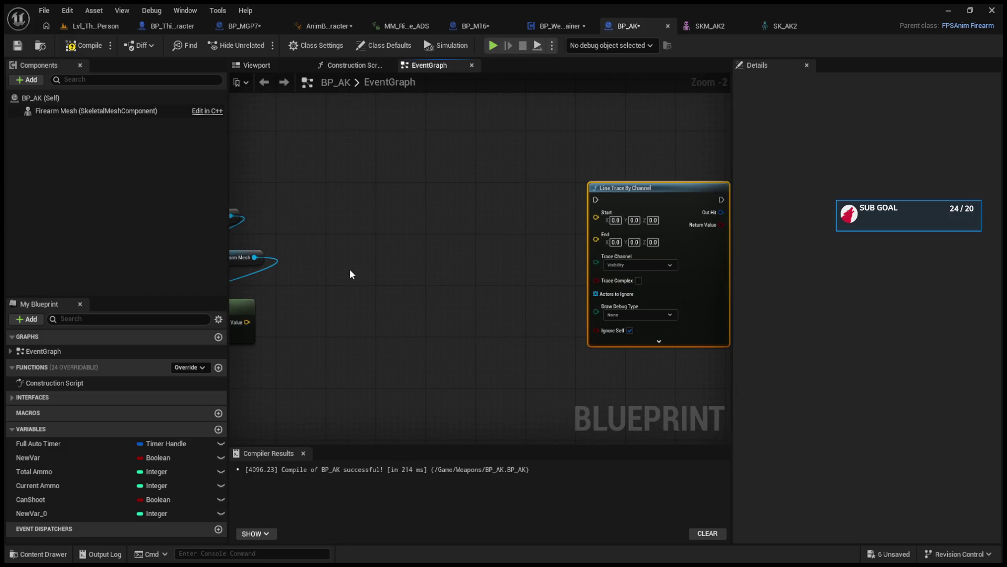
mouse_move(351, 273)
left_mouse_down()
mouse_move(506, 265)
mouse_move(408, 292)
left_mouse_up()
mouse_move(297, 317)
left_mouse_down()
mouse_move(662, 199)
mouse_move(372, 354)
mouse_move(388, 317)
left_mouse_up()
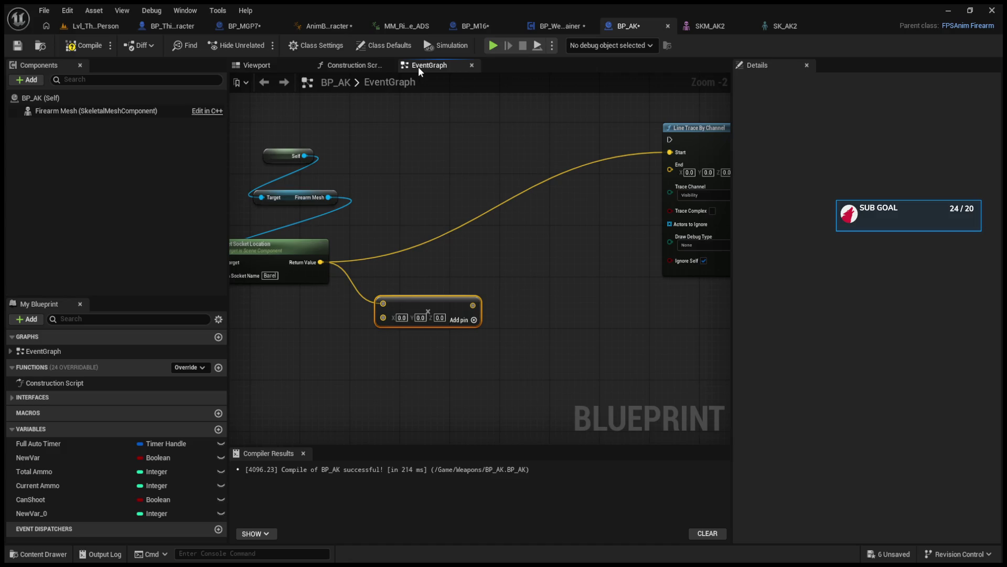
key("ctrl+z")
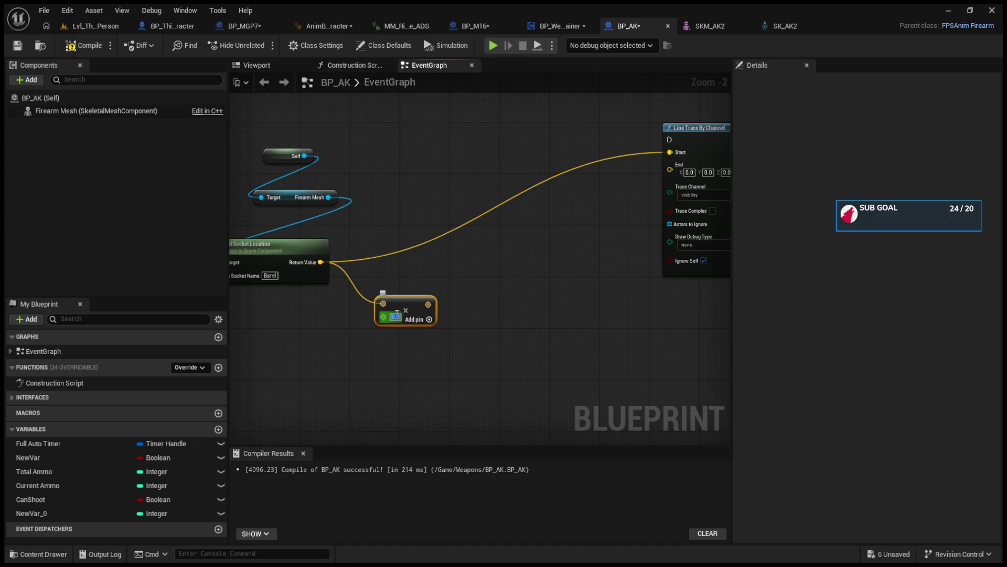
type("5000")
key("Return")
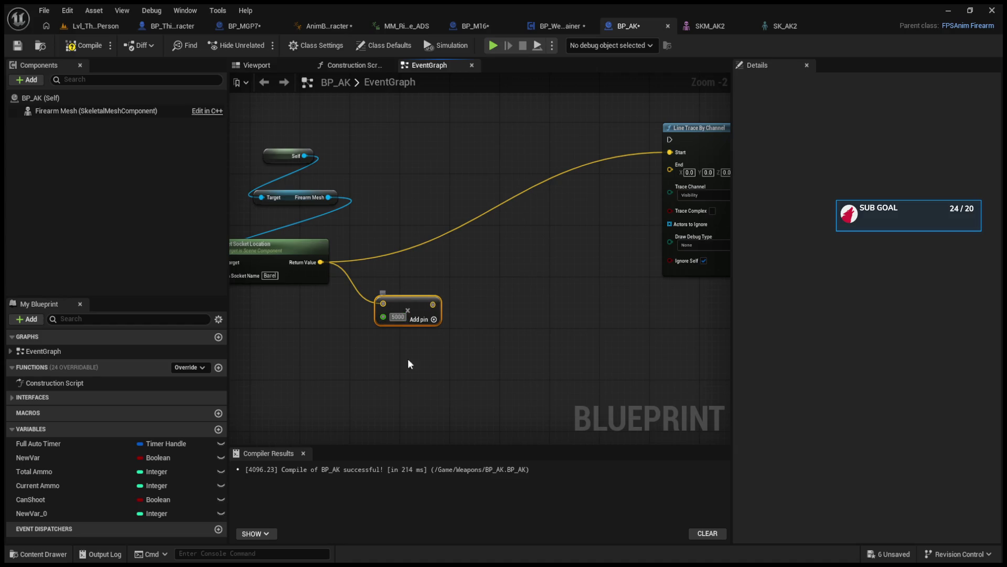
left_click_drag(437, 304, 670, 169)
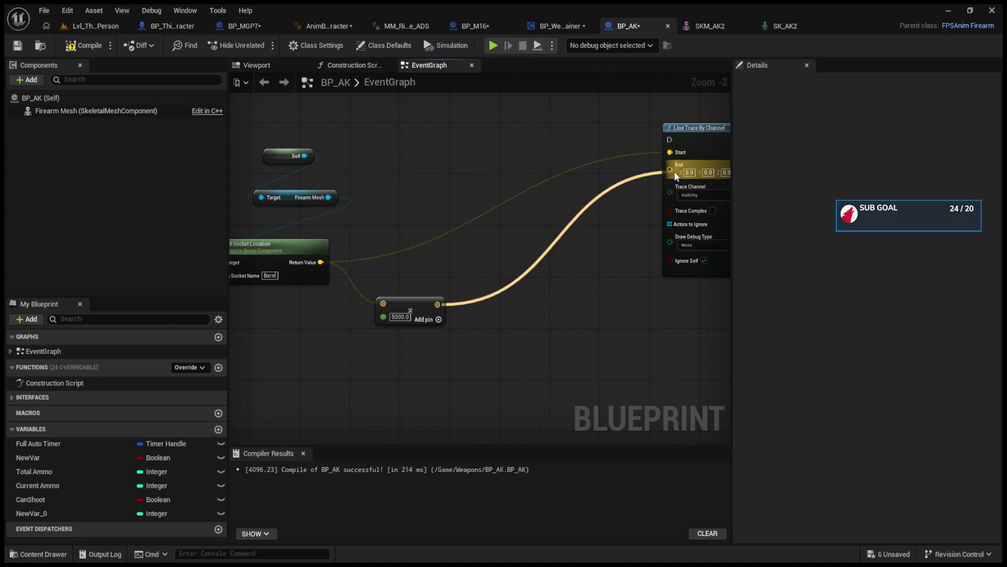
mouse_move(584, 315)
left_mouse_down()
mouse_move(577, 320)
mouse_move(715, 337)
mouse_move(490, 346)
mouse_move(674, 365)
mouse_move(593, 346)
mouse_move(468, 247)
mouse_move(467, 212)
mouse_move(622, 401)
mouse_move(509, 294)
mouse_move(514, 267)
mouse_move(640, 254)
left_mouse_up()
left_click_drag(483, 322, 484, 370)
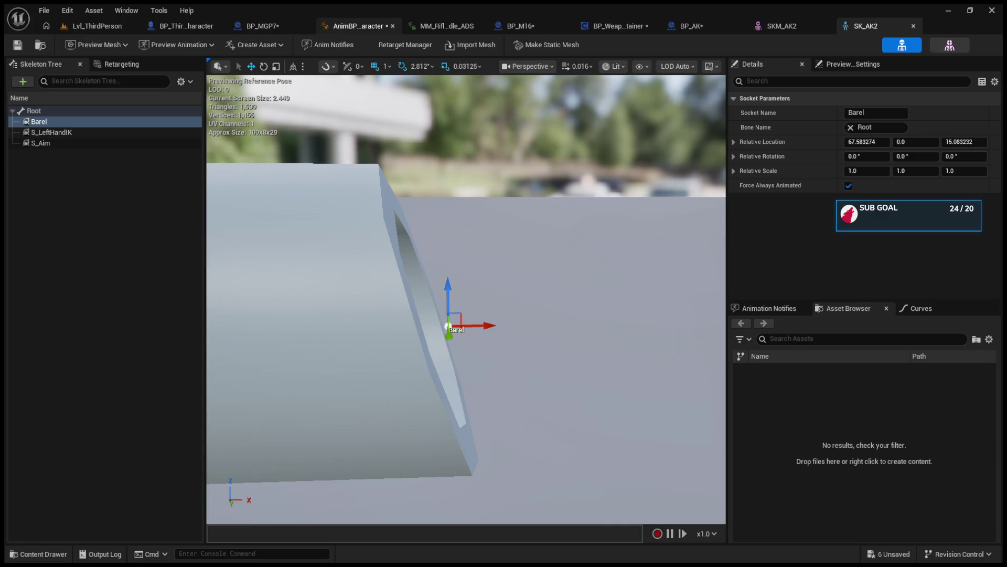
- Open BP_AK from the Content > Weapons folder in the Lvl_ThirdPerson level's Content Browser
left_click(630, 26)
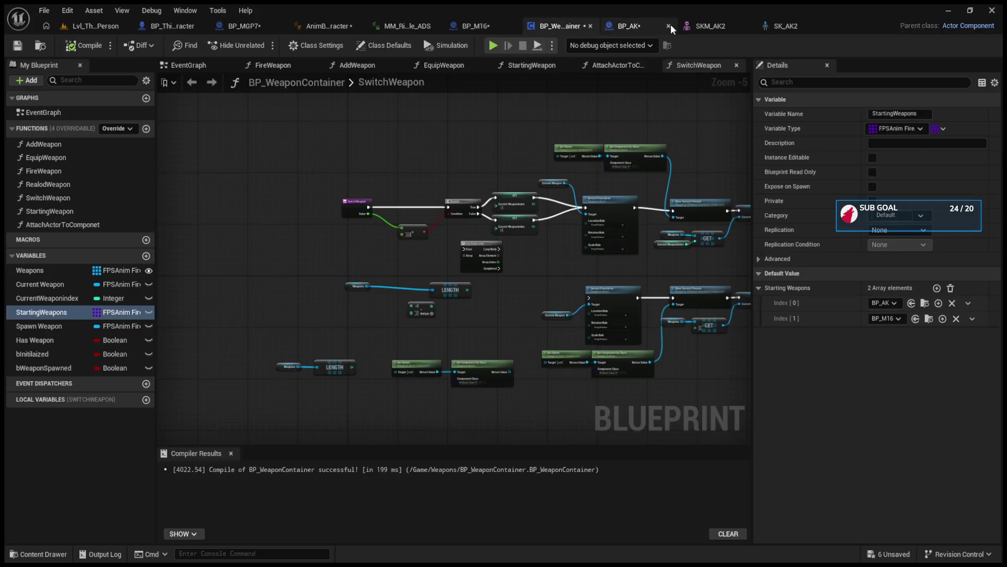
left_click(108, 28)
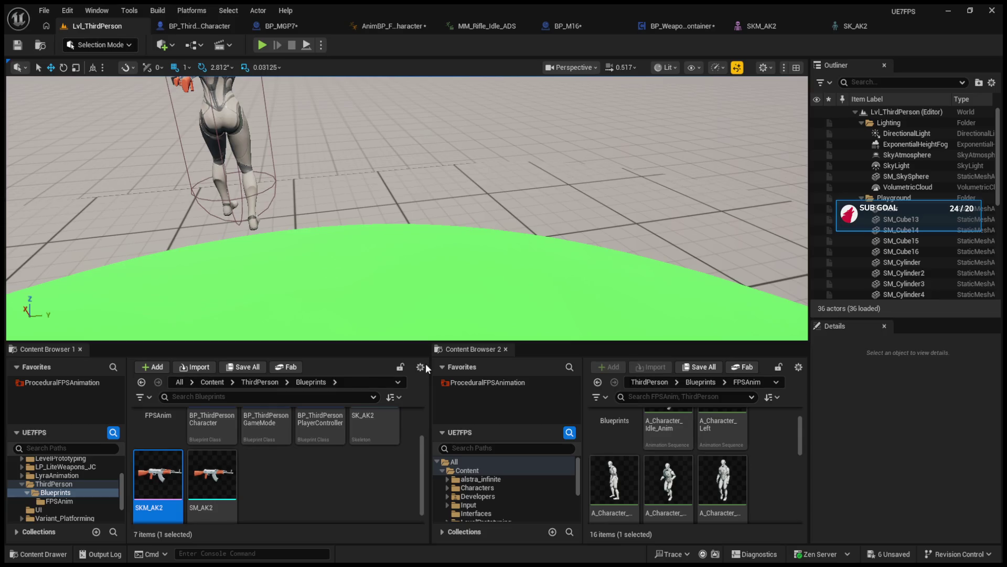
scroll(279, 501, "up", 2)
scroll(503, 484, "down", 3)
left_click(488, 501)
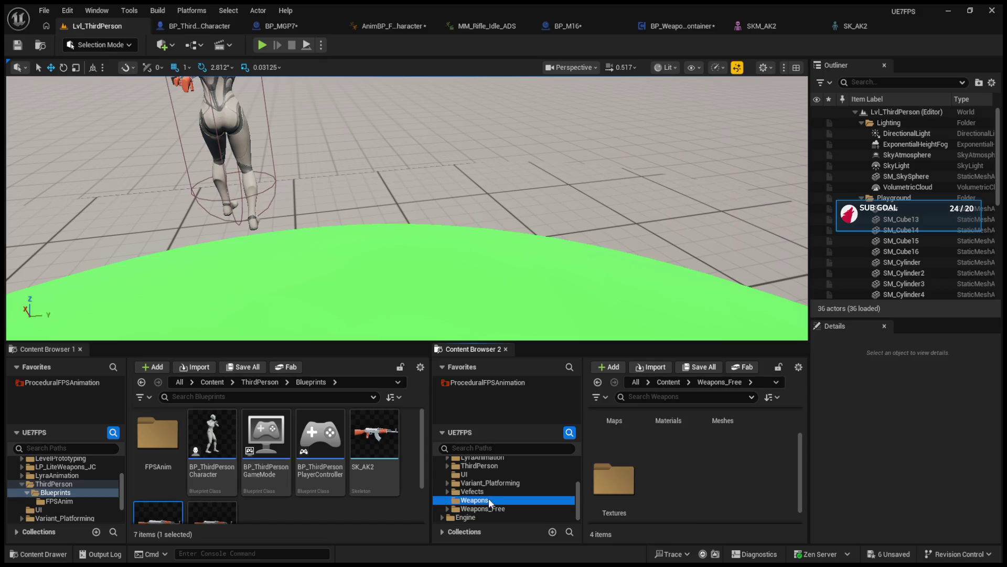
left_click(629, 488)
double_click(629, 488)
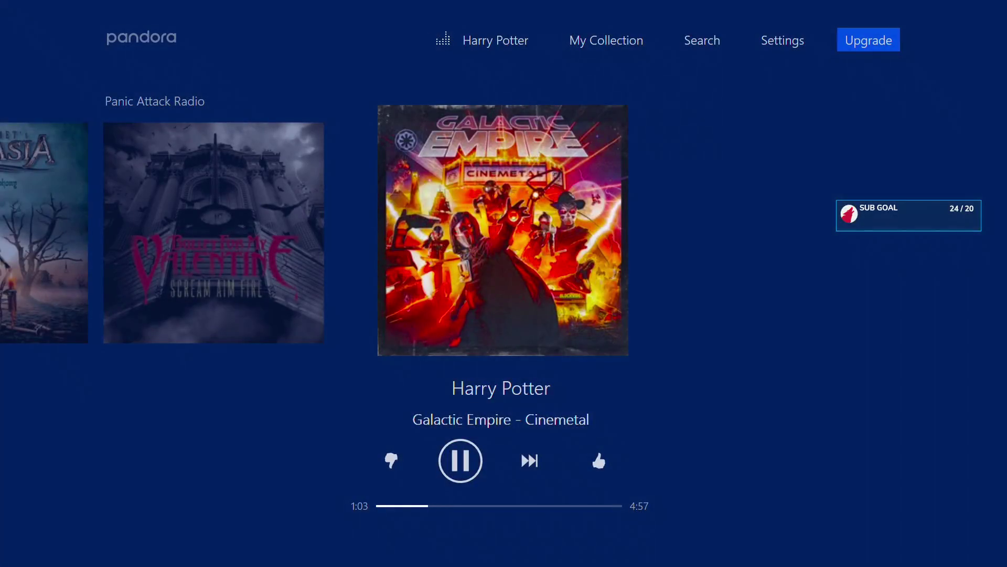
- Thumbs-down the current Pandora track to skip to the next song
key("Left")
key("Return")
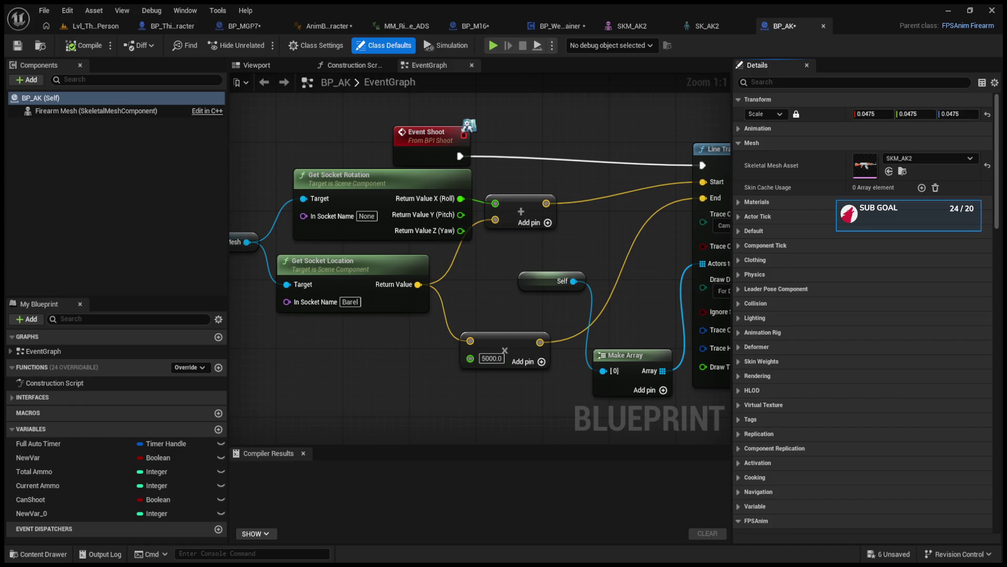
- Delete the Add and Get Socket Rotation nodes and rewire the socket location to Start
left_click(513, 229)
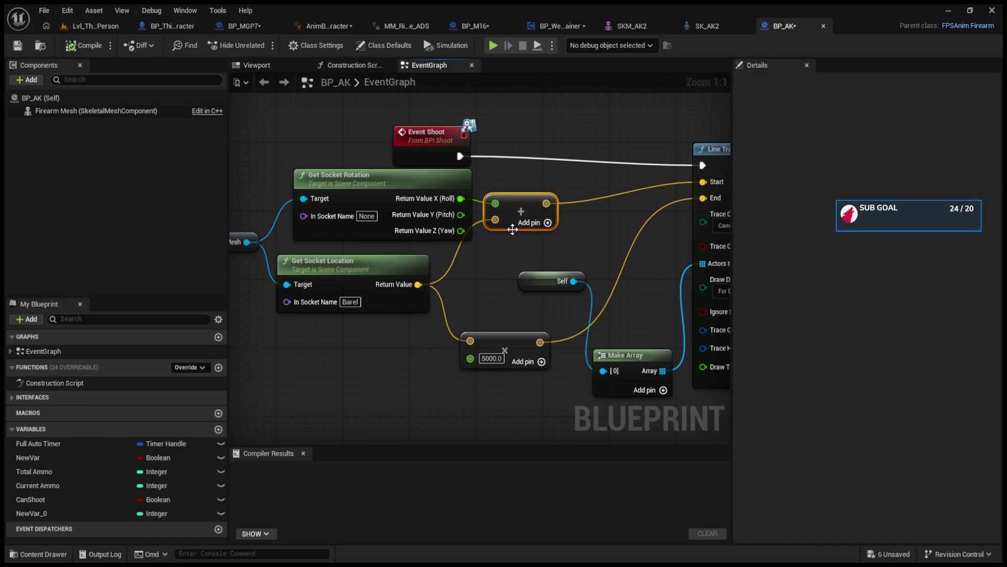
key("Delete")
left_click(445, 181)
key("Delete")
left_click_drag(418, 285, 701, 186)
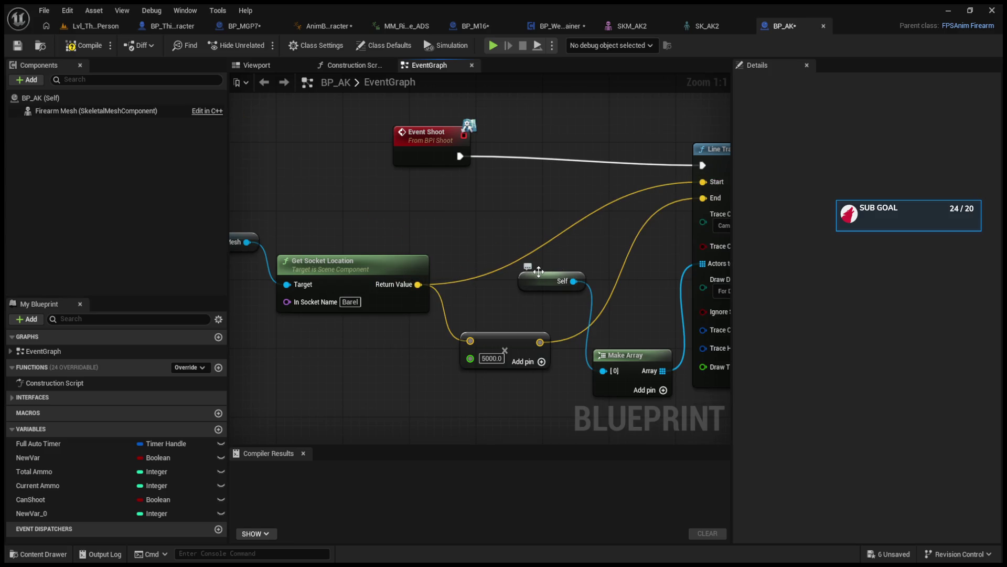
- Create a Get Forward Vector node from Firearm Mesh and feed it into the 5000 multiplier
mouse_move(533, 271)
left_mouse_down()
mouse_move(500, 246)
mouse_move(579, 250)
left_mouse_up()
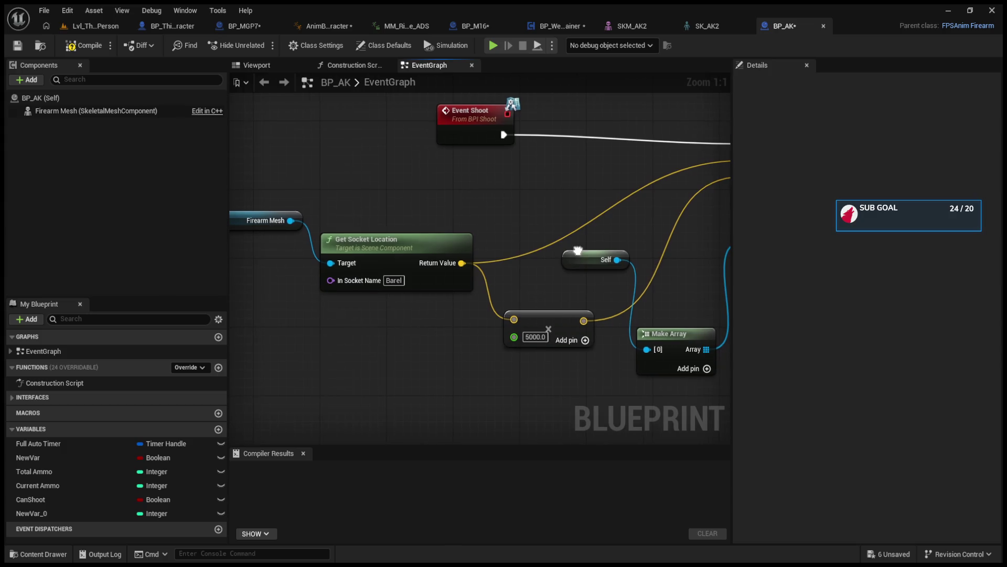
mouse_move(427, 288)
left_mouse_down()
mouse_move(336, 220)
mouse_move(357, 346)
left_mouse_up()
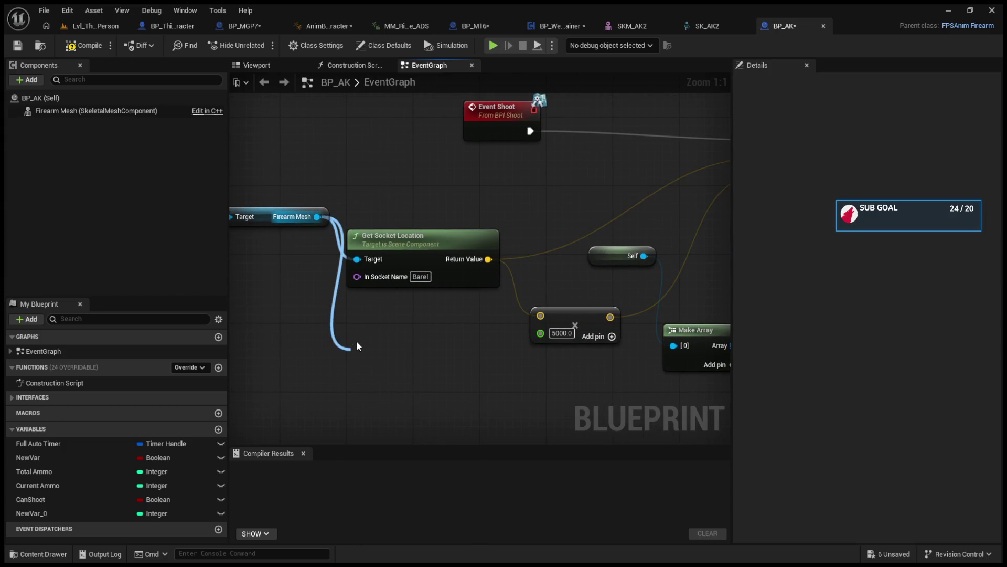
left_click_drag(357, 346, 357, 346)
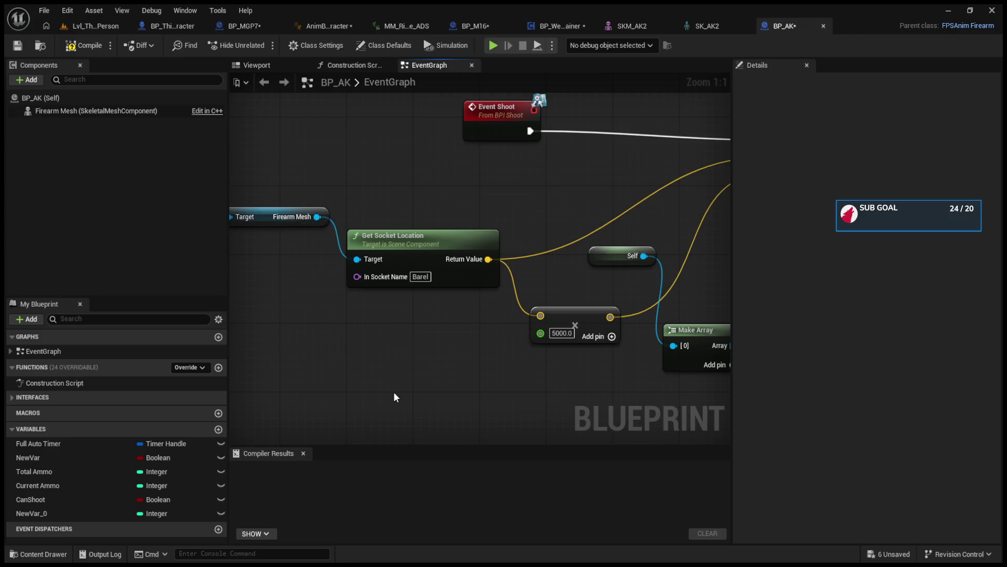
left_click_drag(388, 395, 358, 376)
left_click_drag(458, 241, 346, 358)
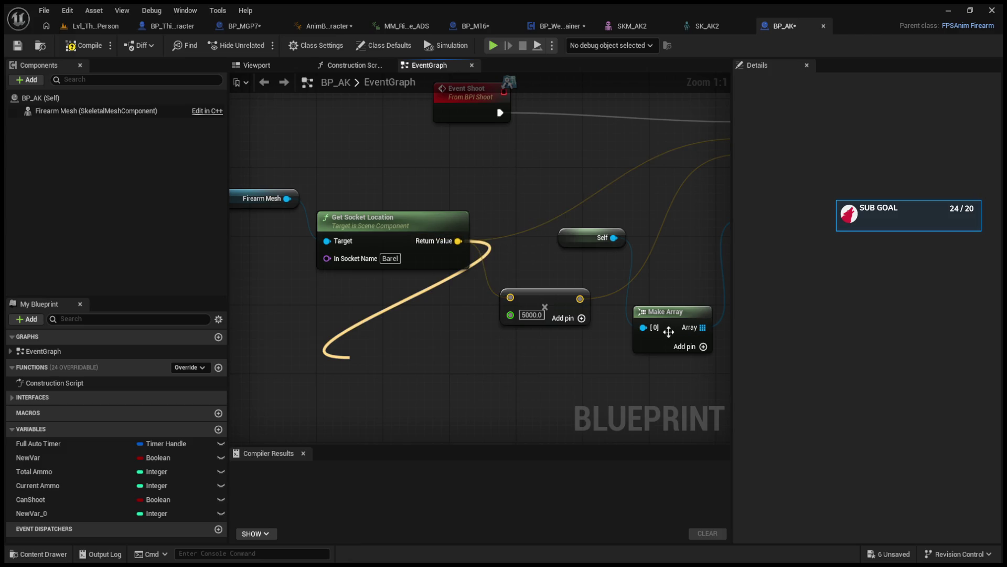
mouse_move(338, 172)
left_mouse_down()
mouse_move(570, 259)
mouse_move(438, 238)
mouse_move(387, 249)
left_mouse_up()
left_click(455, 229)
left_click_drag(454, 230, 481, 219)
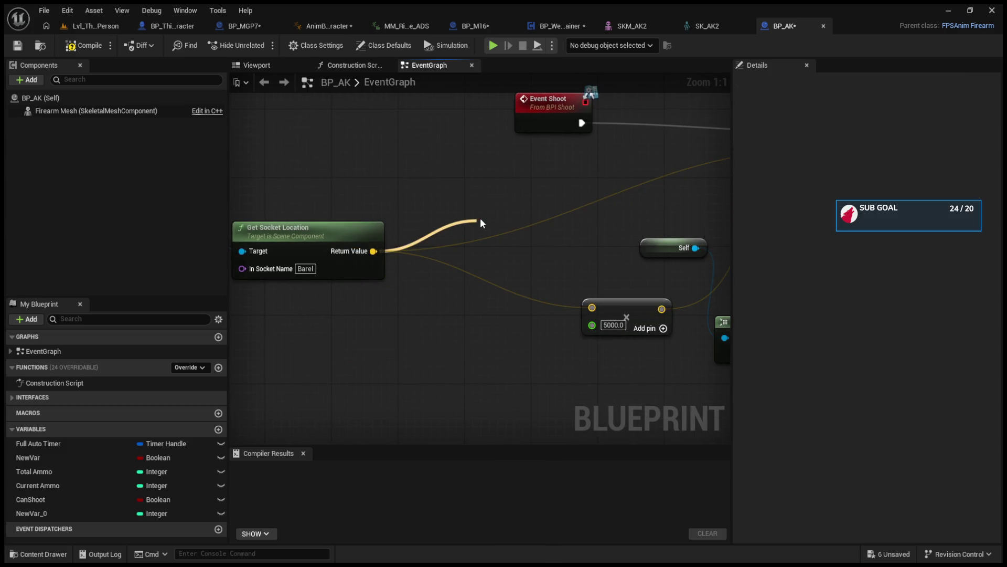
left_click_drag(480, 218, 401, 163)
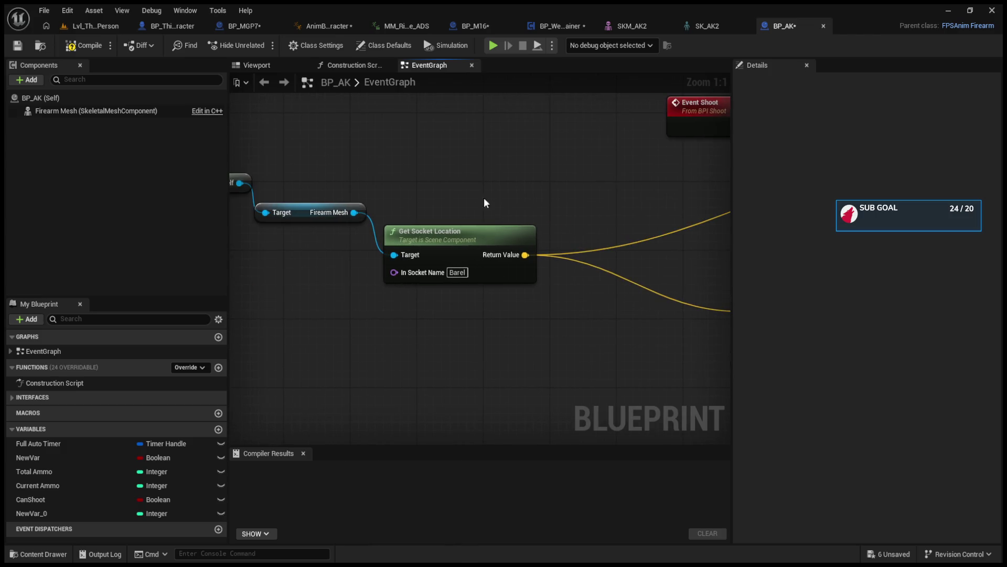
left_click_drag(354, 212, 465, 172)
mouse_move(529, 189)
left_mouse_down()
mouse_move(449, 173)
mouse_move(398, 178)
mouse_move(439, 214)
left_mouse_up()
mouse_move(379, 199)
left_mouse_down()
mouse_move(419, 311)
mouse_move(454, 362)
mouse_move(613, 347)
mouse_move(643, 332)
left_mouse_up()
left_click_drag(562, 347, 468, 329)
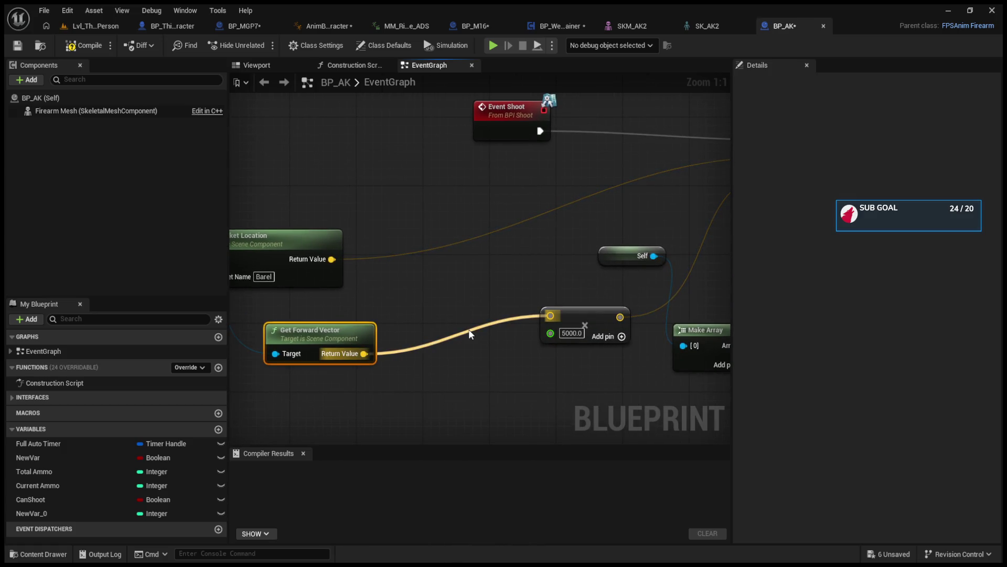
- Add the multiplied forward vector to the socket location to drive the trace's End
mouse_move(547, 314)
left_mouse_down()
mouse_move(457, 334)
mouse_move(554, 306)
left_mouse_up()
mouse_move(337, 252)
left_mouse_down()
mouse_move(461, 273)
mouse_move(546, 249)
mouse_move(562, 233)
left_mouse_up()
mouse_move(604, 316)
left_mouse_down()
mouse_move(477, 344)
mouse_move(505, 307)
mouse_move(506, 258)
left_mouse_up()
mouse_move(558, 239)
left_mouse_down()
mouse_move(719, 205)
mouse_move(697, 211)
mouse_move(690, 181)
left_mouse_up()
left_click(84, 26)
- Start Play in Editor and fire the AK at the green cylinder from the hip and aiming
left_click(263, 45)
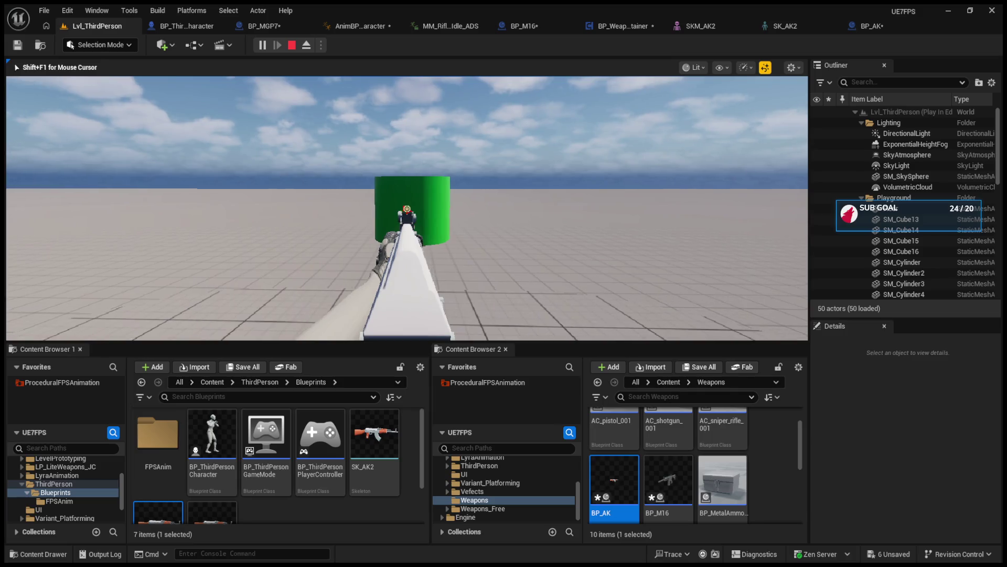
left_click(407, 208)
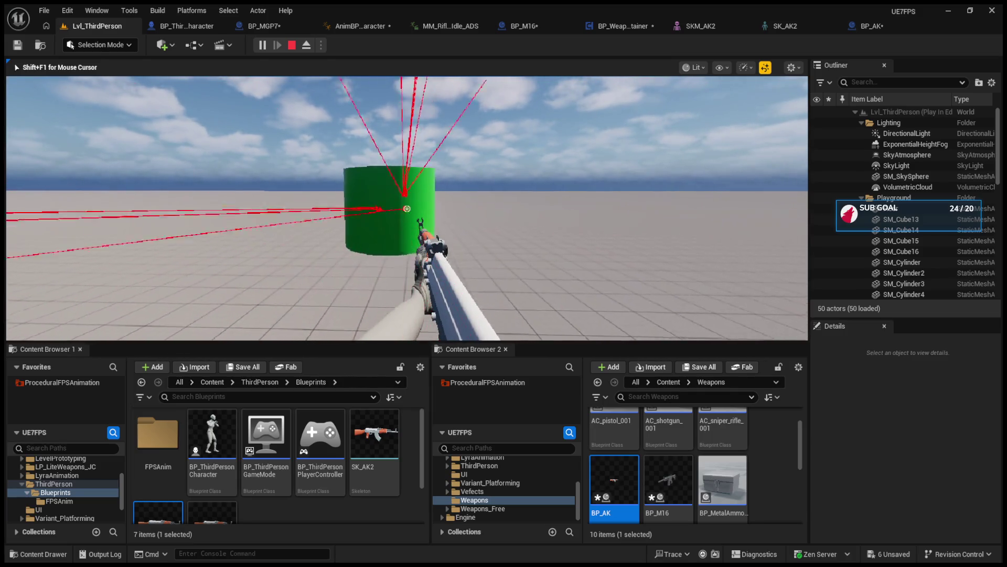
key("w")
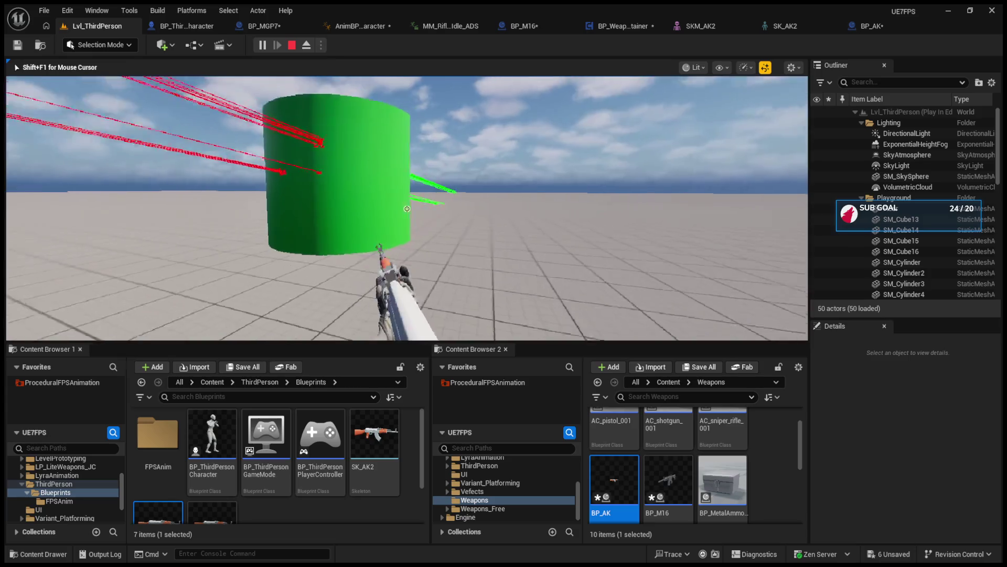
left_click(406, 208)
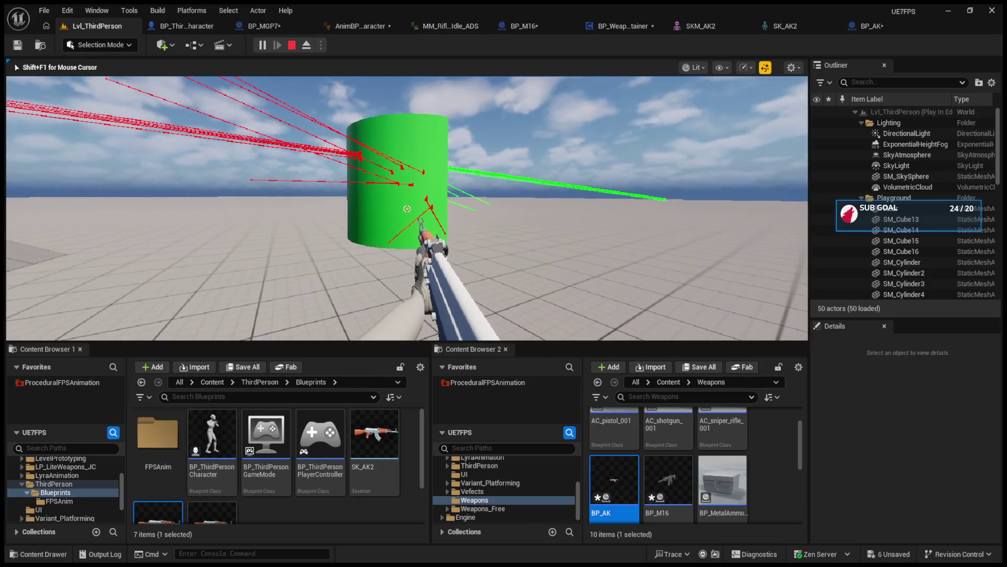
right_click(406, 208)
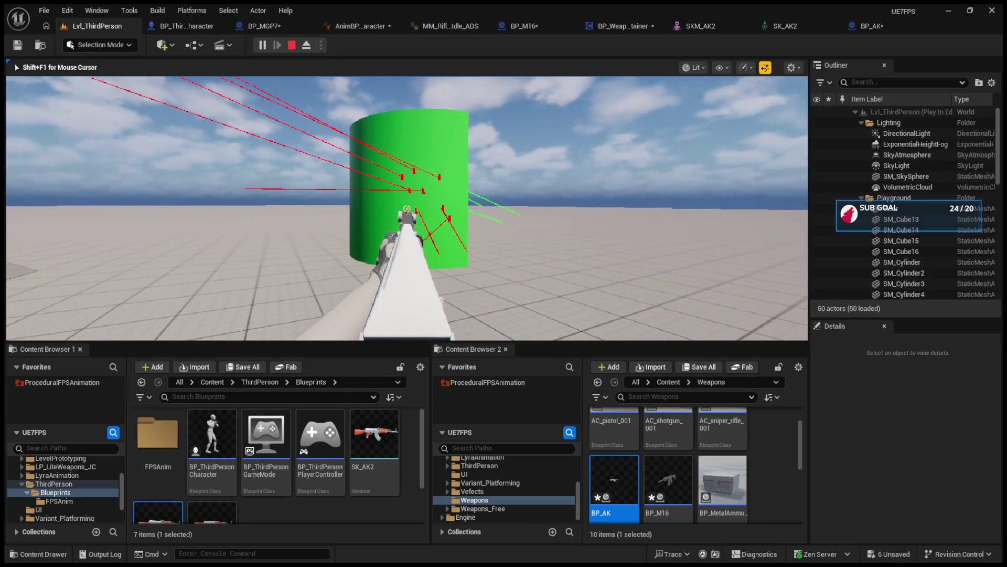
left_click(406, 209)
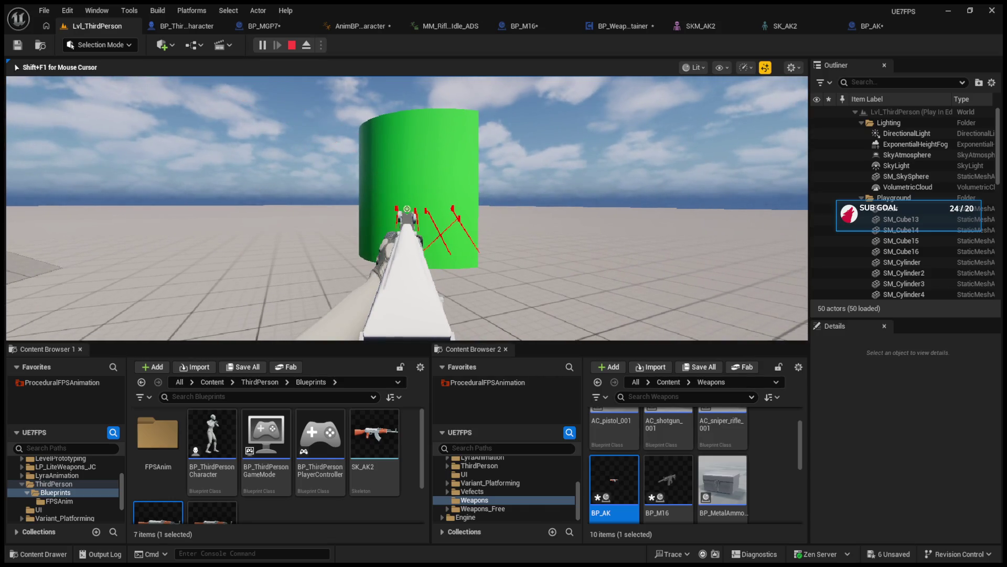
right_click(407, 209)
- Close in on the cylinder while firing, then shoot toward the ramp and end the session
key("w")
left_click(407, 208)
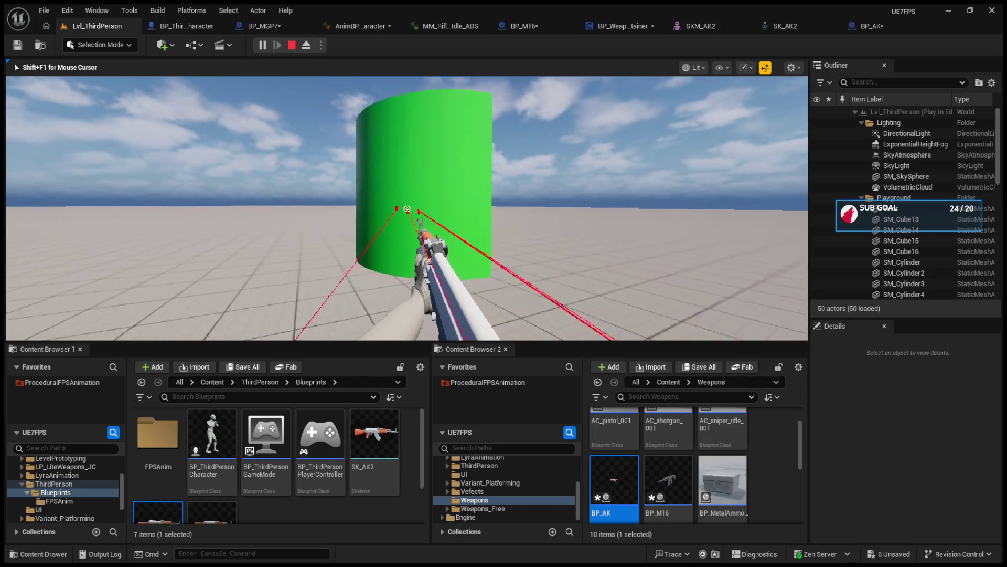
right_click(407, 208)
key("w")
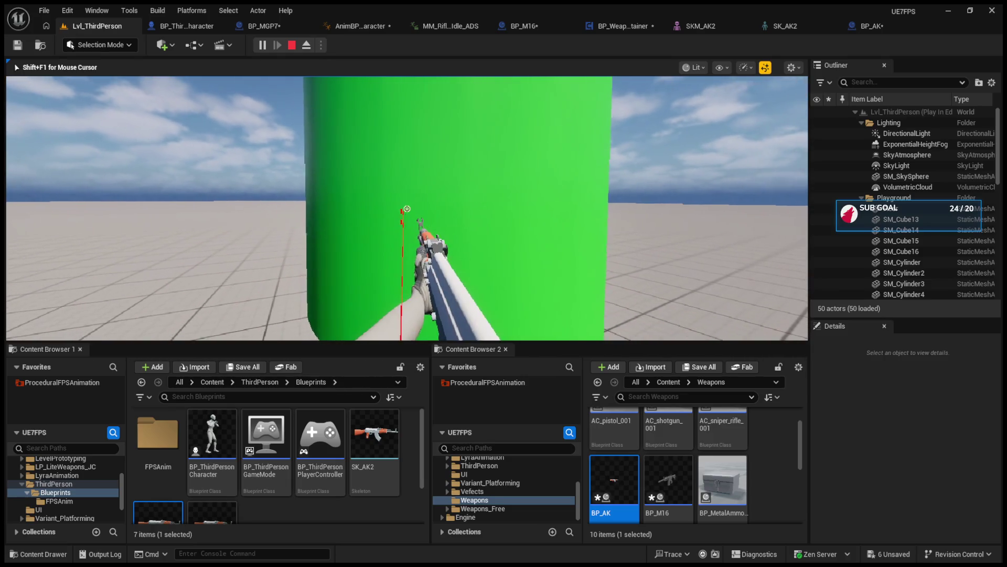
left_click(406, 208)
key("s")
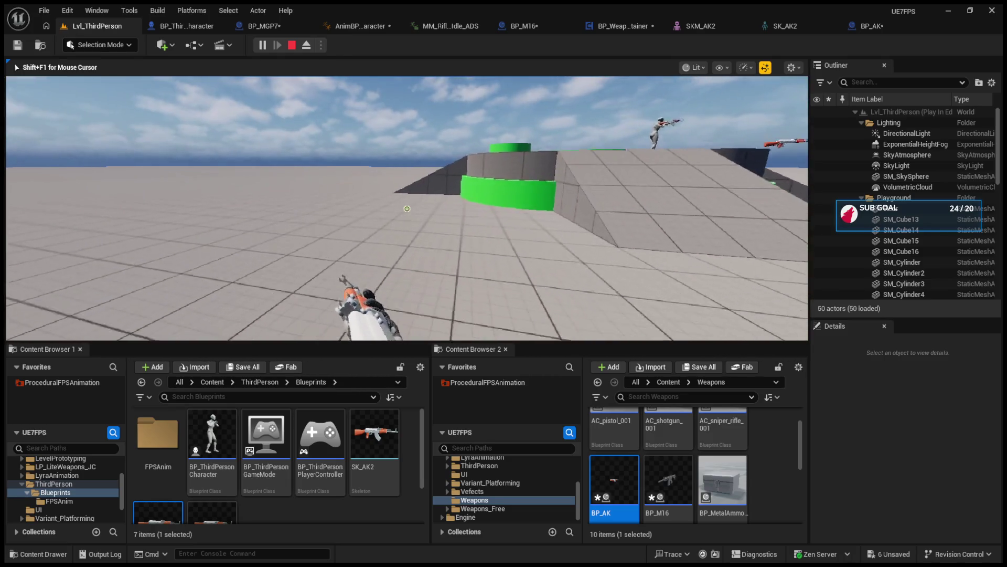
left_click(406, 208)
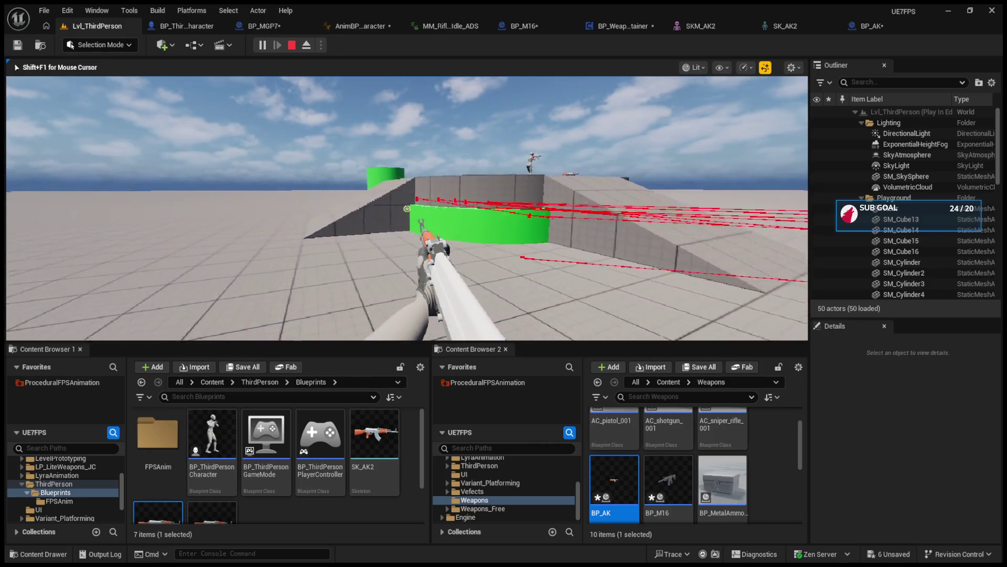
key("Escape")
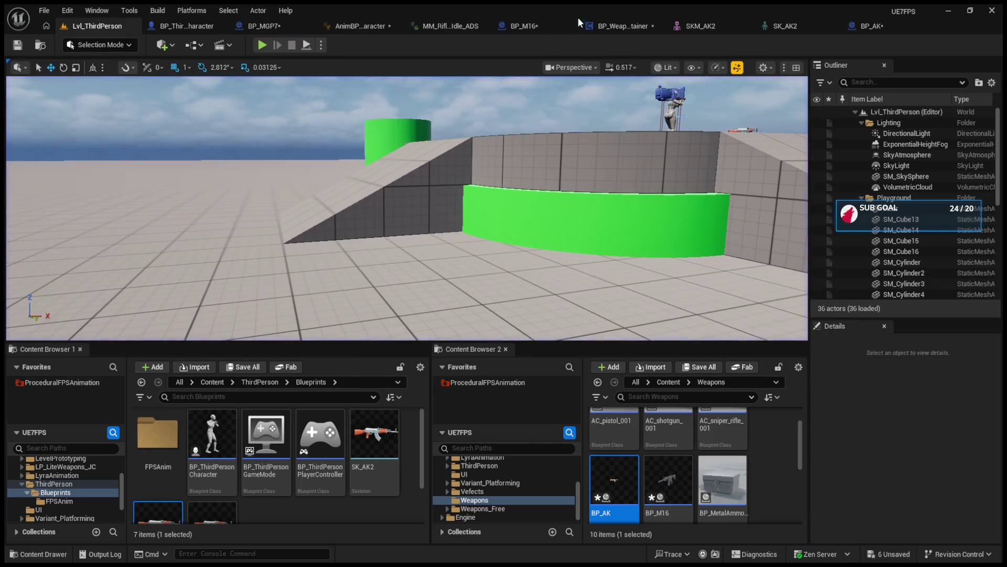
- Review the SKM_AK2, BP_M16 and BP_AK graphs, then return to the level and start playing
left_click(714, 22)
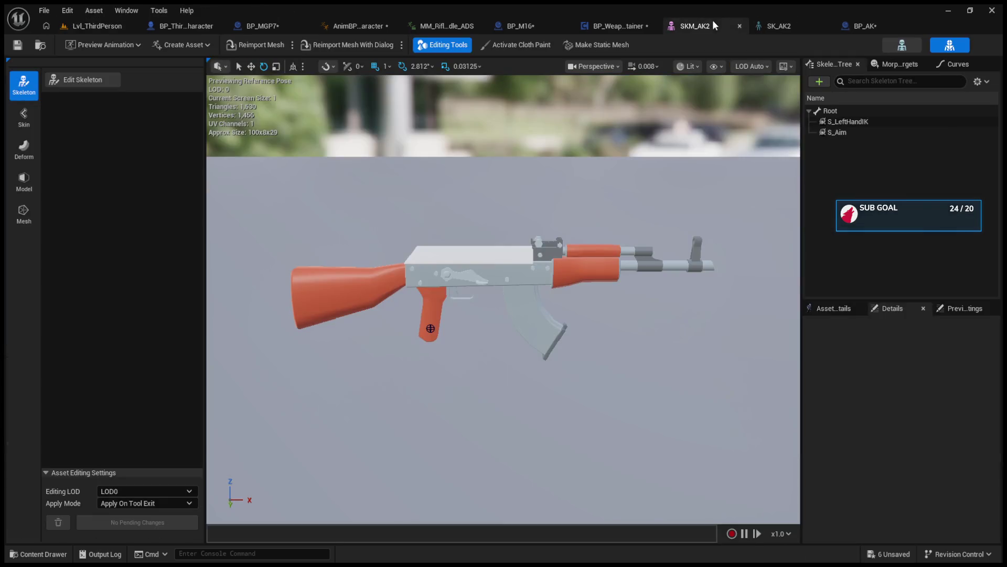
left_click(602, 26)
left_click(482, 22)
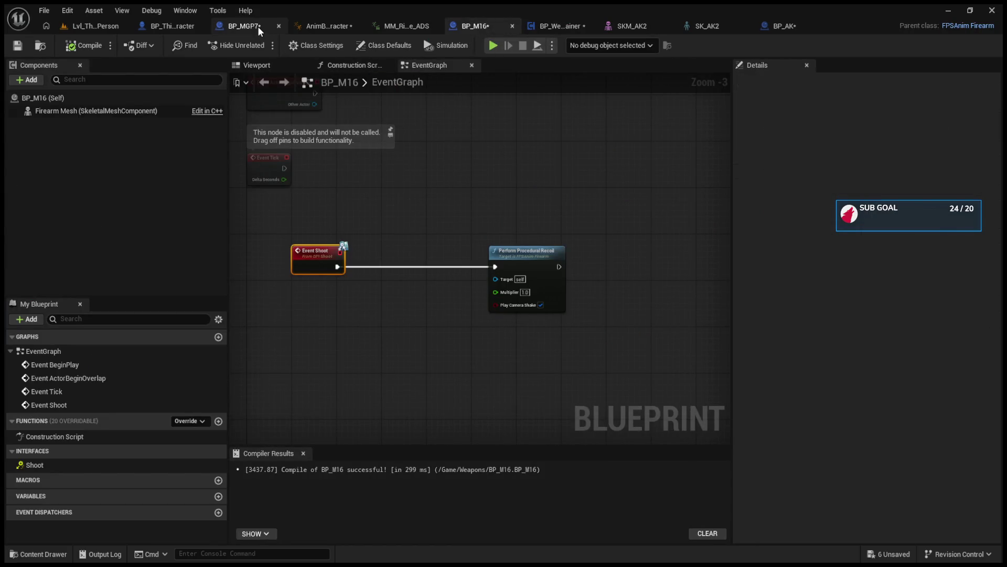
left_click(781, 26)
left_click_drag(427, 133, 419, 158)
scroll(561, 176, "down", 4)
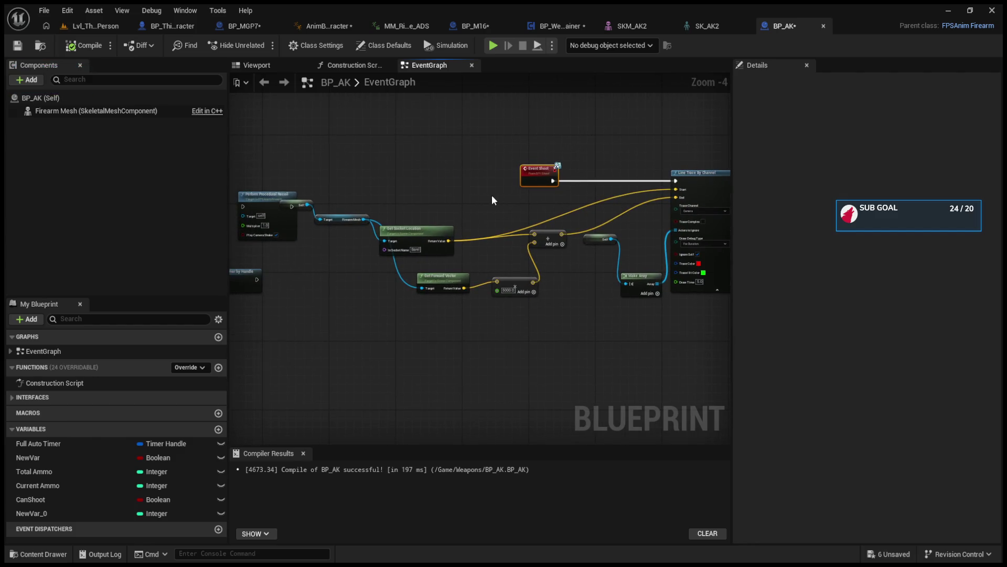
left_click(94, 25)
left_click(260, 46)
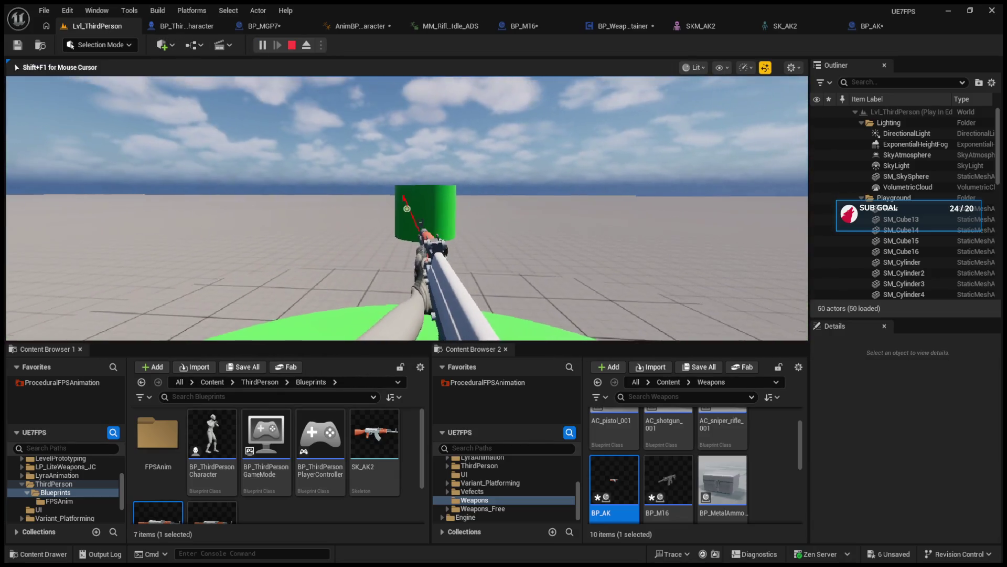
- Fire repeated AK bursts at the green cylinder, including shots toward the floor
left_click(406, 208)
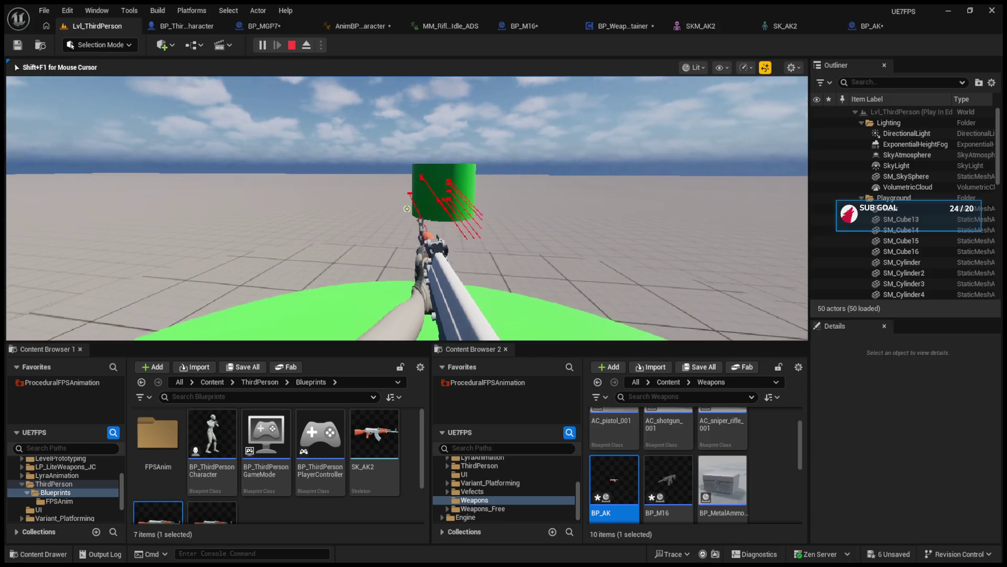
left_click(406, 208)
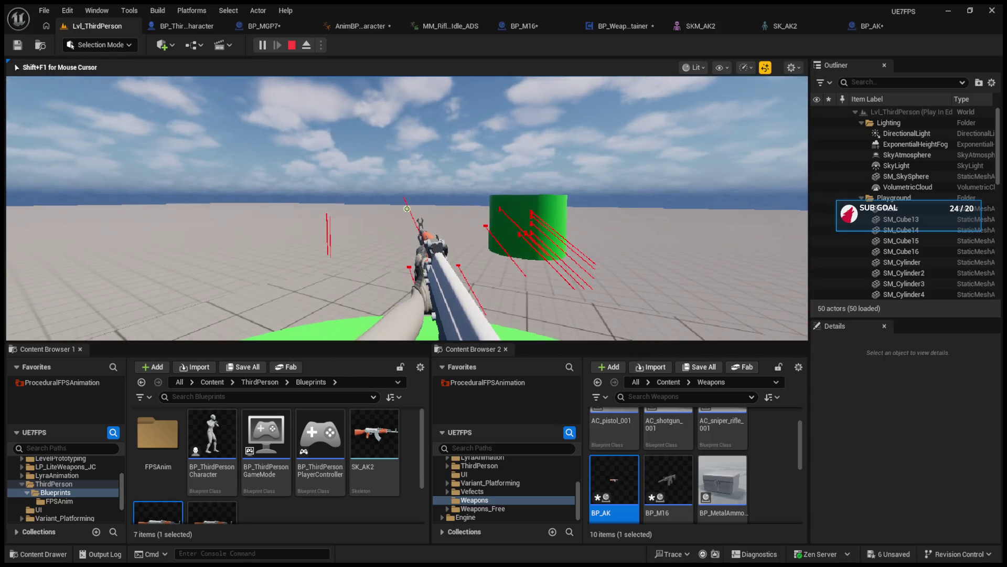
left_click(407, 208)
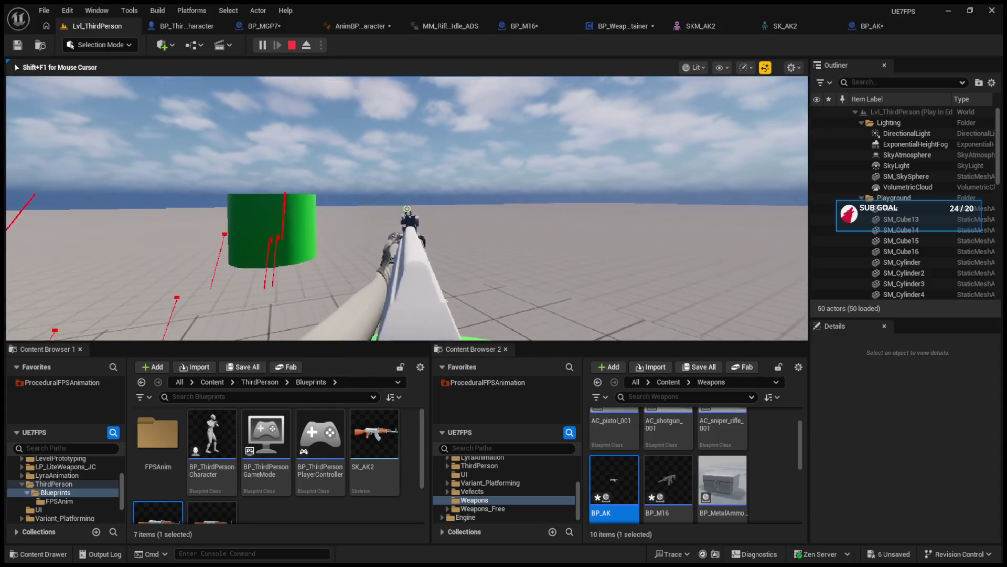
left_click(406, 209)
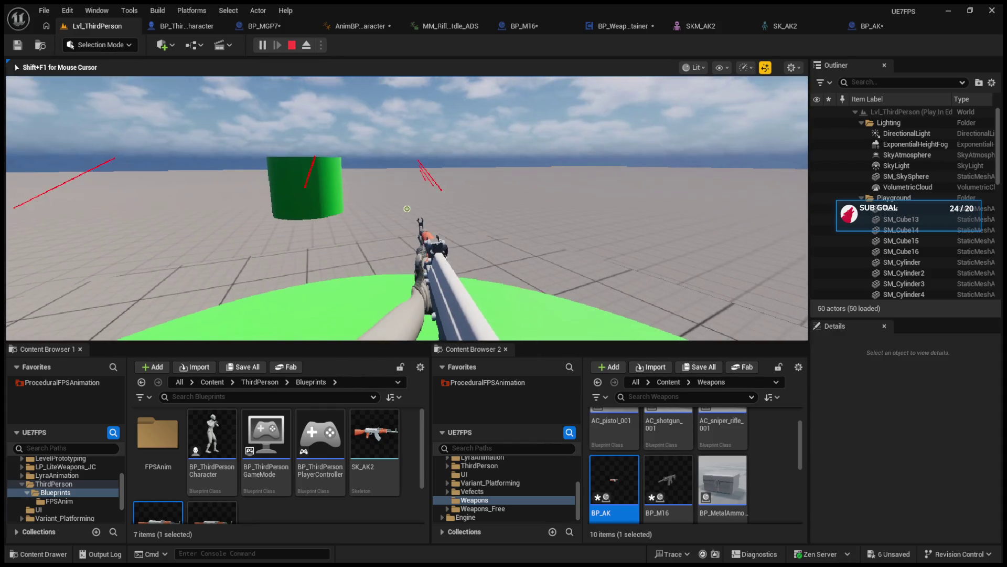
left_click(407, 208)
key("q")
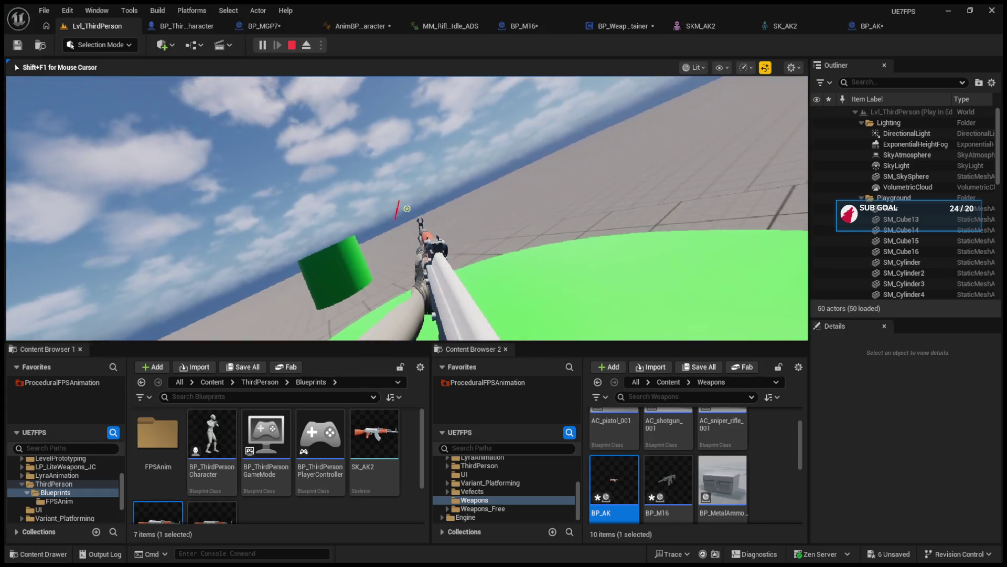
left_click(407, 209)
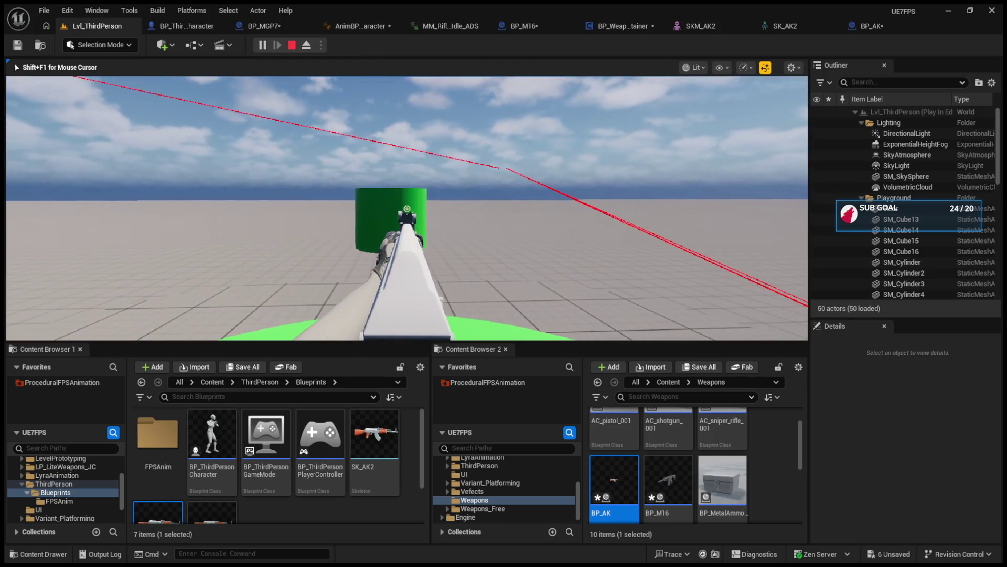
left_click(407, 208)
left_click(407, 209)
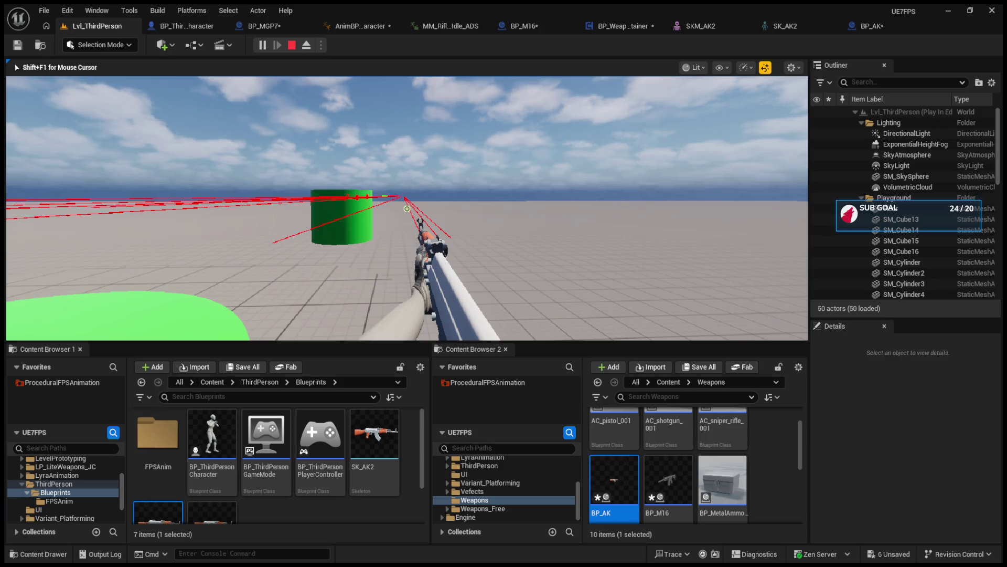
- Eject to view the character, replay and fire at the cylinder again, then stop and reopen BP_AK's graph
key("F8")
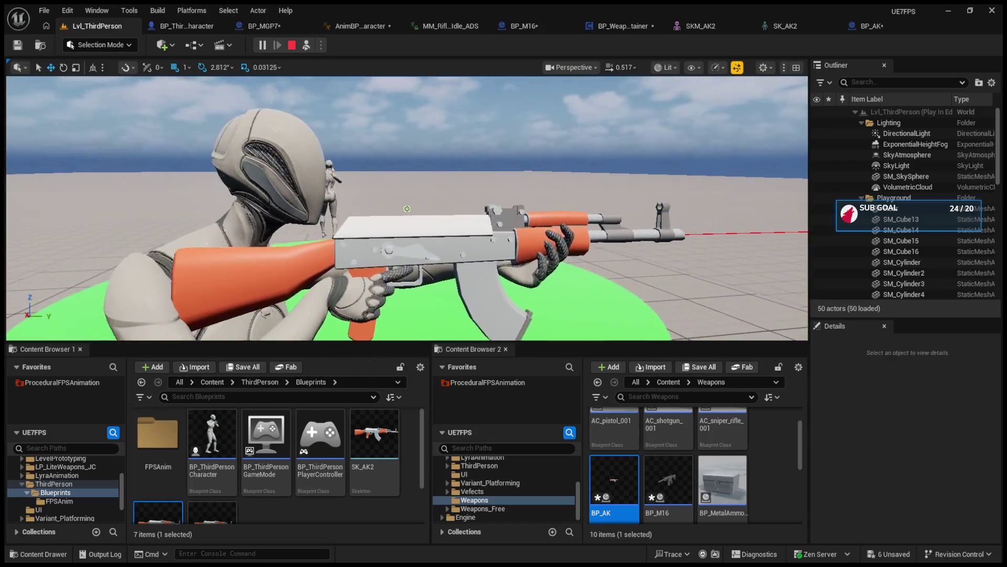
left_click_drag(553, 238, 514, 226)
left_click(304, 47)
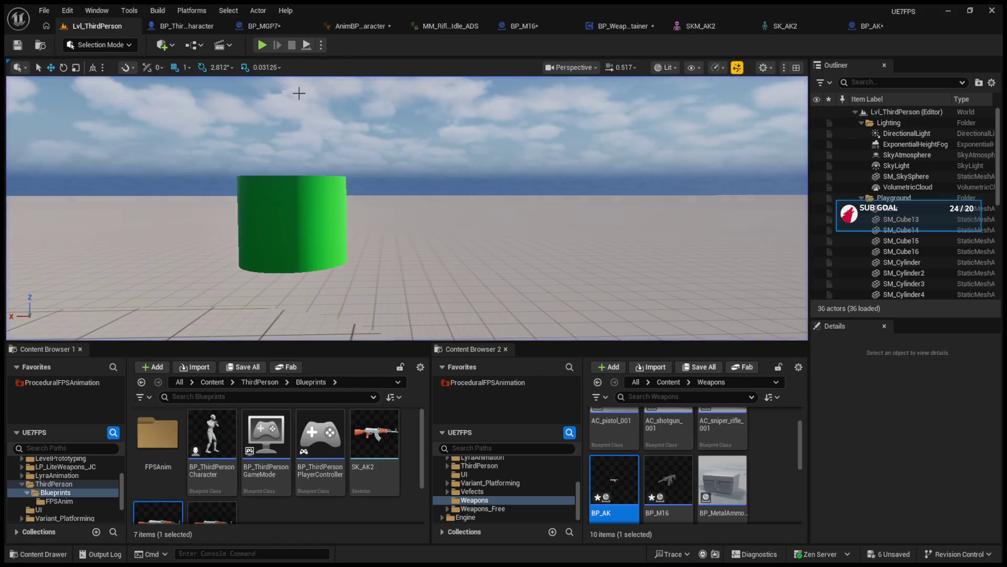
left_click(260, 46)
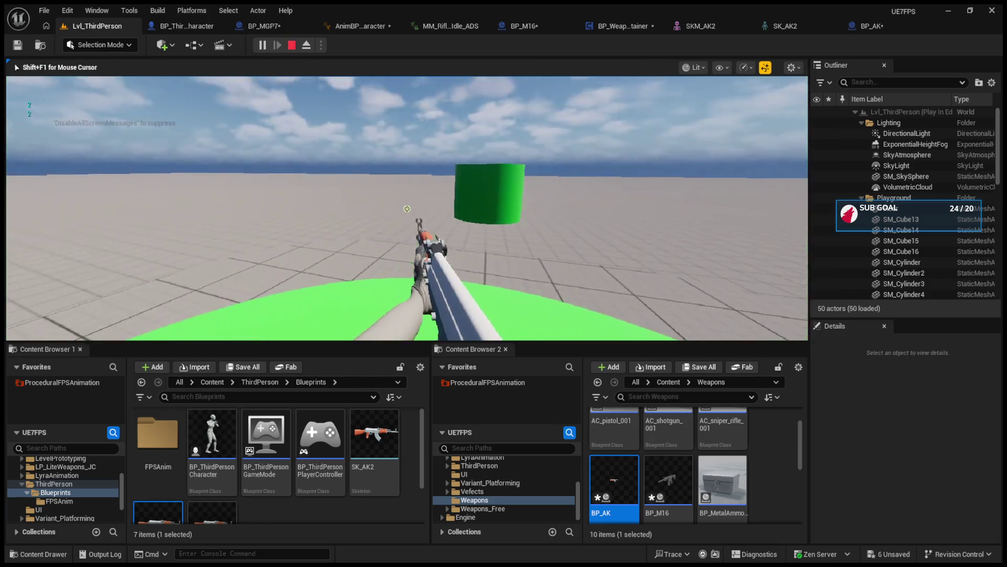
left_click(406, 209)
left_click(407, 208)
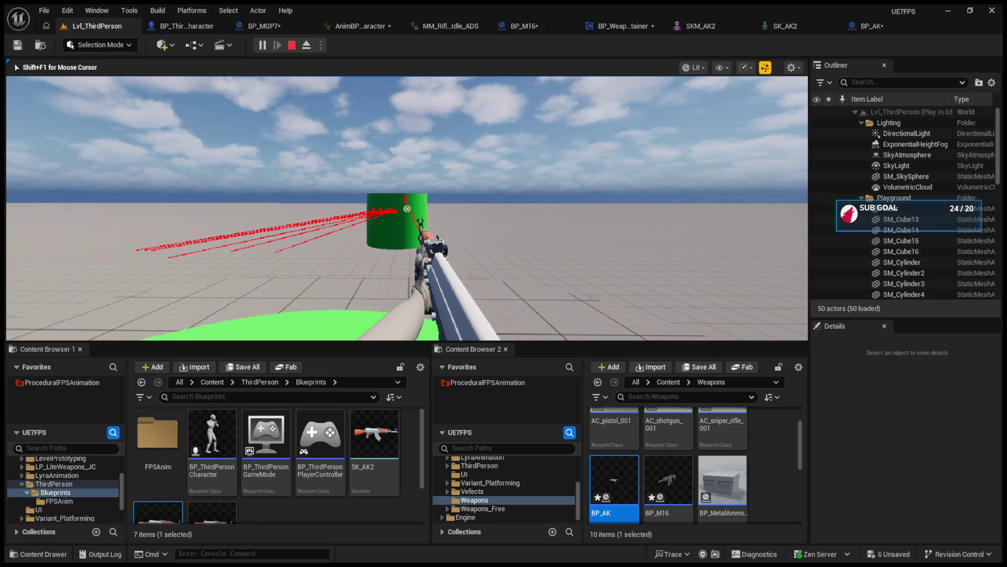
key("Escape")
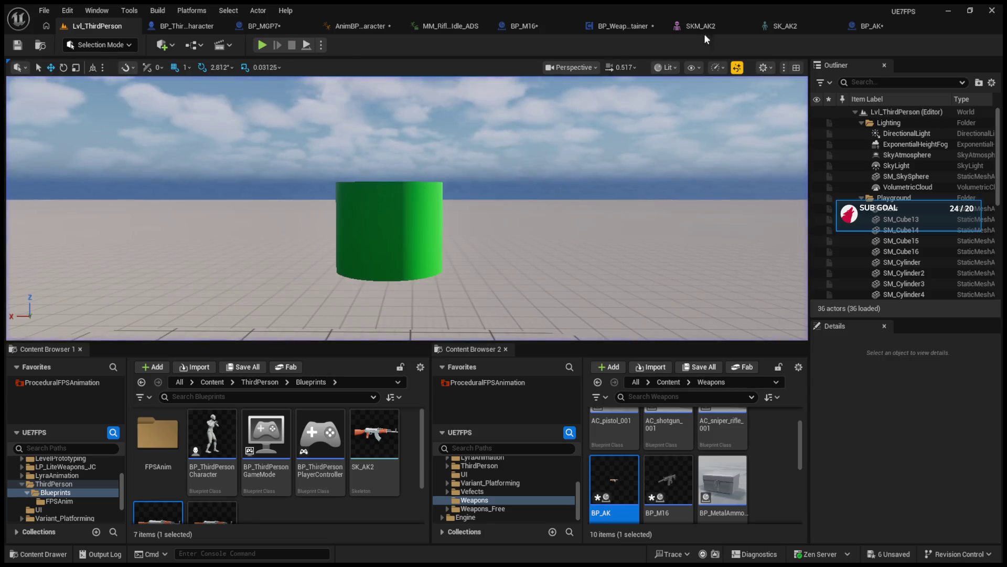
left_click(855, 29)
mouse_move(367, 181)
left_mouse_down()
mouse_move(652, 209)
mouse_move(389, 180)
mouse_move(518, 215)
left_mouse_up()
- Move the Perform Procedural Recoil node up-left to expose the trace setup nodes
left_click(404, 221)
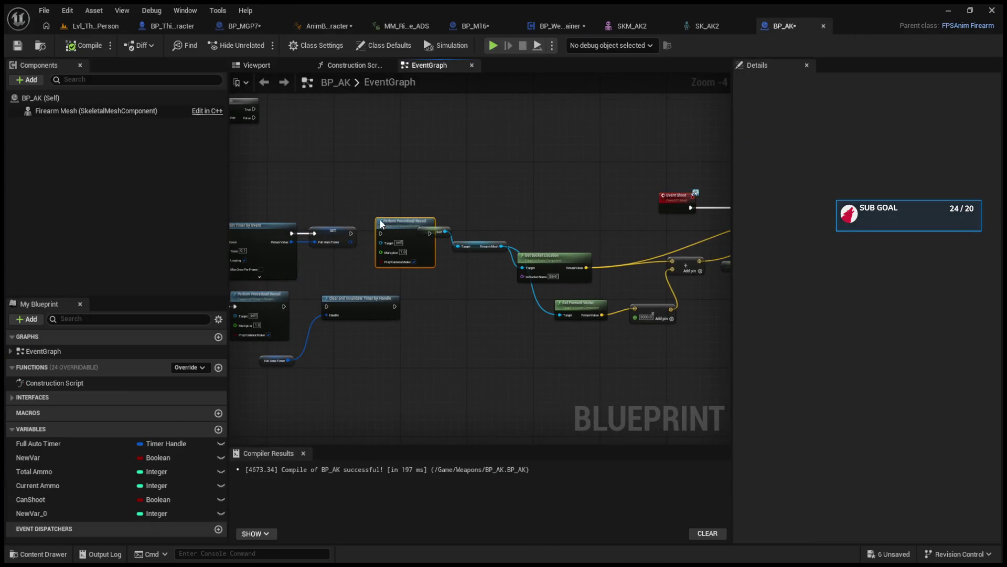
left_click_drag(404, 221, 353, 144)
mouse_move(557, 265)
left_mouse_down()
mouse_move(477, 232)
mouse_move(523, 209)
mouse_move(500, 209)
left_mouse_up()
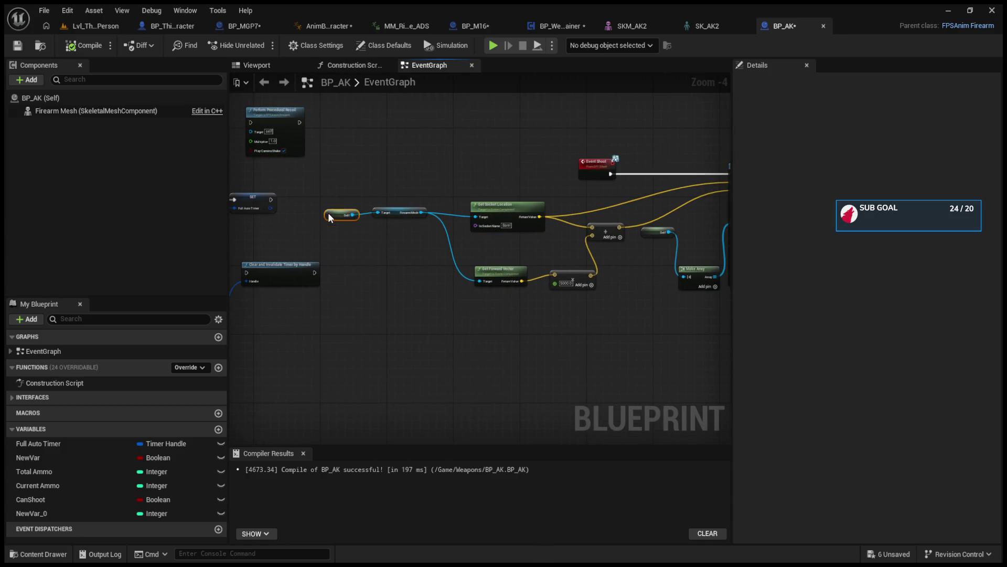
- Collapse the socket, array and Line Trace By Channel nodes into a function named LineTrace
mouse_move(332, 182)
left_mouse_down()
mouse_move(811, 331)
mouse_move(761, 293)
left_mouse_up()
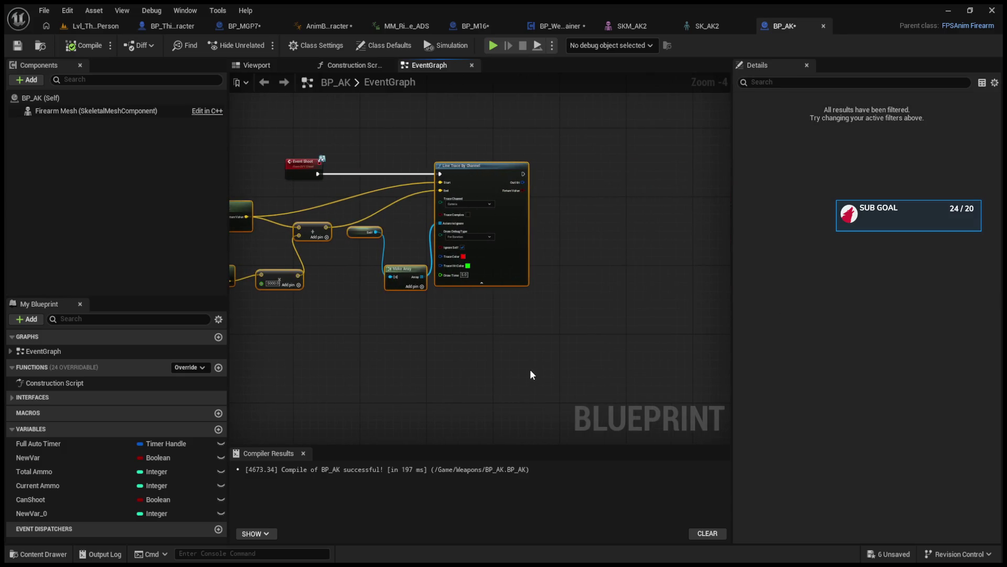
key("ctrl+shift+f")
key("BackSpace")
type("lINE")
key("BackSpace")
key("BackSpace")
key("BackSpace")
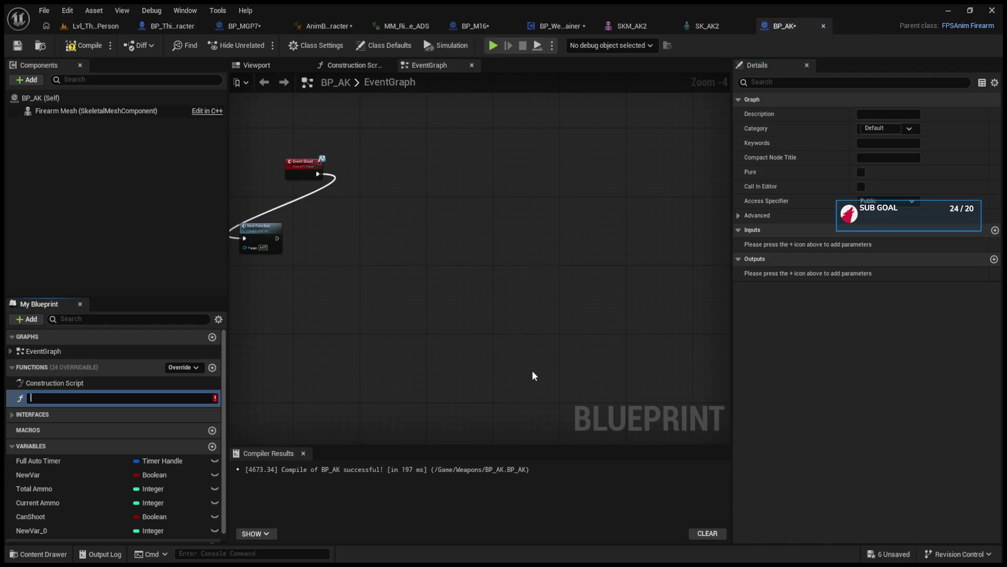
type("LineTrac")
type("e")
key("Return")
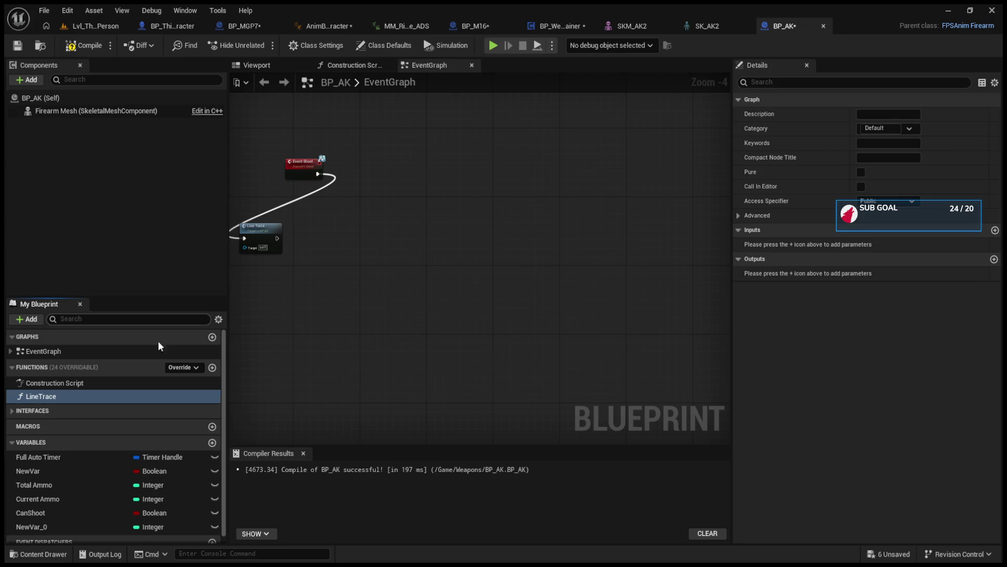
- Position the LineTrace call node right beside Event Shoot
left_click_drag(358, 251, 526, 205)
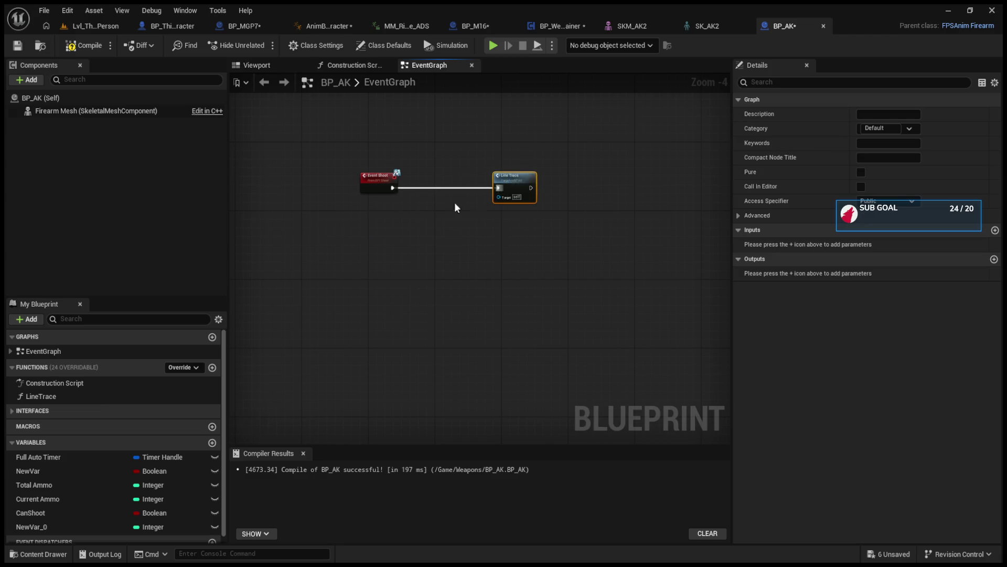
left_click_drag(487, 240, 424, 240)
scroll(423, 241, "up", 3)
left_click_drag(698, 197, 592, 197)
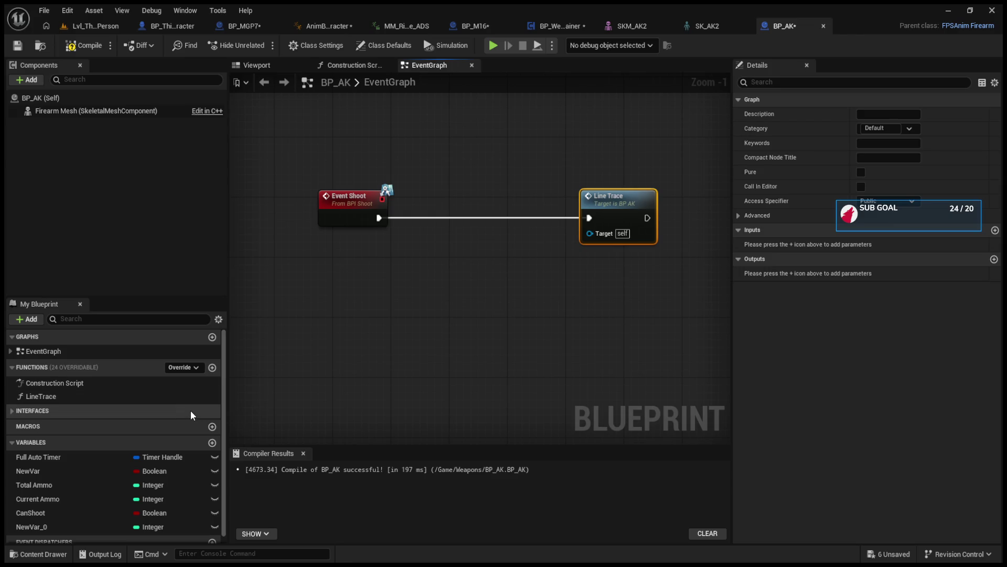
- Inspect the collapsed trace nodes inside the LineTrace function, then return to the Event Graph
double_click(616, 196)
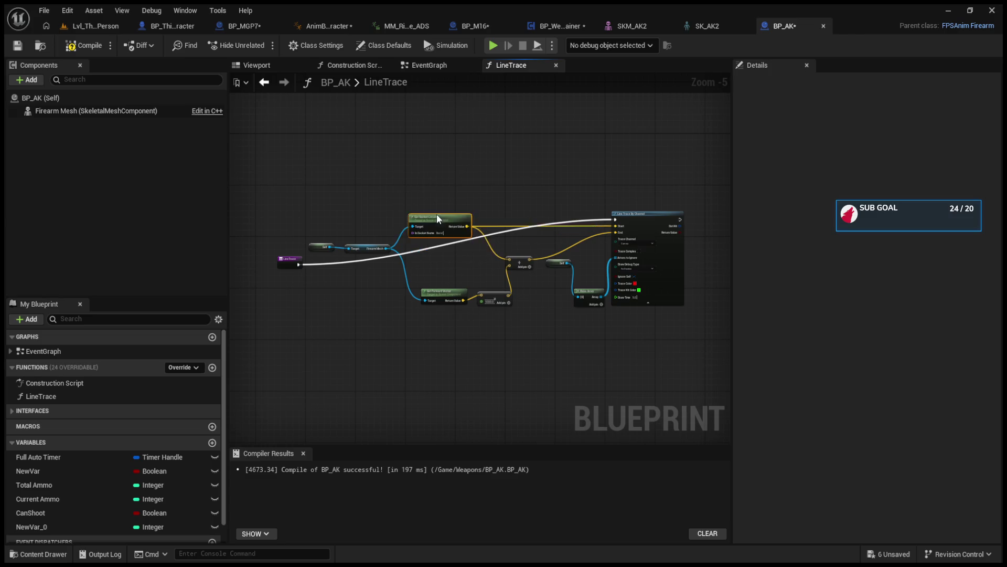
left_click(428, 65)
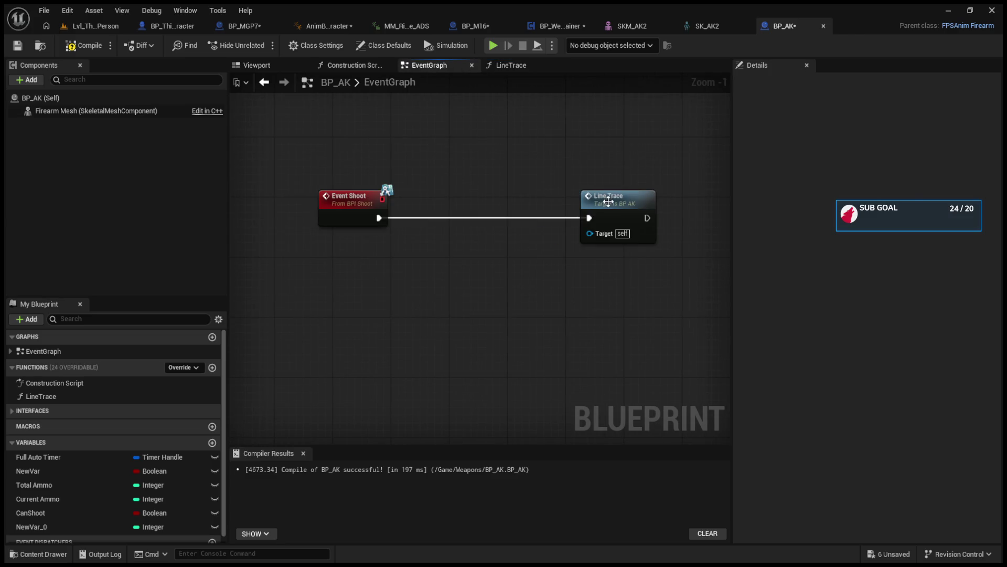
- Check the Total Ammo and Current Ammo variables and place a Current Ammo getter above LineTrace
left_click_drag(609, 198, 463, 200)
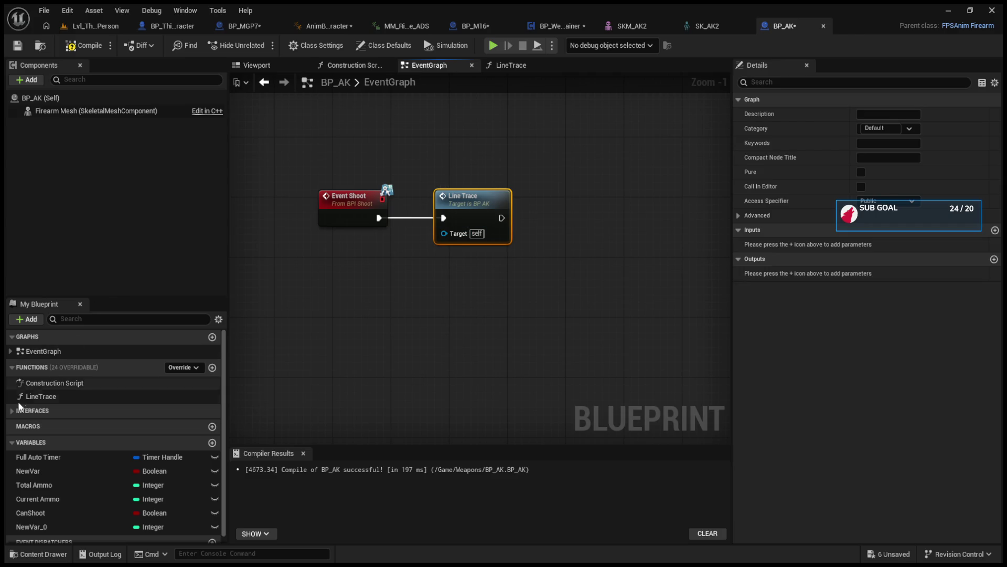
left_click(46, 485)
left_click(49, 499)
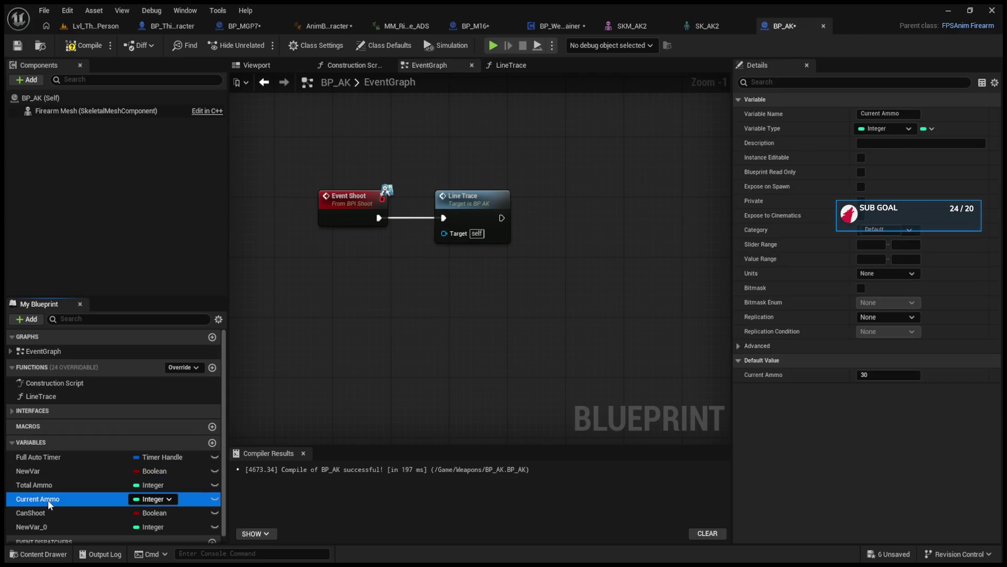
left_click_drag(557, 259, 532, 153)
left_click_drag(461, 206, 586, 206)
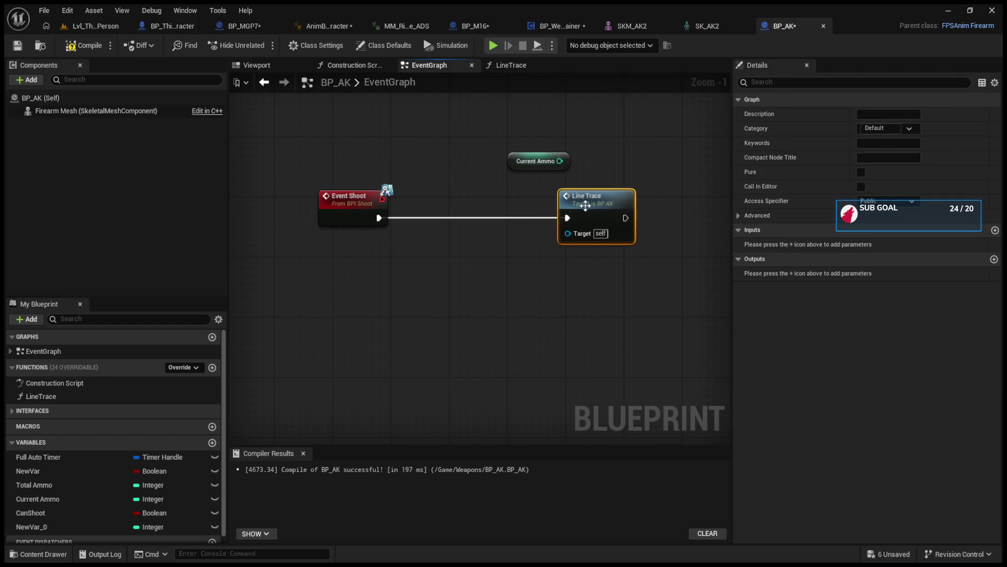
- Cut and paste the Branch, AND and ammo comparison nodes in front of Event Shoot
left_click(373, 269)
scroll(373, 256, "down", 3)
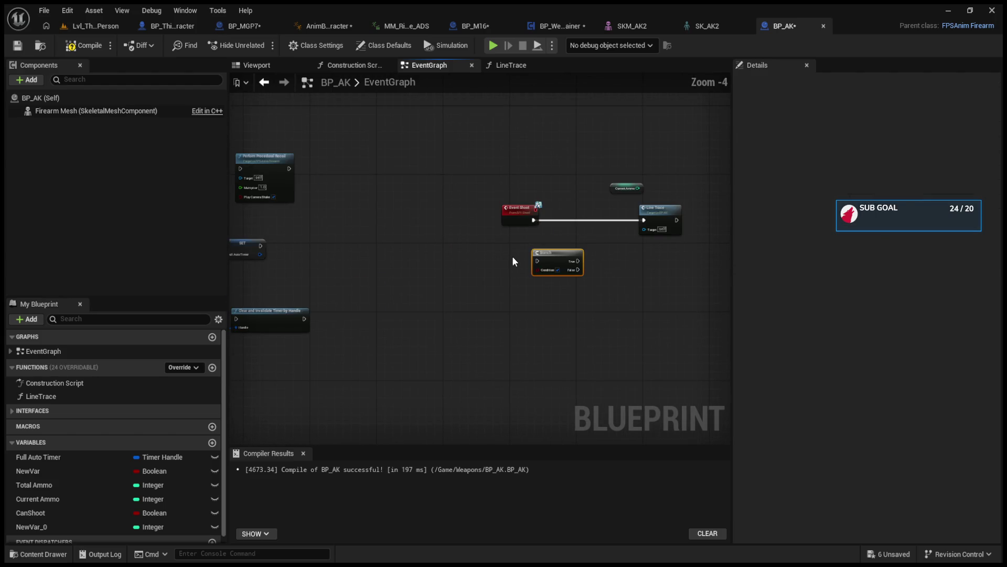
mouse_move(512, 256)
left_mouse_down()
mouse_move(665, 297)
mouse_move(376, 218)
mouse_move(562, 228)
mouse_move(575, 272)
mouse_move(507, 275)
left_mouse_up()
key("ctrl+x")
key("ctrl+v")
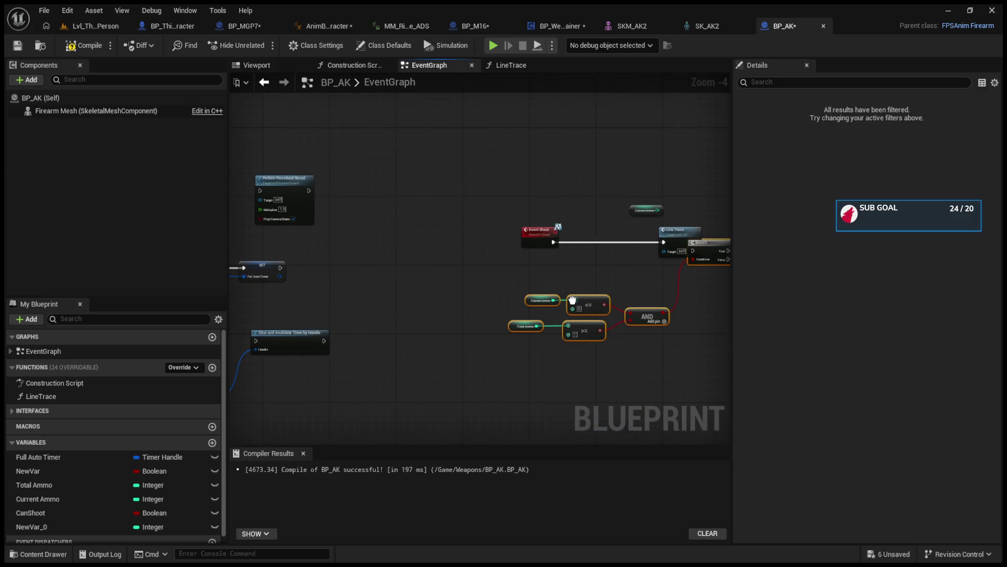
left_click_drag(708, 248, 596, 256)
mouse_move(532, 240)
left_mouse_down()
mouse_move(494, 240)
mouse_move(580, 259)
mouse_move(585, 240)
left_mouse_up()
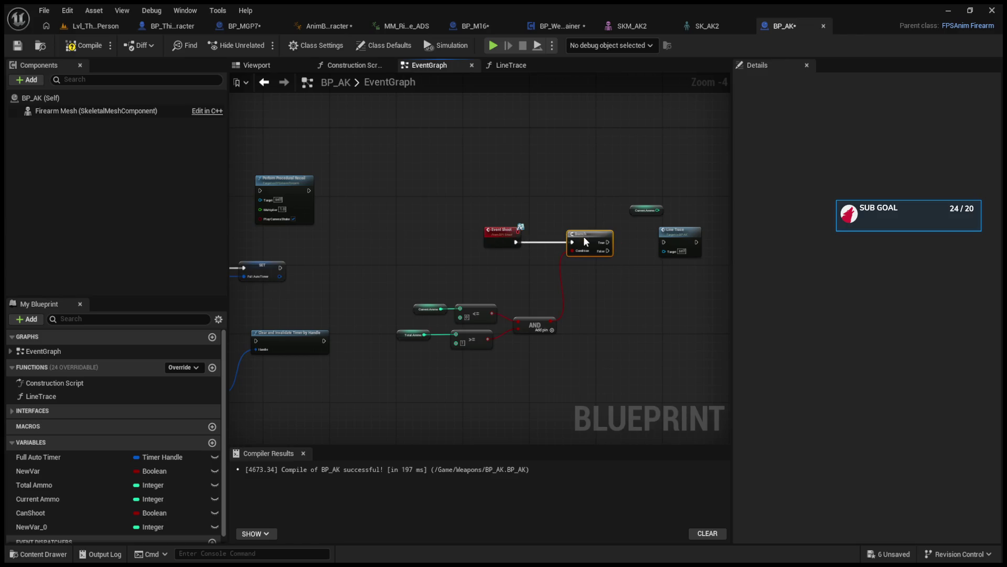
scroll(514, 315, "up", 2)
left_click(370, 306)
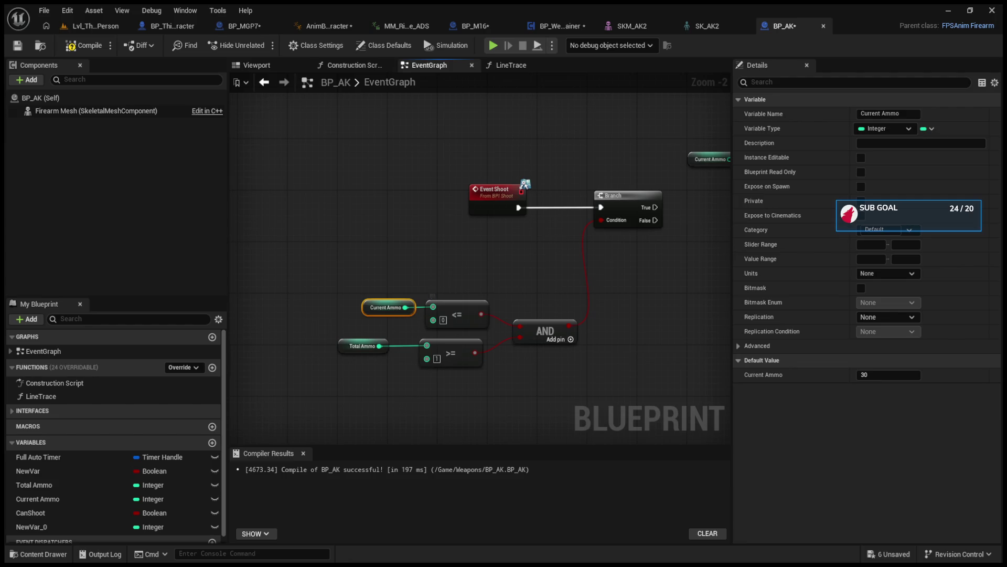
- Wire the ammo Branch's False pin into the LineTrace call and open the LineTrace graph
left_click_drag(386, 352, 397, 345)
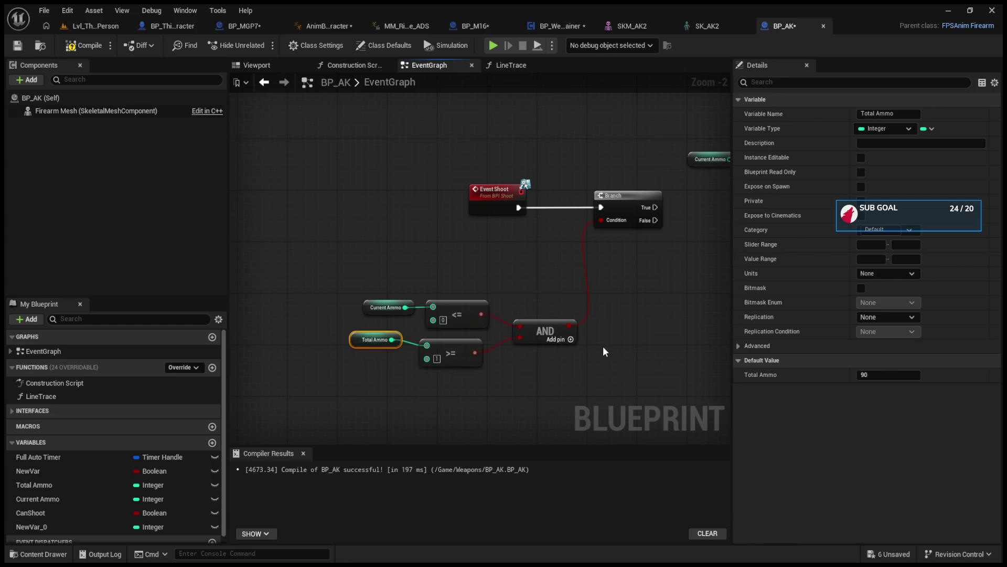
left_click_drag(602, 346, 433, 388)
left_click_drag(485, 267, 570, 251)
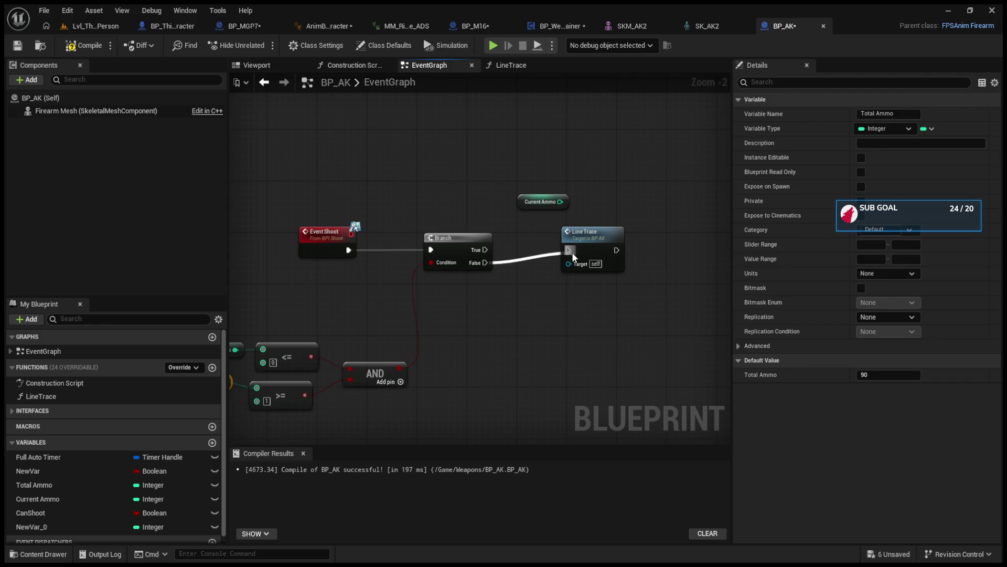
double_click(573, 251)
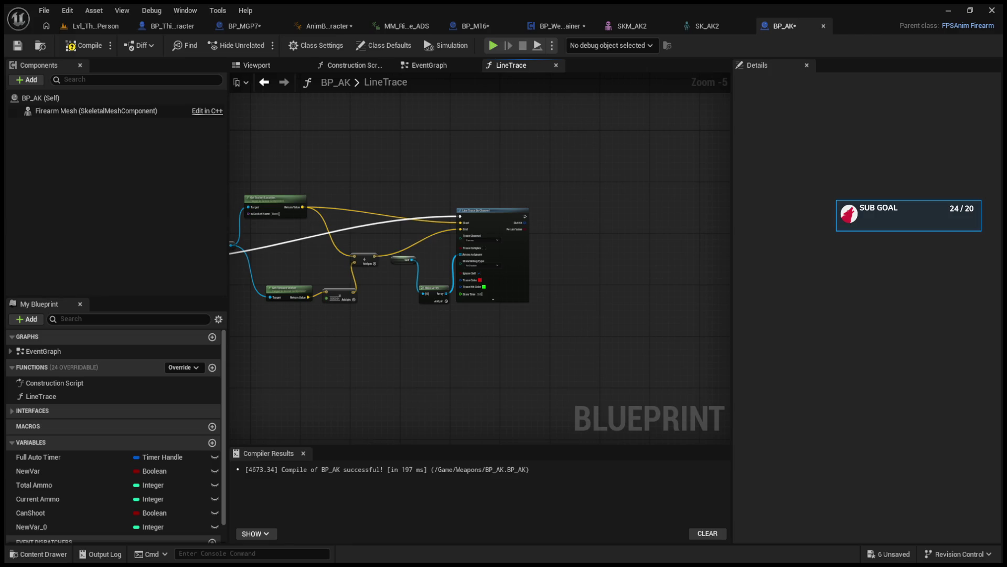
- Add a Current Ammo getter feeding a subtract node with 1
left_click(70, 498)
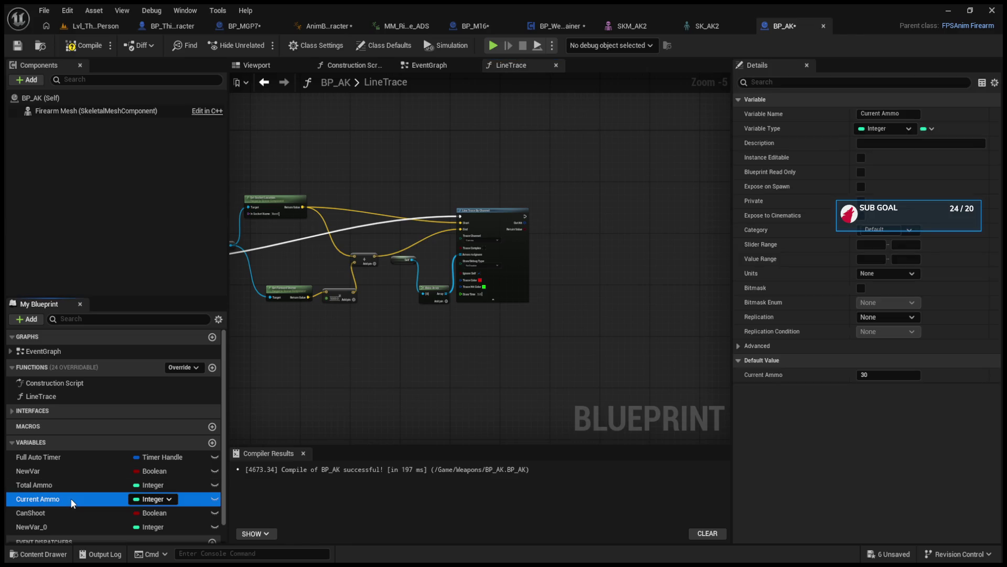
key("ctrl+v")
scroll(584, 235, "up", 3)
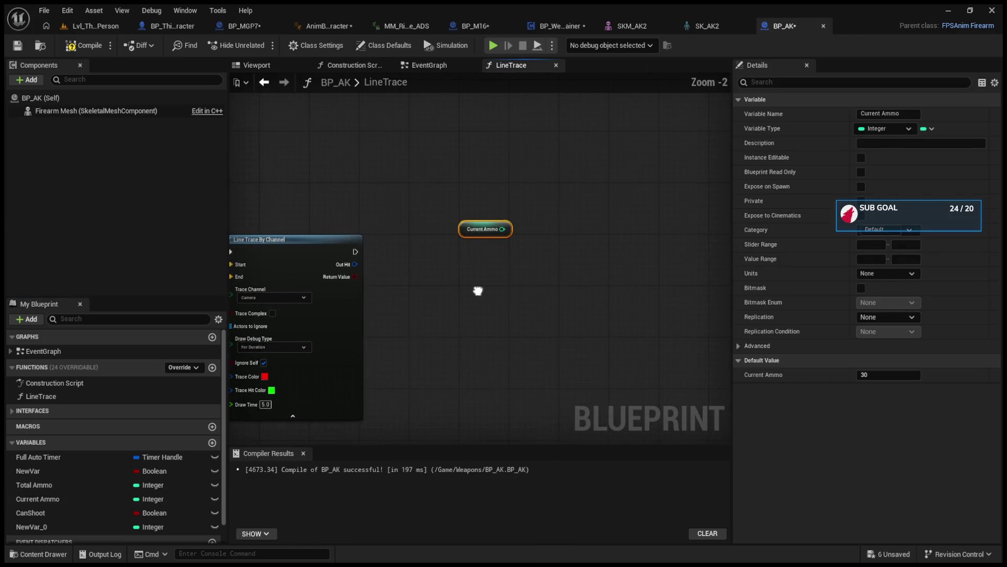
left_click_drag(505, 231, 545, 278)
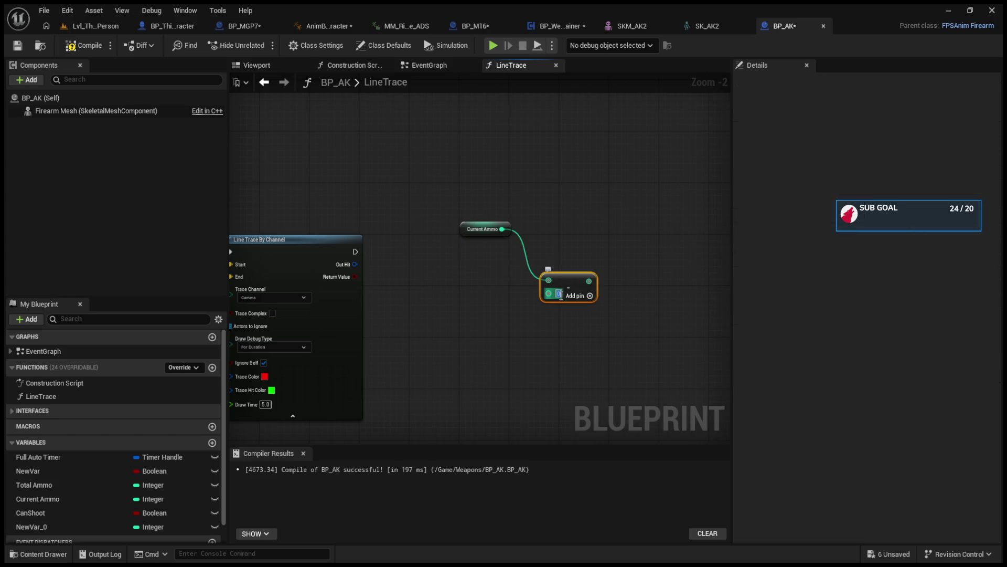
type("1")
left_click(512, 310)
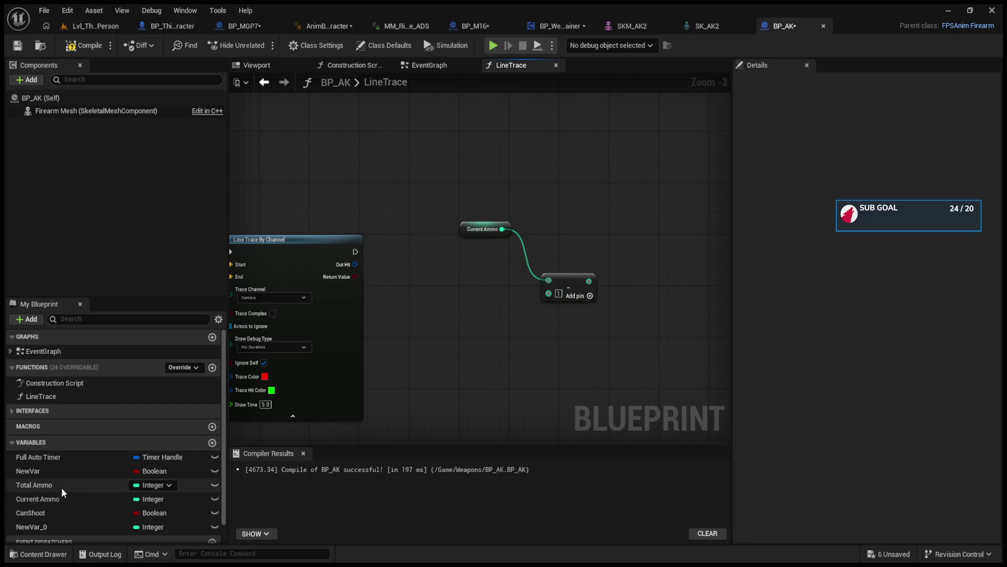
- Set Current Ammo to the subtraction result after the trace, then go to Lvl_ThirdPerson
mouse_move(55, 499)
left_mouse_down()
mouse_move(361, 440)
mouse_move(524, 315)
mouse_move(660, 239)
left_mouse_up()
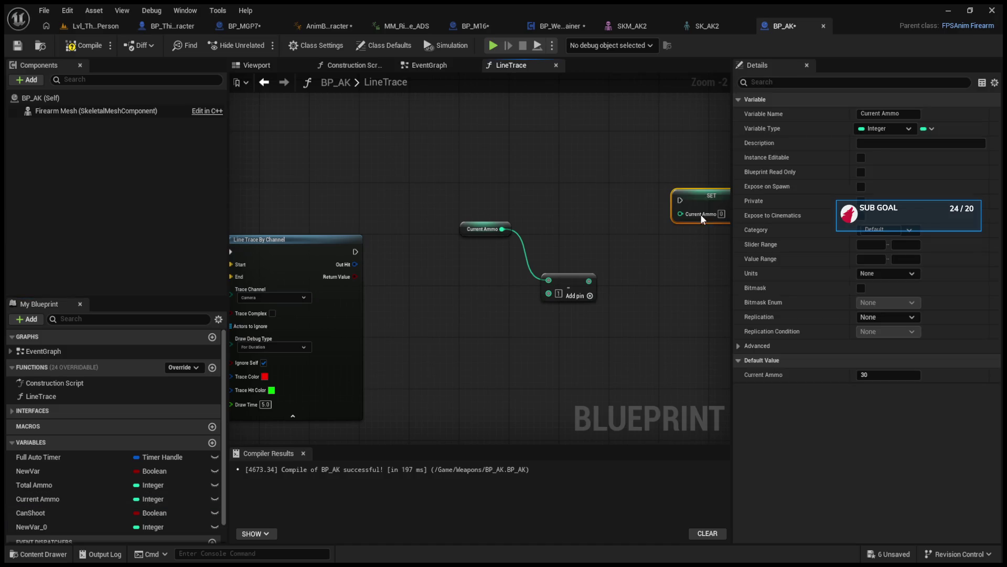
left_click_drag(355, 252, 636, 241)
left_click_drag(588, 281, 636, 252)
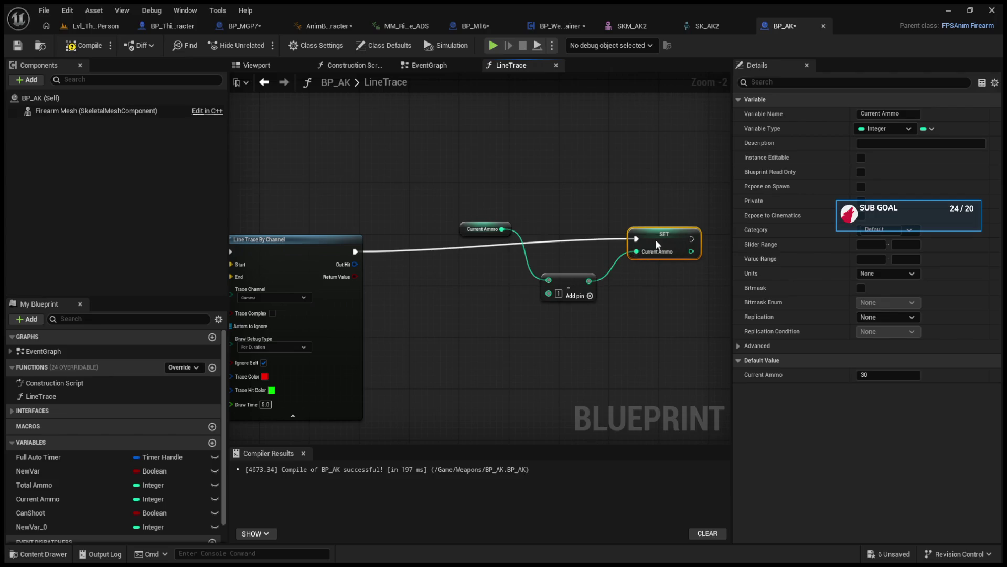
left_click(95, 26)
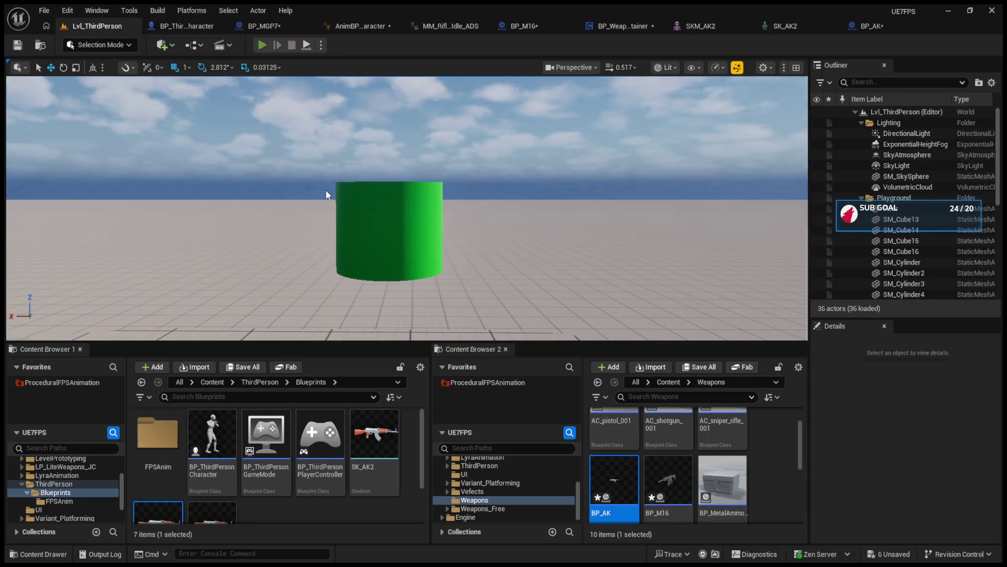
- Play the level with Alt+P and fire the AK repeatedly at the floor, sky and green cylinder
key("alt+p")
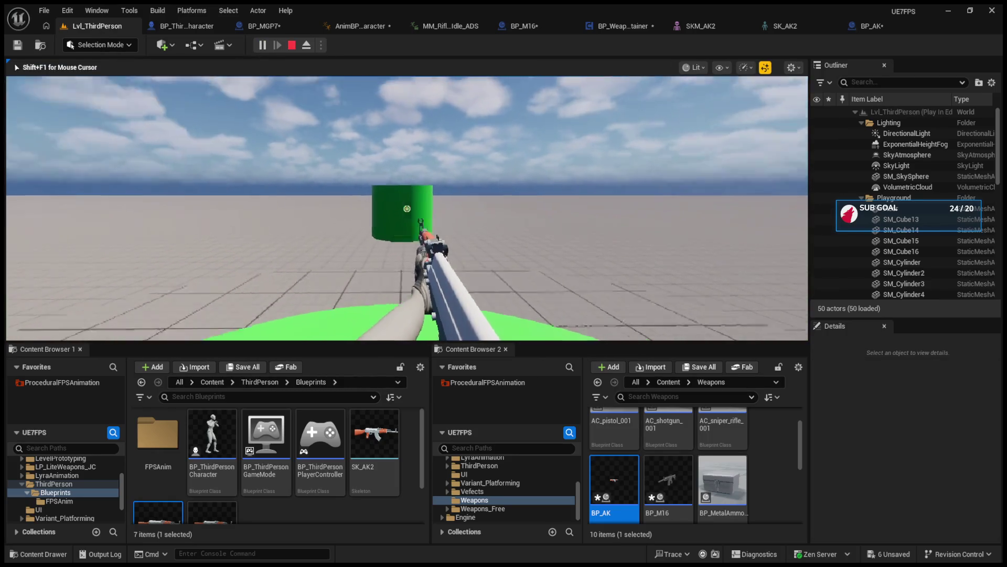
left_click(406, 209)
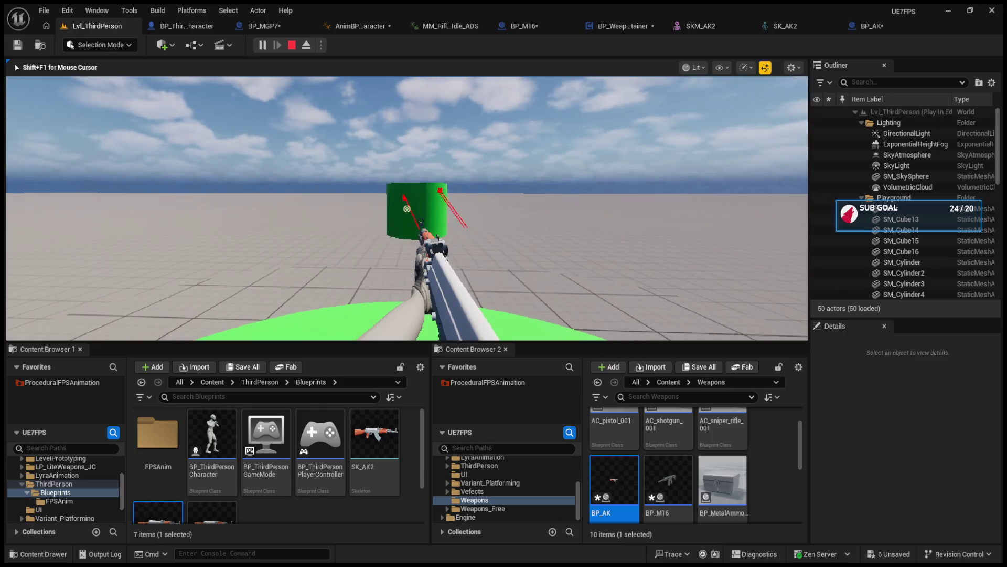
left_click(406, 208)
left_click(407, 208)
left_click(407, 209)
left_click(406, 209)
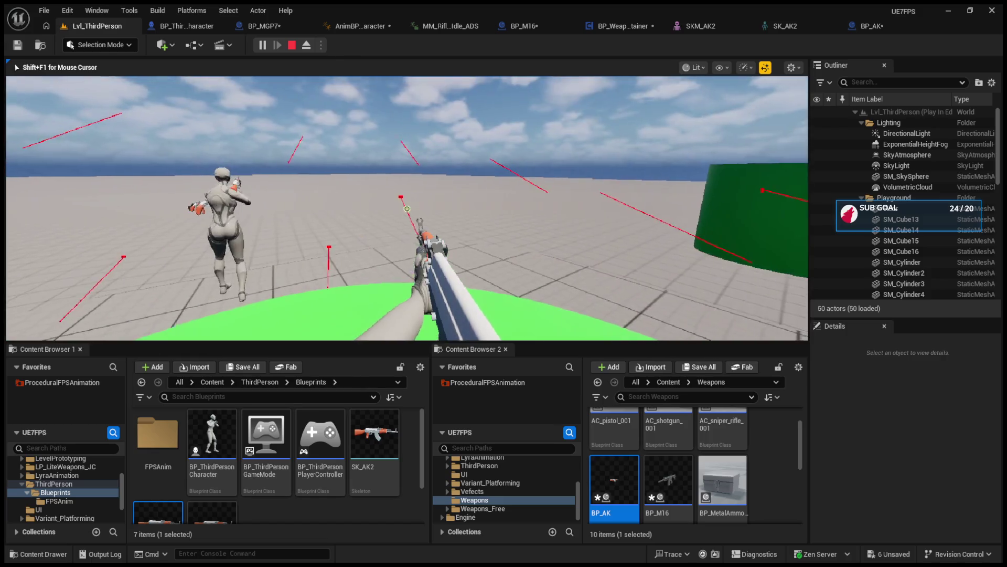
left_click(407, 208)
left_click(406, 209)
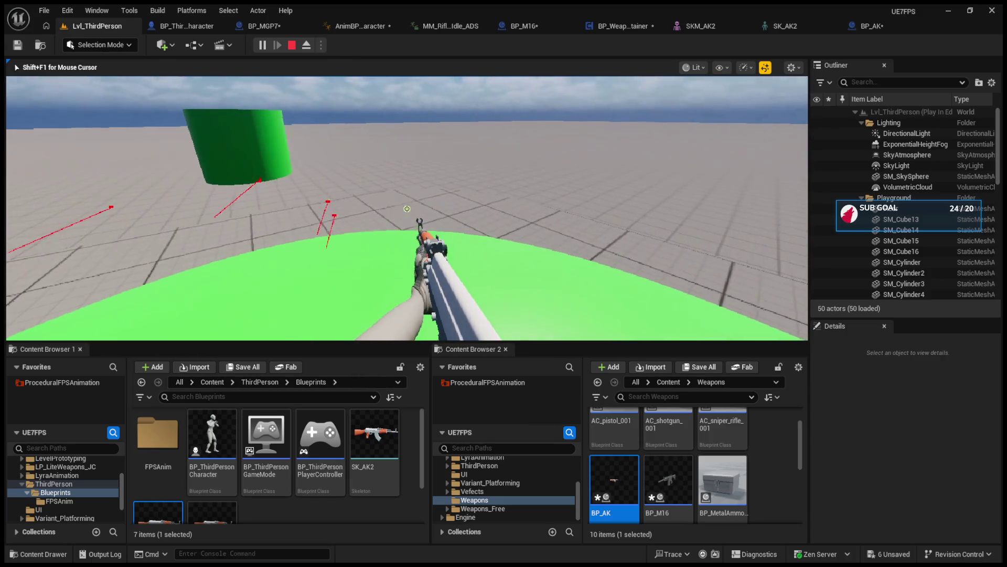
left_click(407, 208)
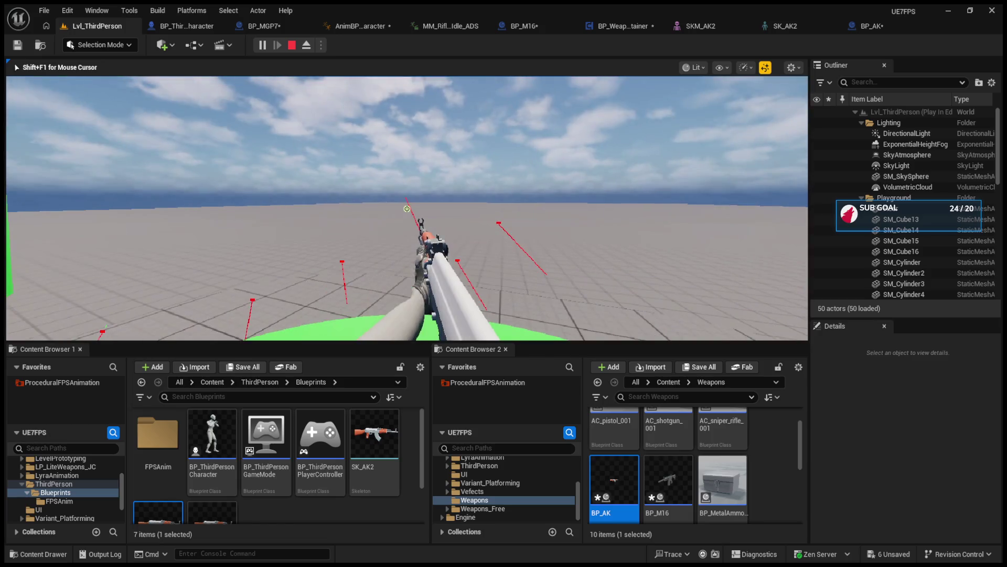
left_click(406, 208)
left_click(407, 208)
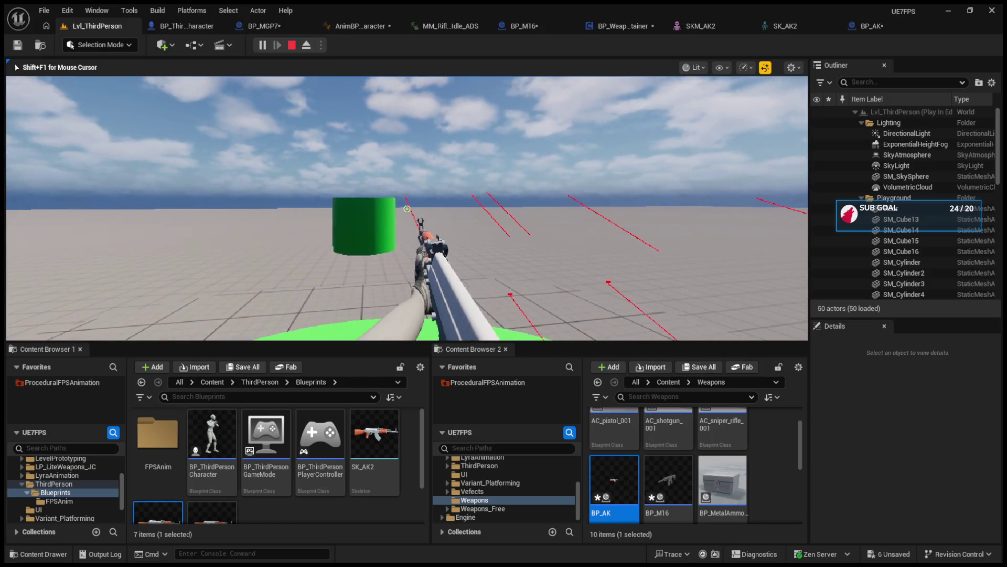
left_click(407, 209)
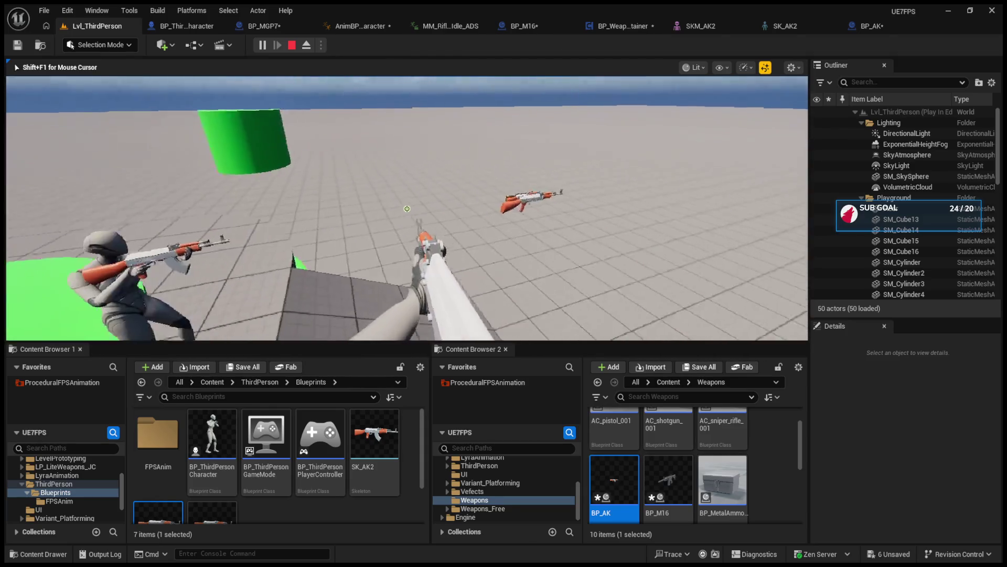
- Leave play, return to BP_AK's LineTrace graph and line up the getter, subtract and SET nodes
key("shift+F1")
left_click(859, 25)
scroll(624, 251, "up", 1)
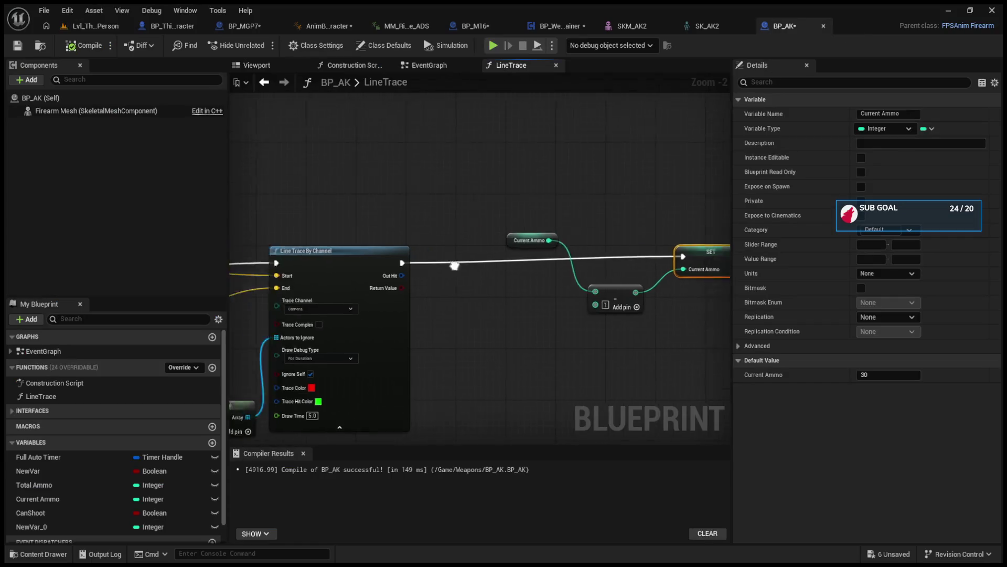
scroll(624, 251, "down", 1)
left_click_drag(624, 251, 615, 245)
left_click_drag(540, 275, 445, 293)
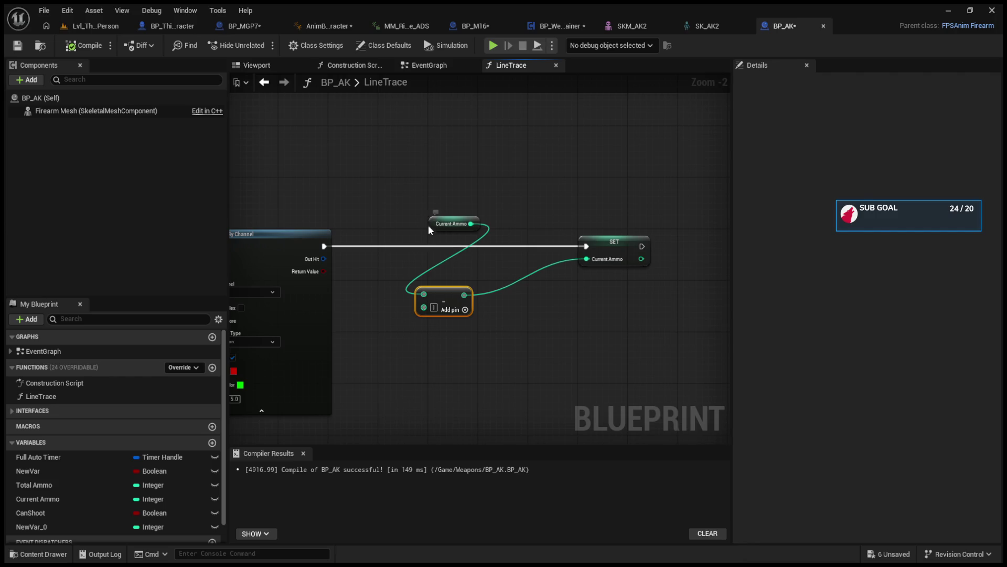
left_click_drag(433, 226, 364, 271)
left_click_drag(617, 246, 527, 247)
- Paste a Set Loop node into the free space above the ammo nodes
mouse_move(442, 174)
left_mouse_down()
mouse_move(433, 229)
mouse_move(390, 227)
left_mouse_up()
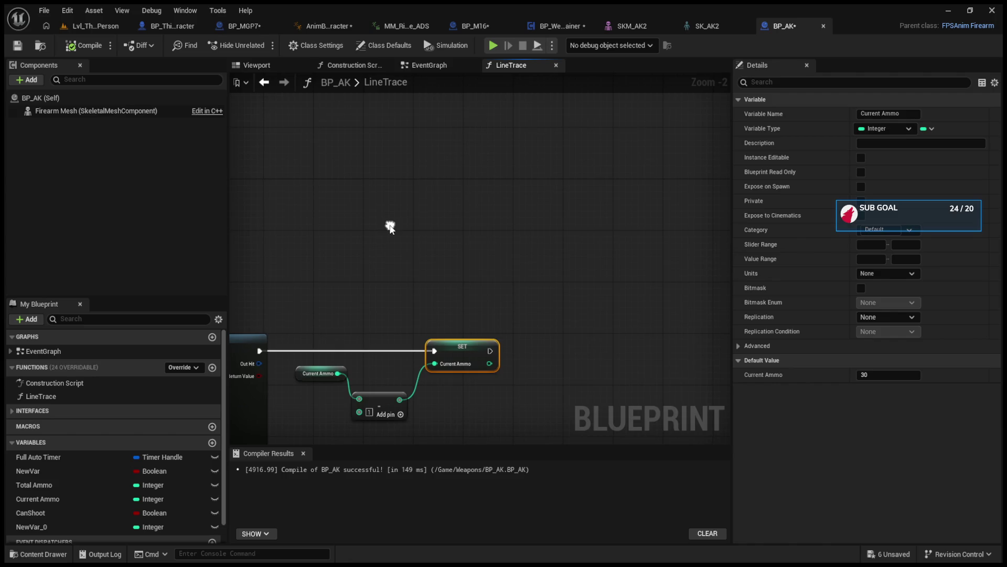
key("ctrl+v")
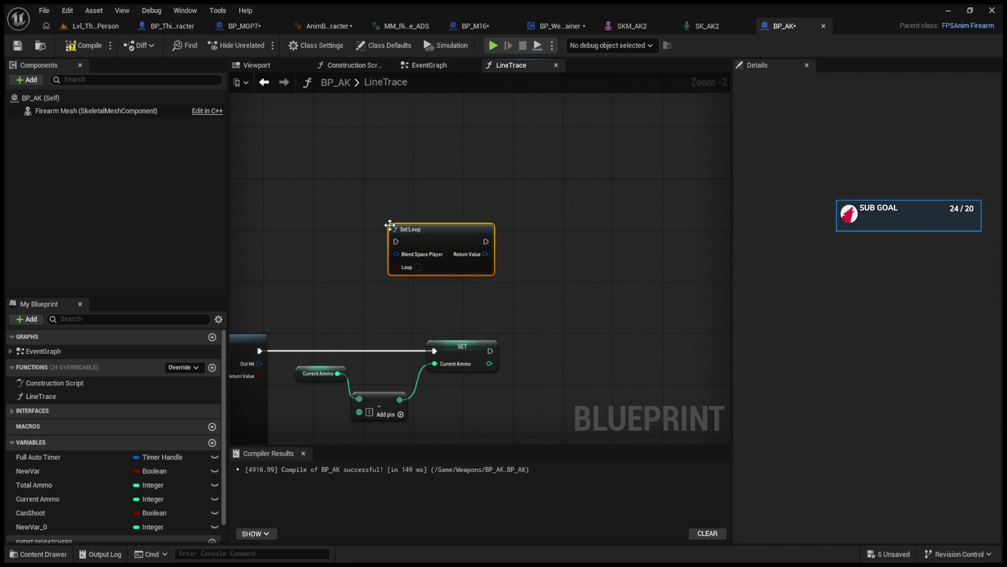
scroll(441, 240, "up", 2)
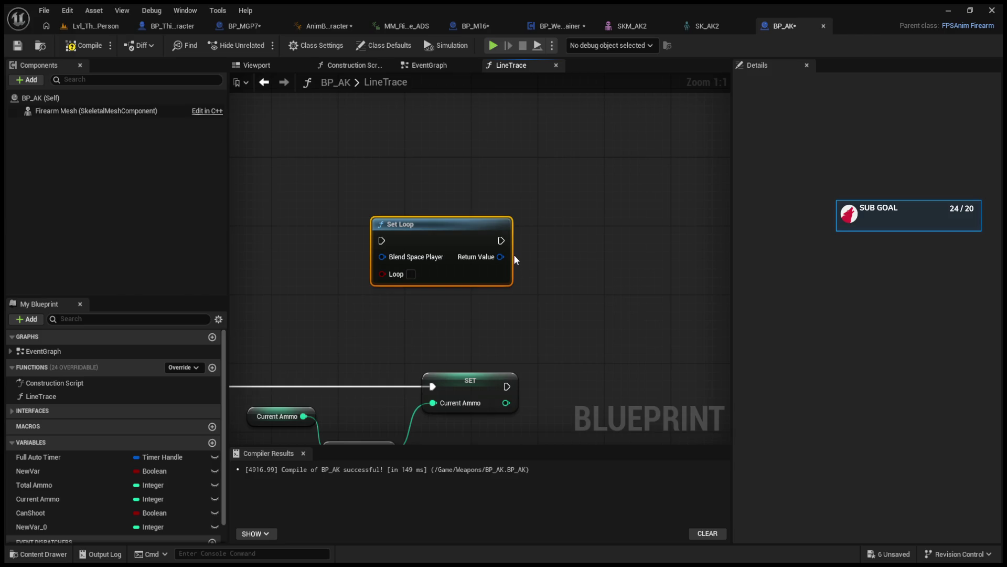
left_click(693, 369)
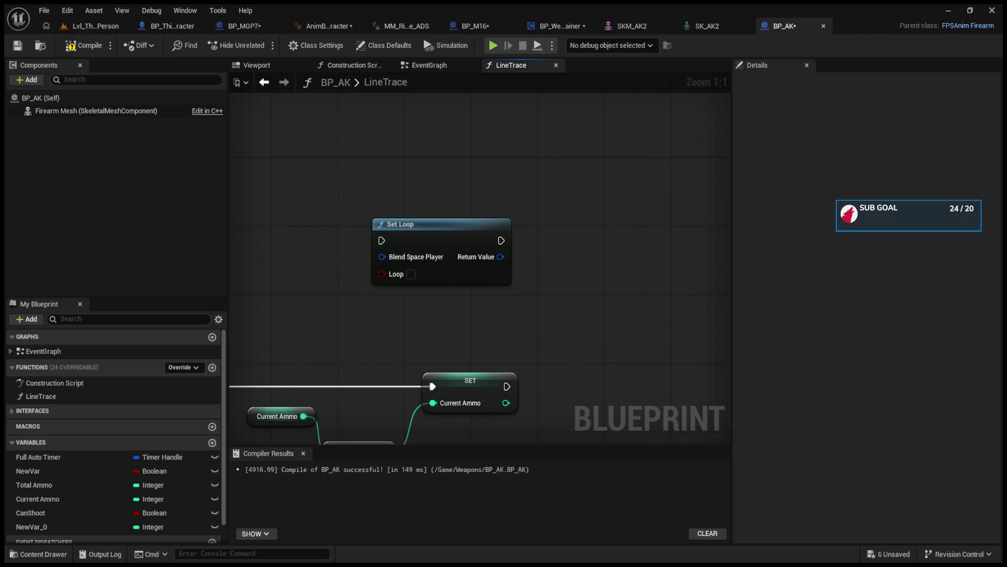
- Add a FireMode variable of type Fire Mode ENUM, defaulting to Semi Auto, and compile BP_AK
left_click_drag(495, 311, 539, 308)
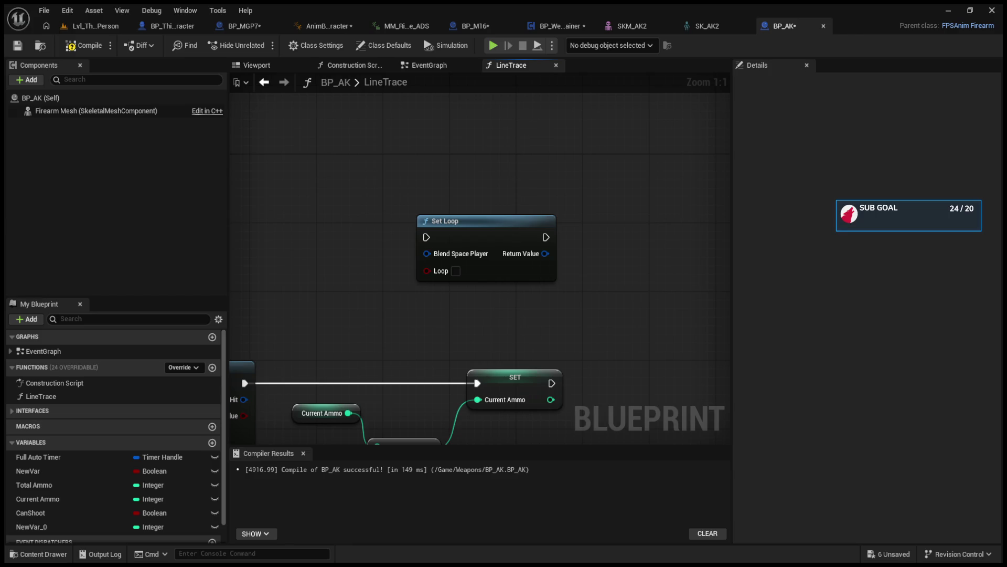
scroll(720, 236, "down", 6)
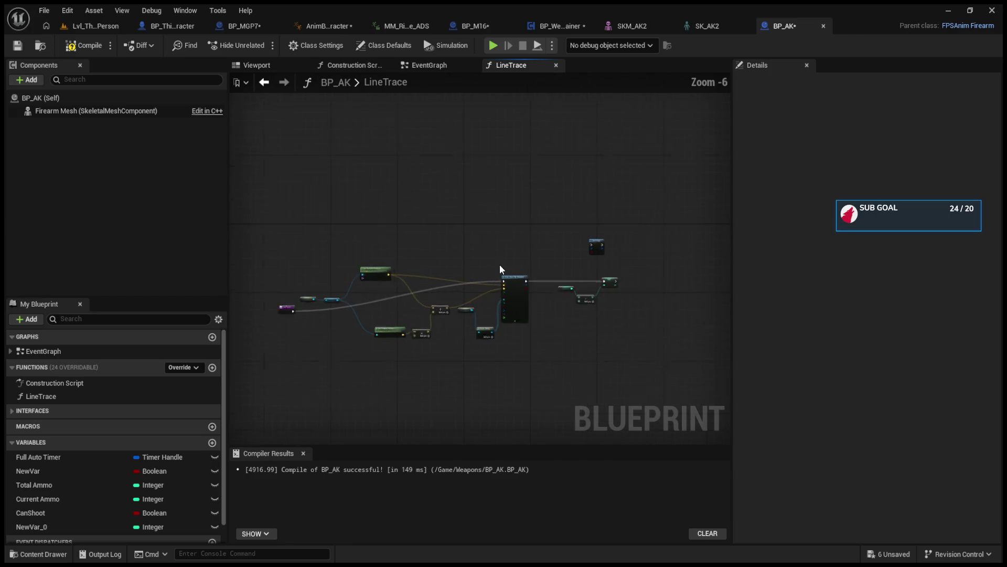
scroll(500, 266, "up", 3)
left_click_drag(500, 266, 416, 215)
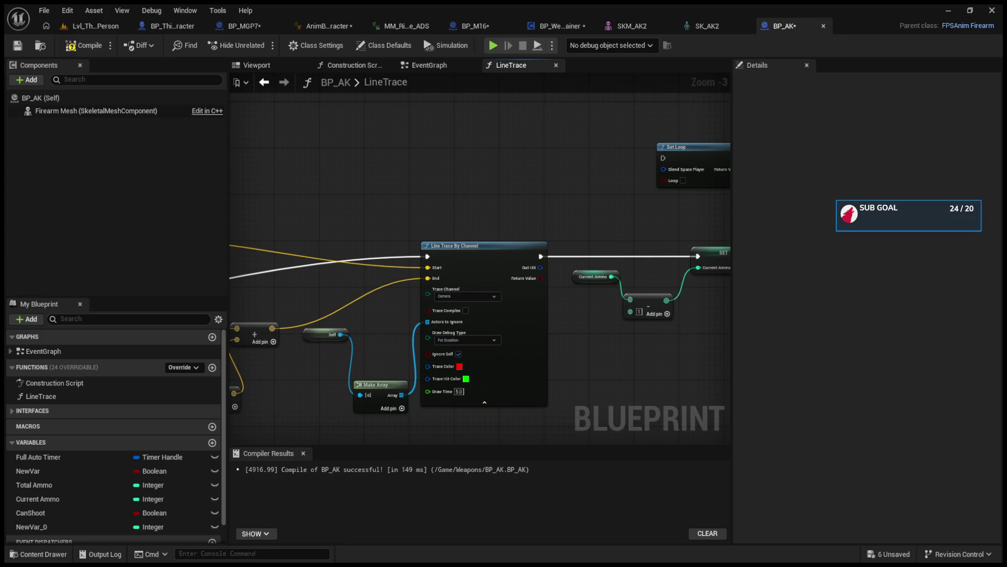
left_click(212, 442)
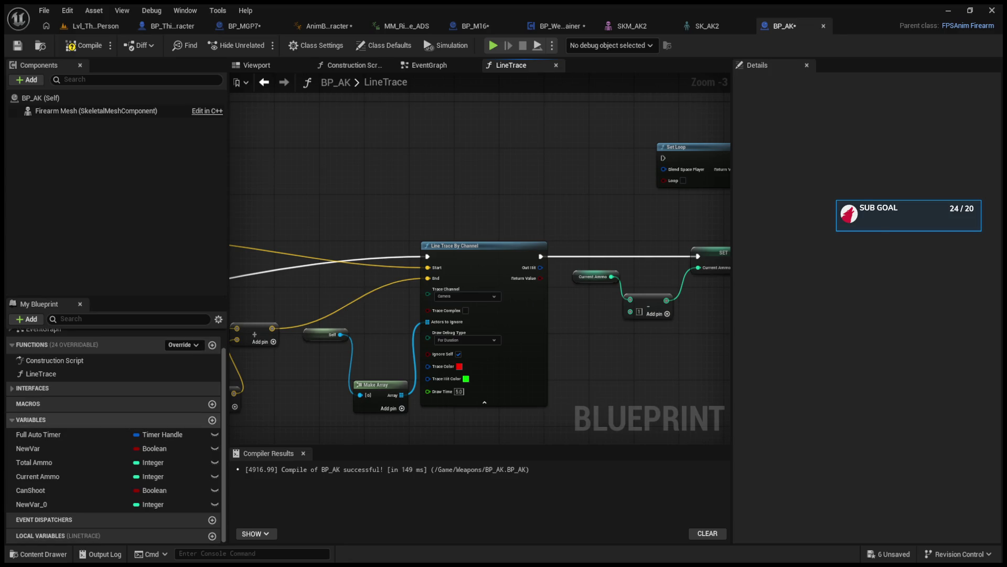
type("F")
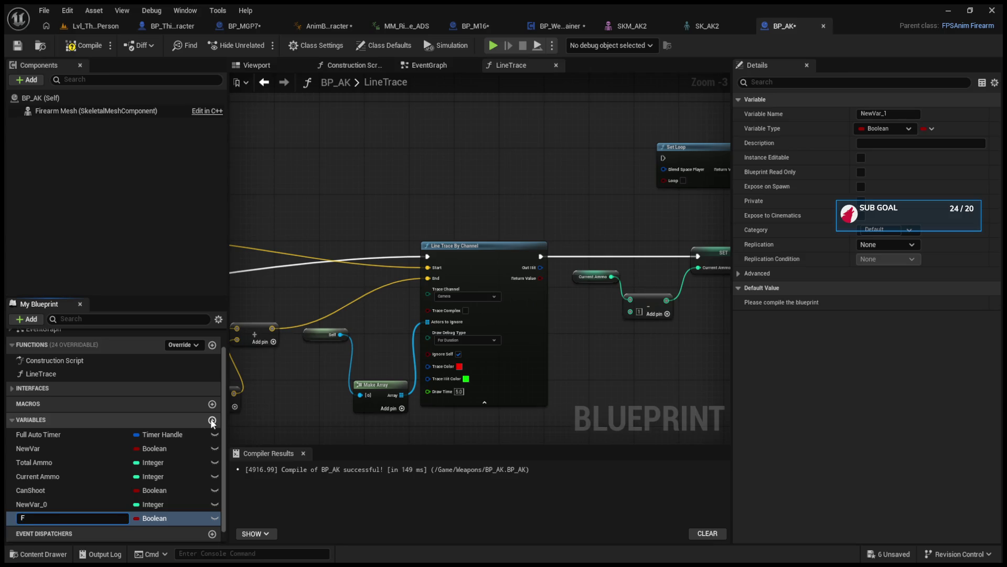
type("ireMode")
key("Return")
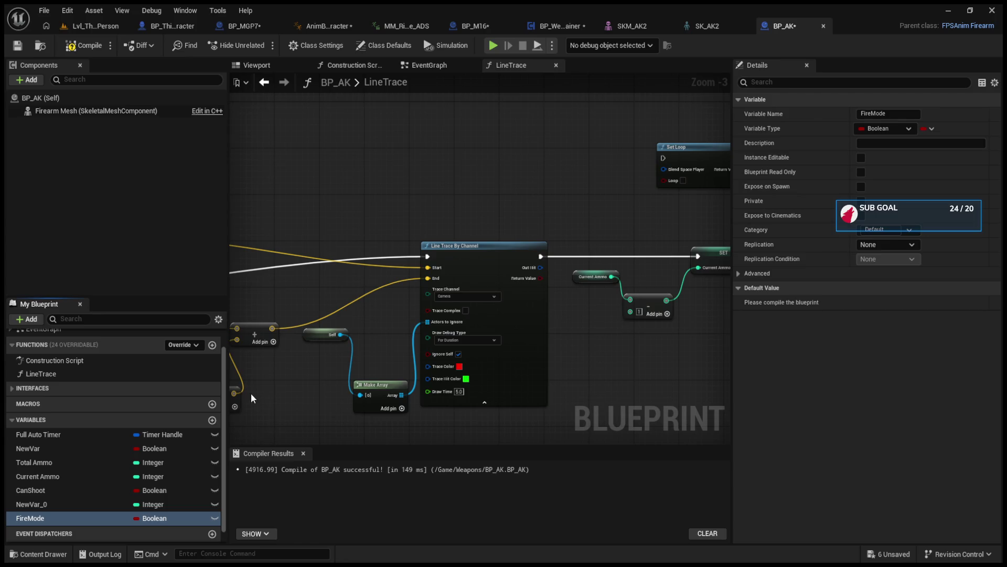
left_click(76, 47)
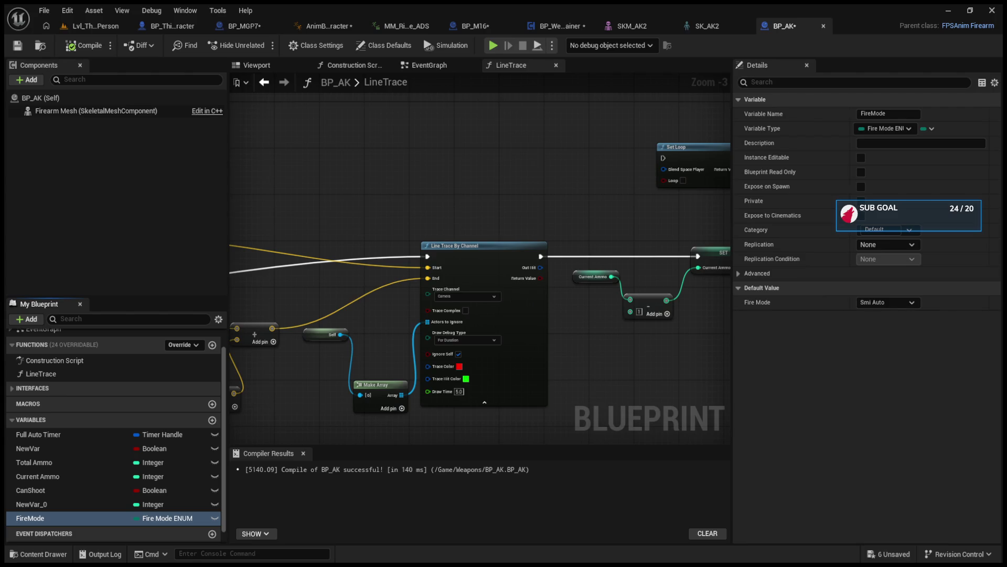
scroll(553, 284, "down", 4)
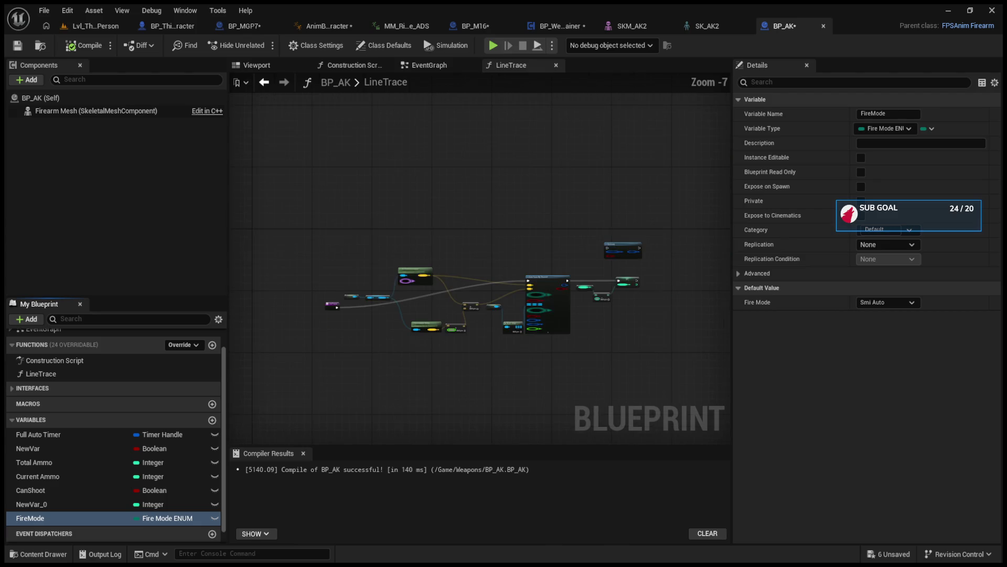
double_click(42, 329)
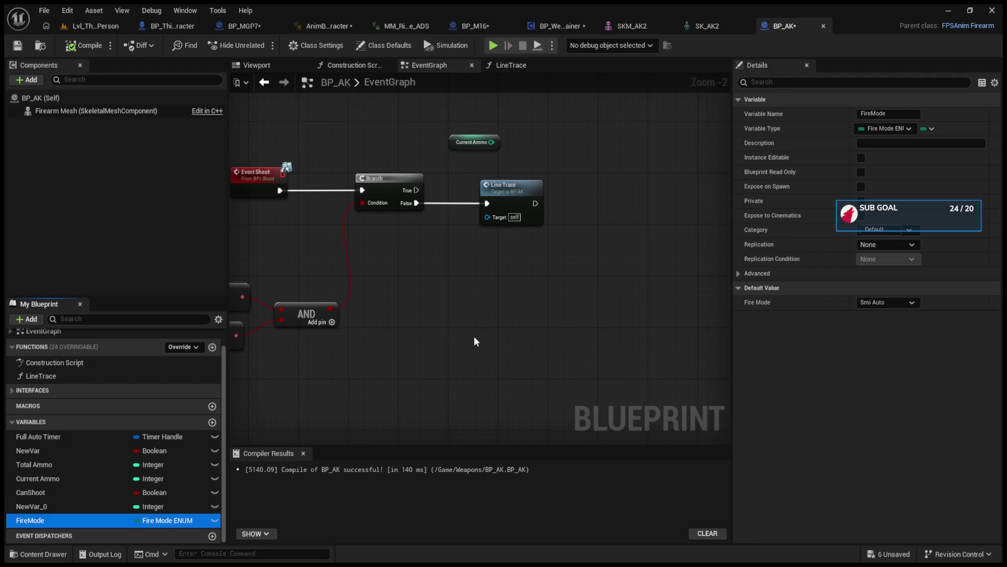
- Place a SET Fire Mode node and a Switch on FireModeENUM node in the EventGraph
left_click_drag(498, 360, 500, 340)
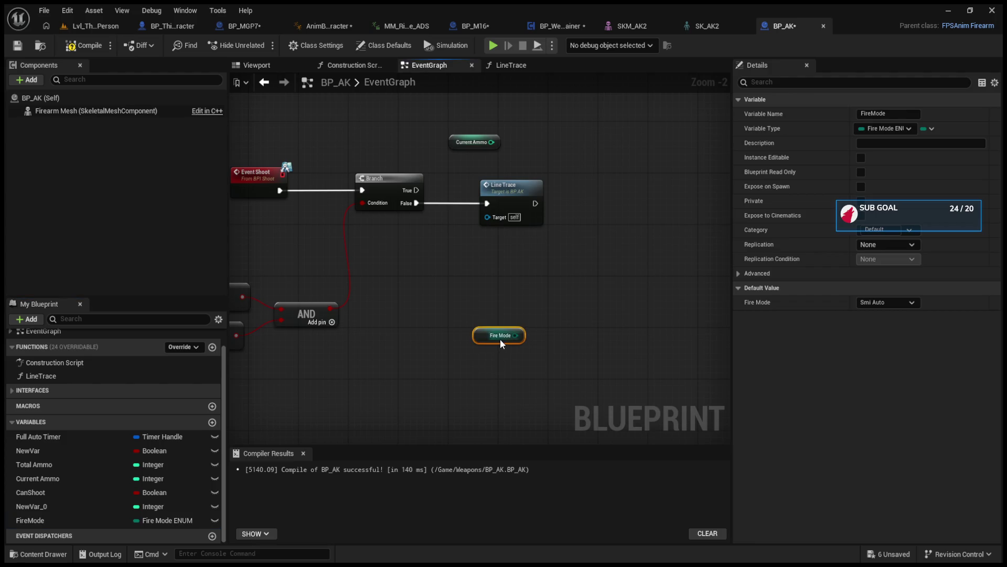
key("Delete")
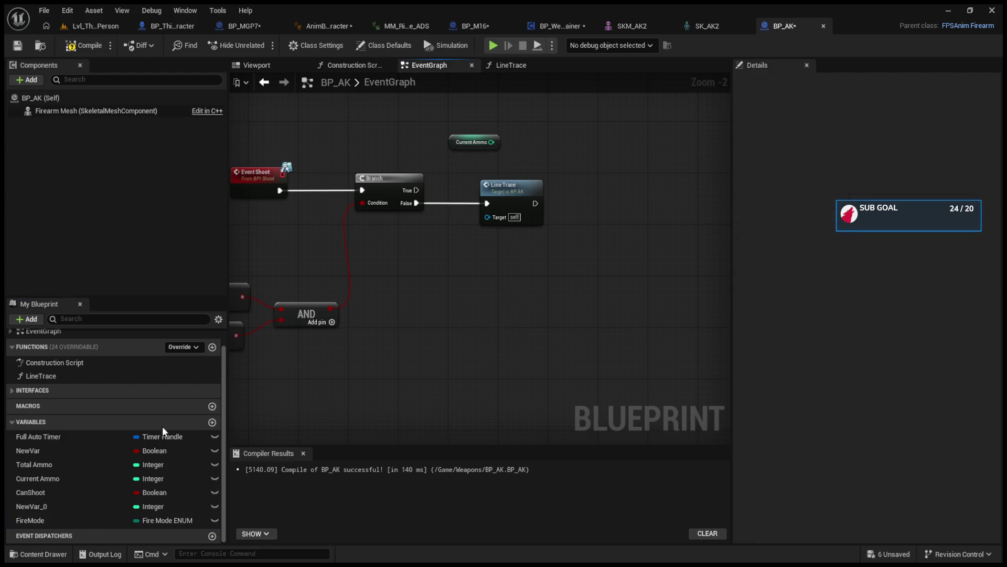
left_click(92, 520)
left_click_drag(435, 365, 401, 322)
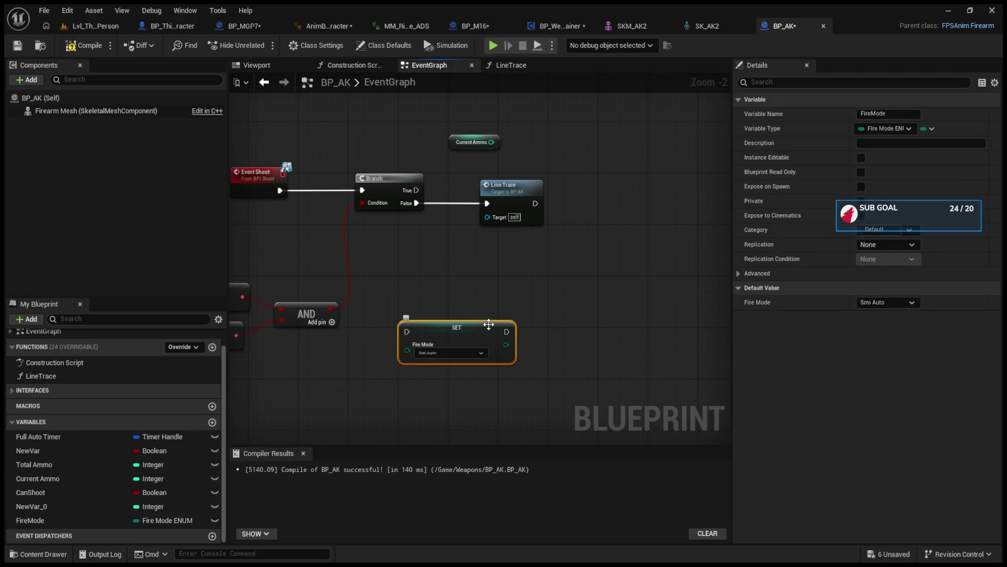
left_click(546, 282)
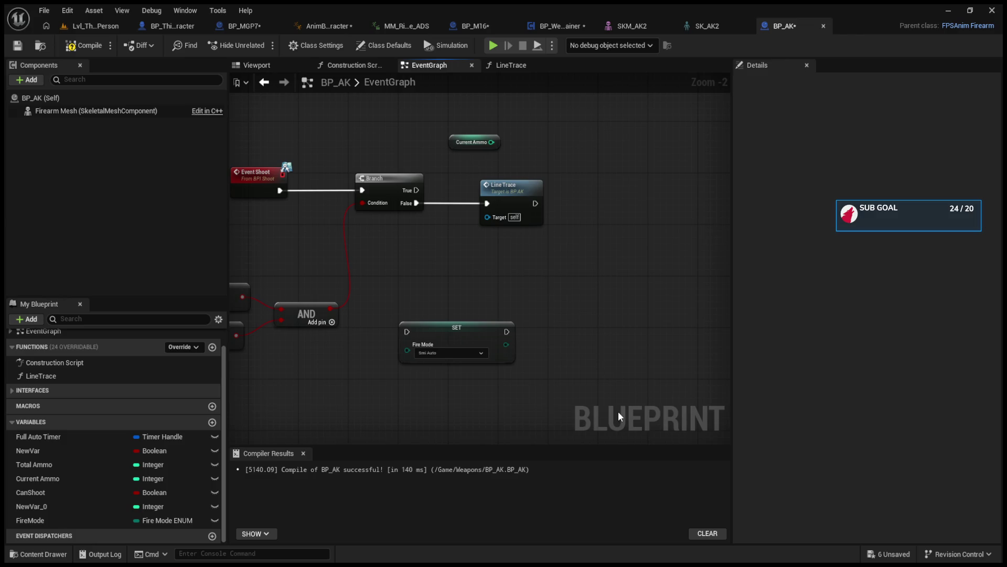
key("ctrl+v")
scroll(609, 377, "up", 2)
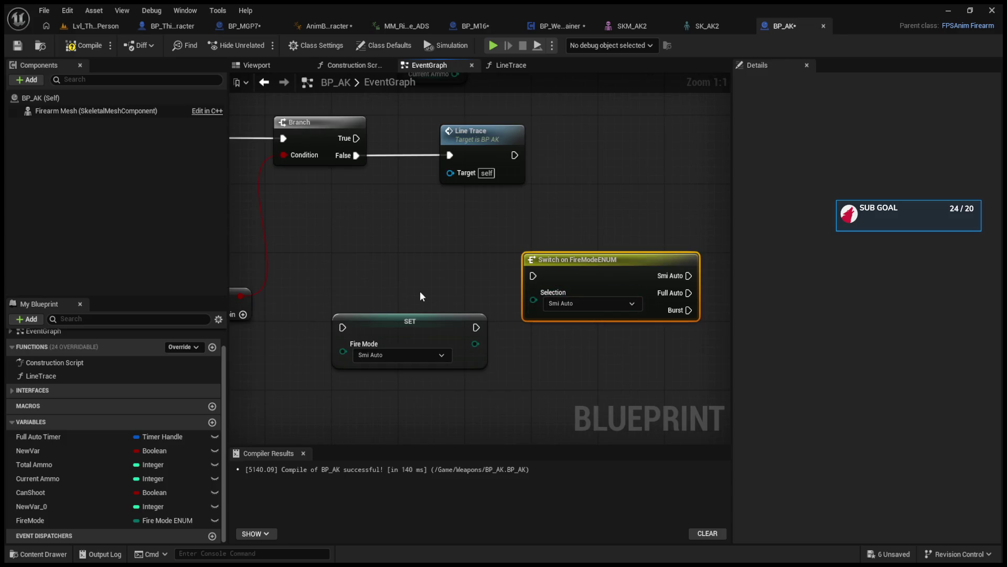
- Run a quick play test, then check the IA_Shoot input action's triggers
key("alt+p")
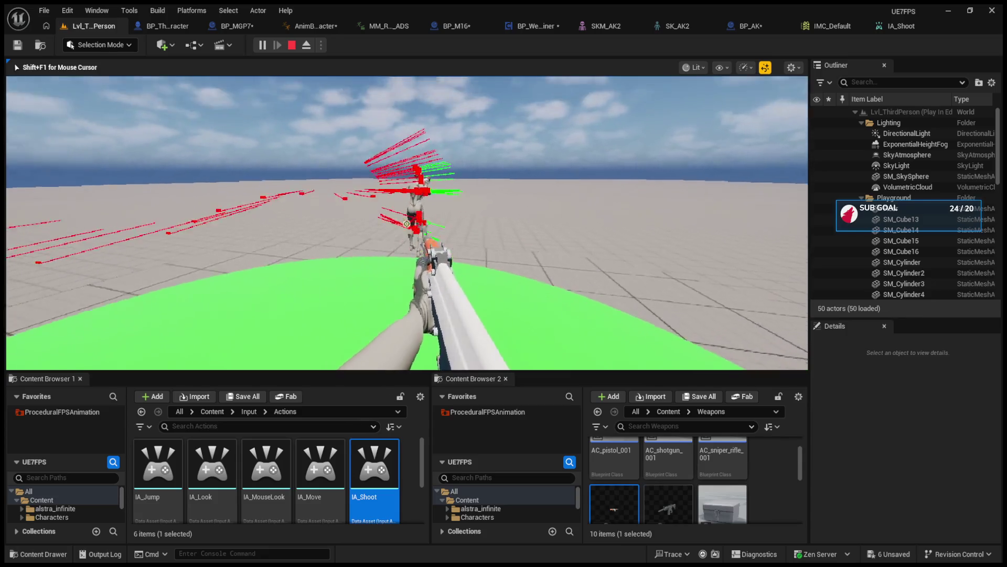
key("Escape")
left_click(838, 26)
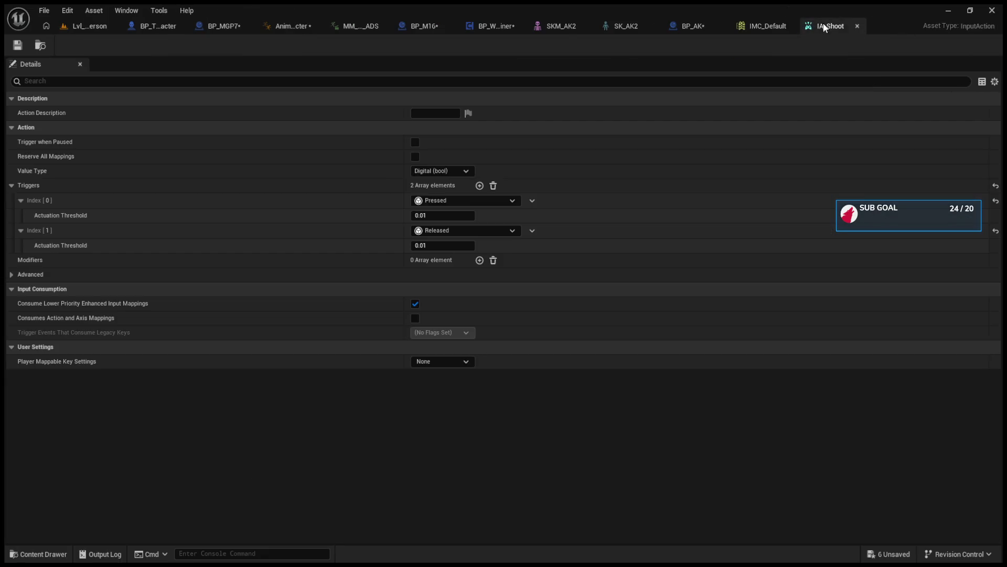
left_click(682, 24)
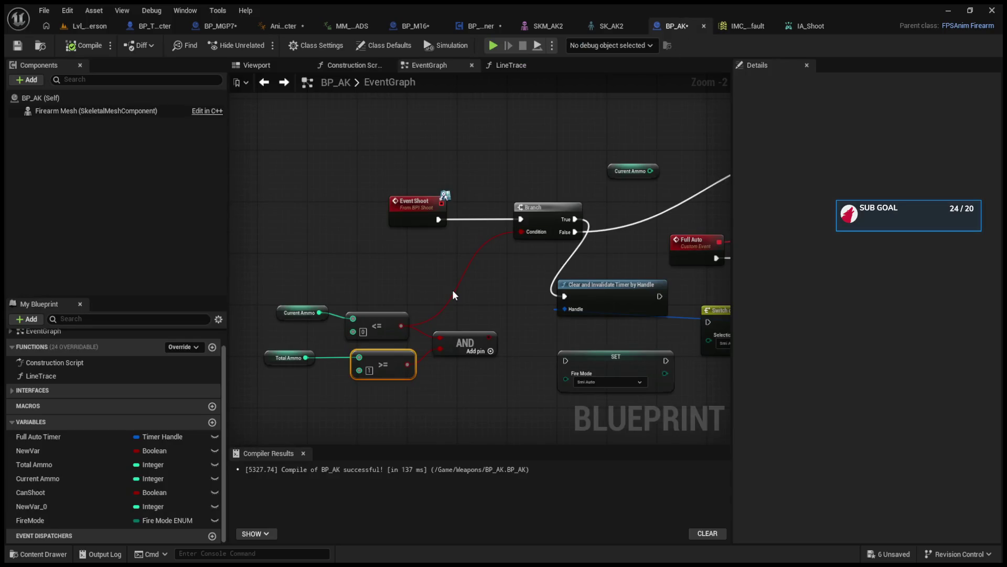
- Rearrange the <= node, Clear and Invalidate Timer node and Full Auto Timer getter beside the Branch
left_click_drag(378, 326, 391, 313)
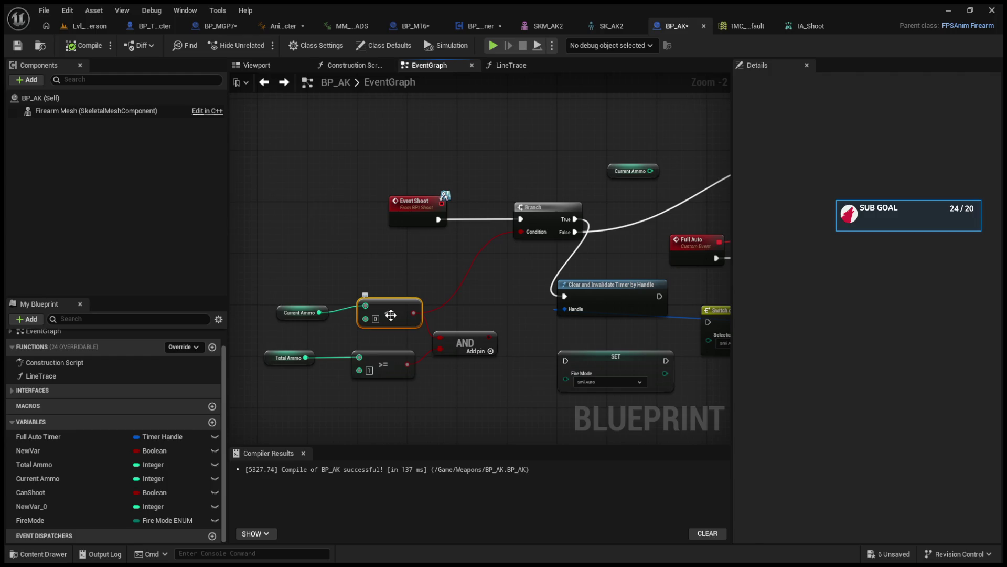
mouse_move(391, 314)
left_mouse_down()
mouse_move(302, 312)
mouse_move(241, 337)
left_mouse_up()
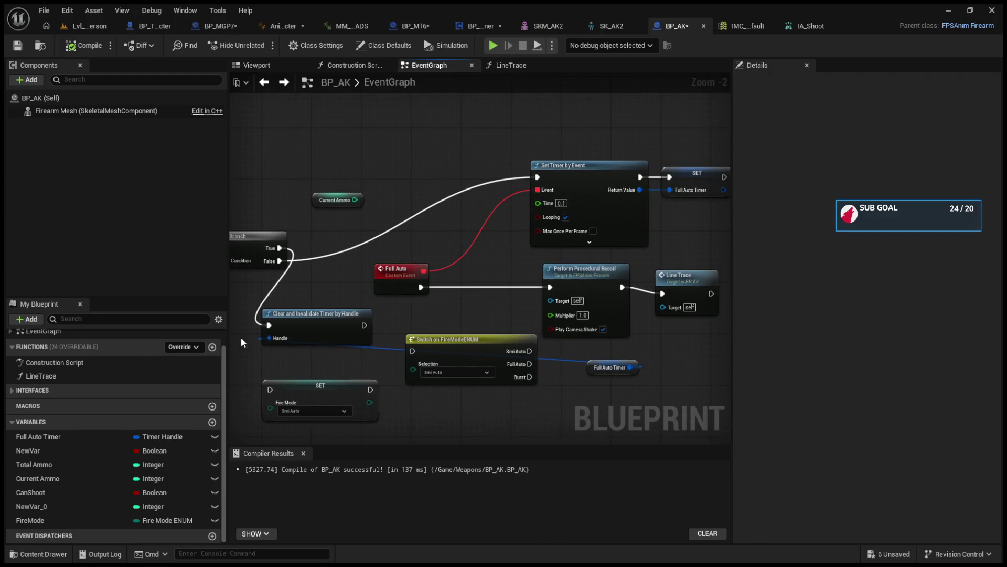
left_click_drag(598, 263, 507, 248)
left_click(600, 266)
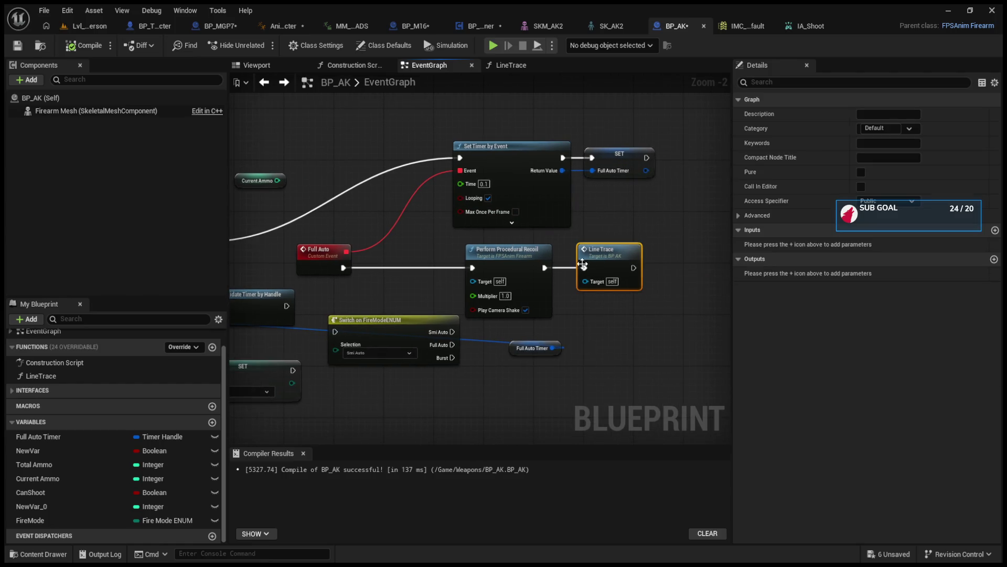
left_click_drag(389, 300, 475, 290)
mouse_move(327, 291)
left_mouse_down()
mouse_move(438, 301)
mouse_move(330, 283)
left_mouse_up()
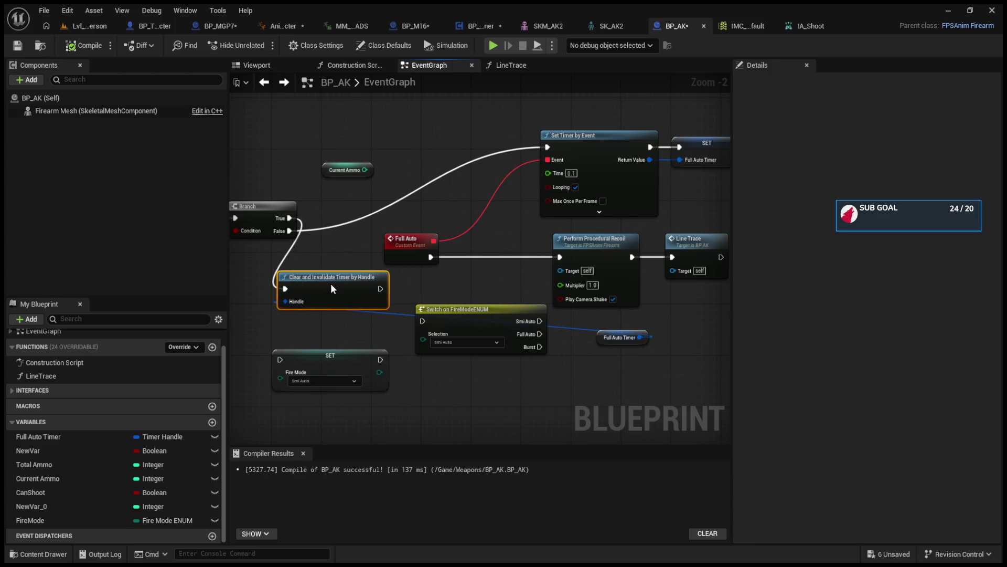
mouse_move(477, 319)
left_mouse_down()
mouse_move(446, 389)
mouse_move(449, 338)
mouse_move(485, 334)
left_mouse_up()
mouse_move(378, 267)
left_mouse_down()
mouse_move(521, 279)
mouse_move(510, 273)
mouse_move(493, 286)
left_mouse_up()
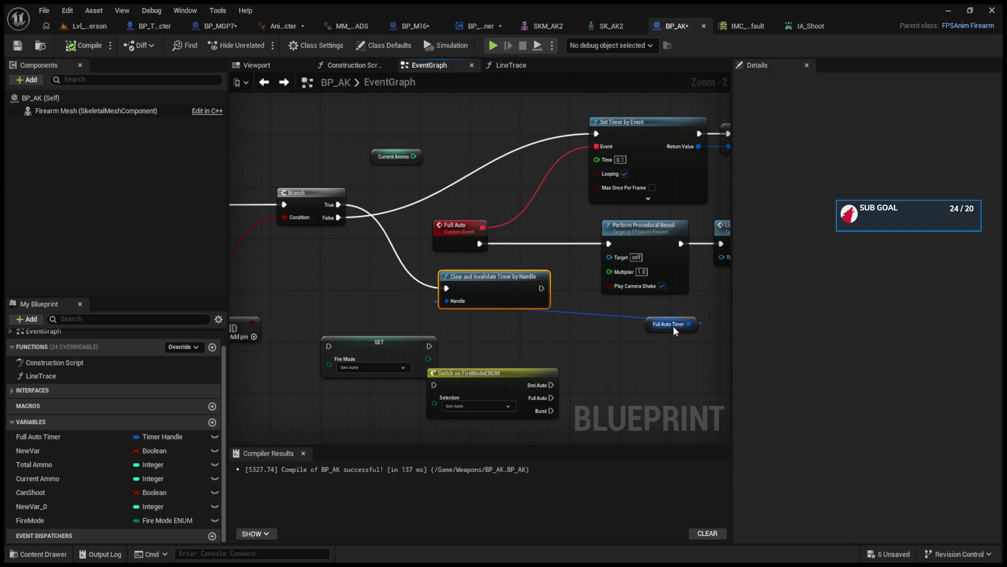
mouse_move(659, 324)
left_mouse_down()
mouse_move(305, 304)
mouse_move(458, 309)
left_mouse_up()
left_click(74, 24)
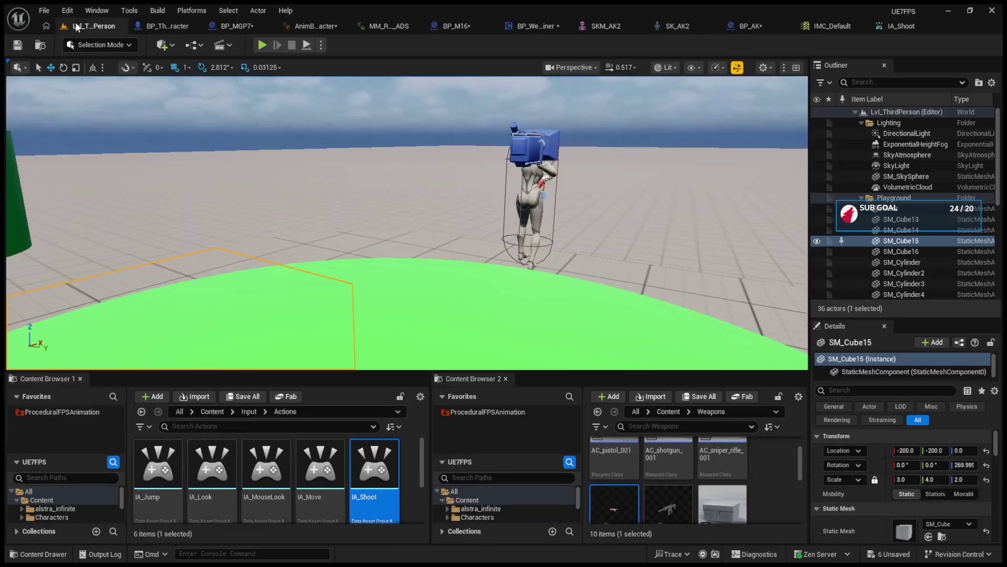
- Play-test while holding fire to check the AK's full-auto shooting, then return to BP_AK
left_click(269, 46)
left_click_drag(407, 224, 406, 224)
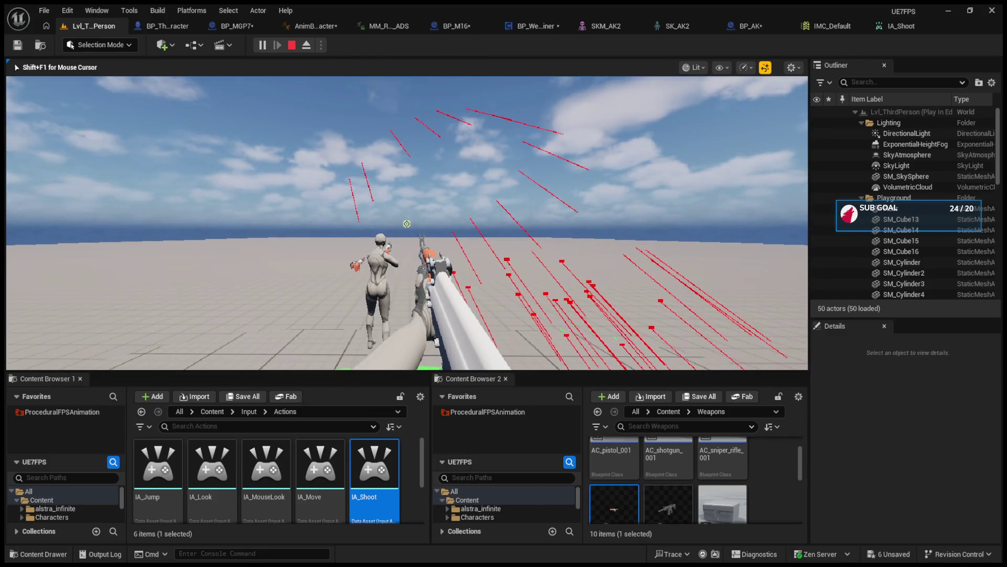
key("Escape")
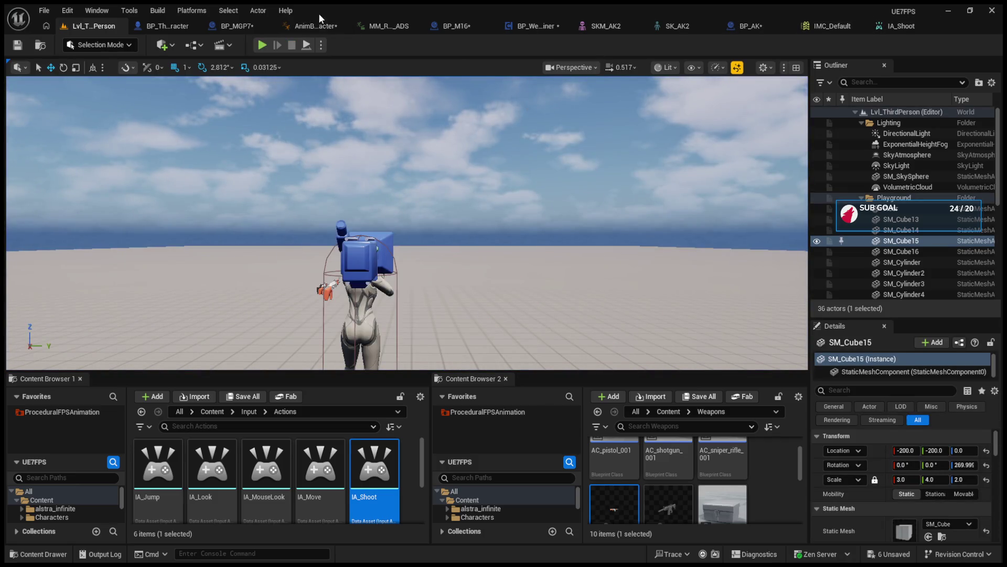
left_click(220, 27)
- Feed the AND result into the Branch condition and move the timer-clear nodes right of Line Trace
left_click(679, 25)
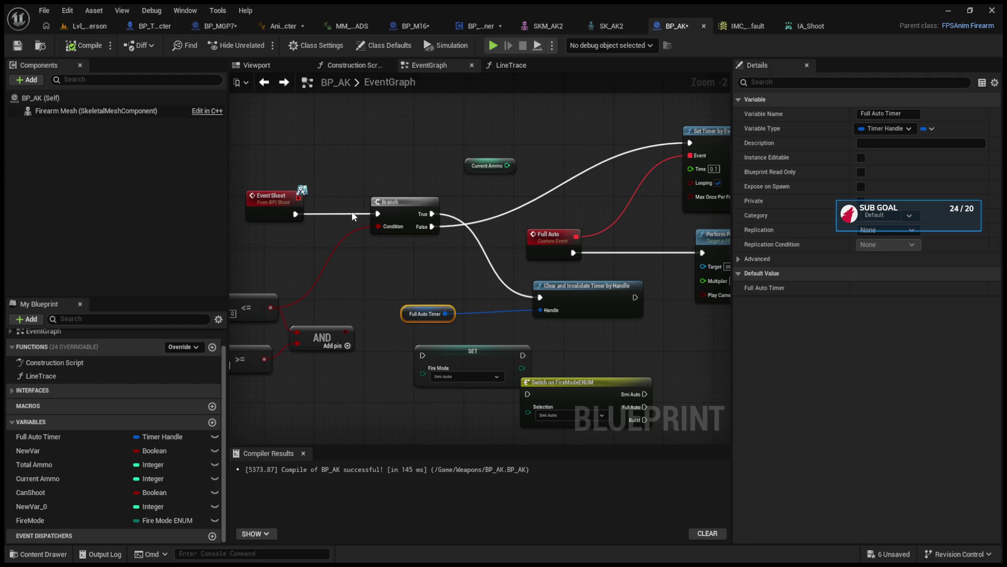
left_click_drag(352, 210, 467, 215)
left_click_drag(461, 346, 486, 239)
left_click_drag(492, 198, 303, 173)
left_click(466, 278, "alt")
mouse_move(509, 266)
left_mouse_down()
mouse_move(750, 284)
mouse_move(638, 281)
left_mouse_up()
mouse_move(307, 307)
left_mouse_down()
mouse_move(653, 352)
mouse_move(538, 348)
mouse_move(578, 354)
mouse_move(416, 321)
left_mouse_up()
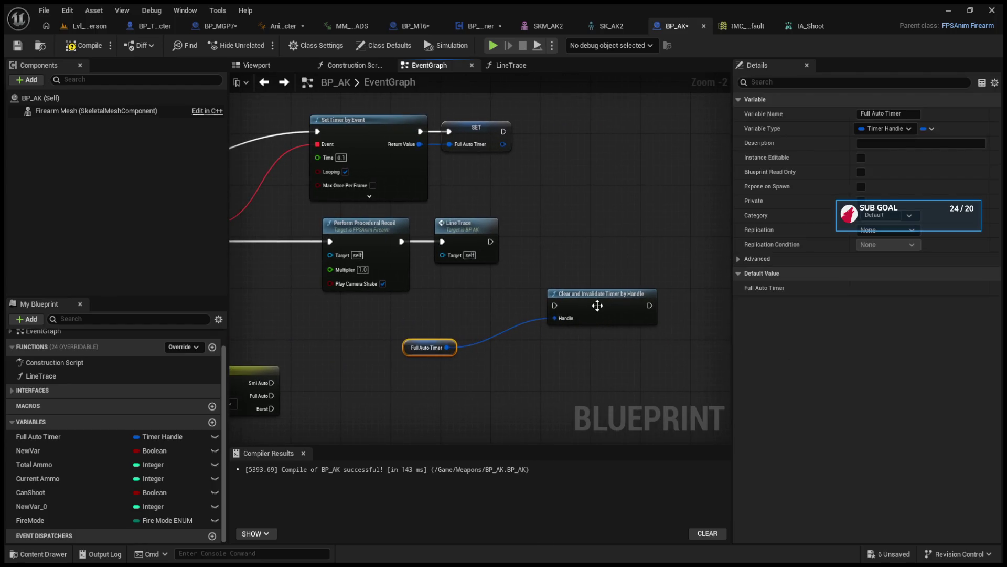
left_click_drag(598, 305, 540, 253)
left_click(476, 233)
double_click(475, 233)
left_click(264, 82)
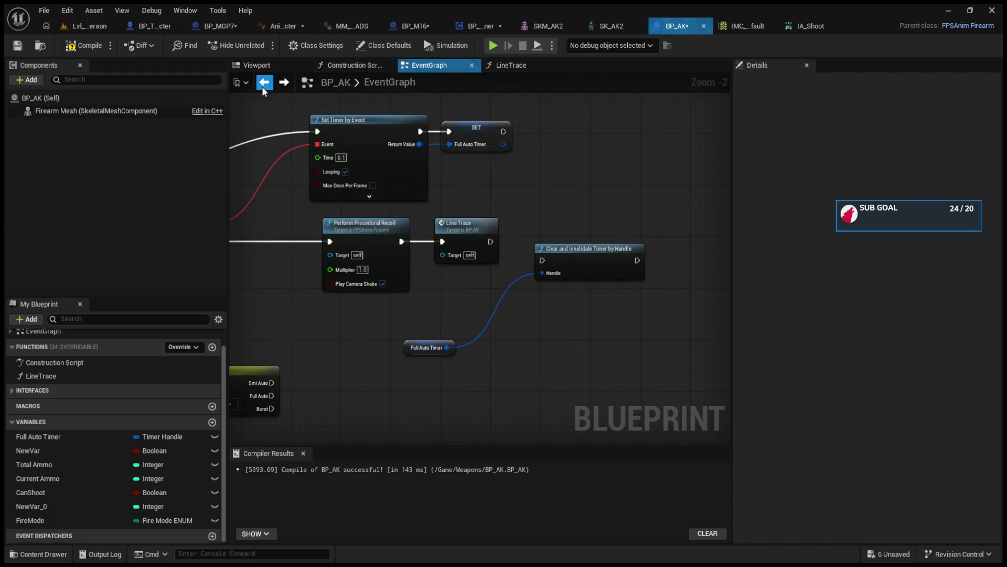
left_click_drag(568, 261, 656, 255)
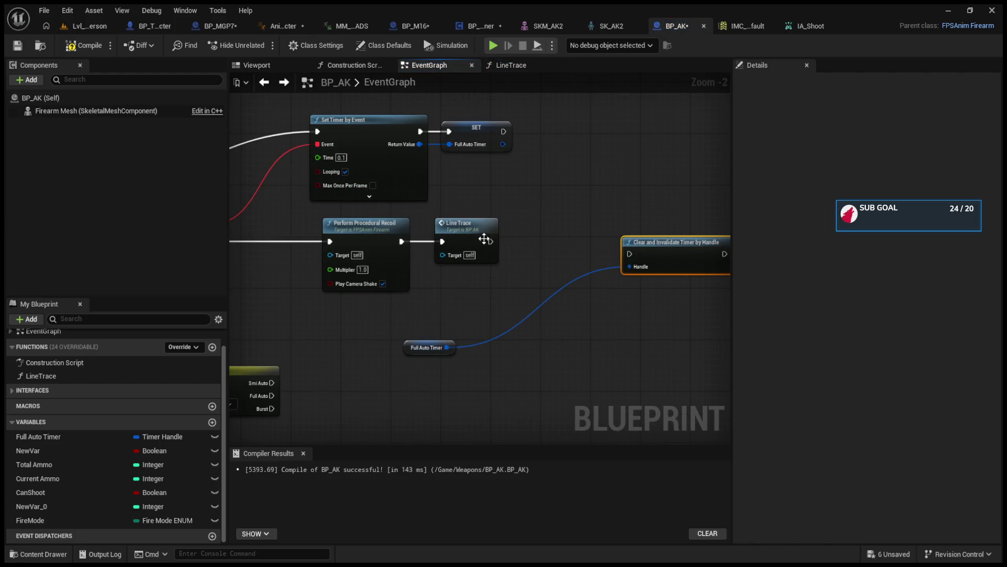
- Place the Switch on FireModeENUM between Event Shoot and the Branch, wiring Branch False into it
mouse_move(550, 213)
left_mouse_down()
mouse_move(667, 205)
mouse_move(877, 232)
left_mouse_up()
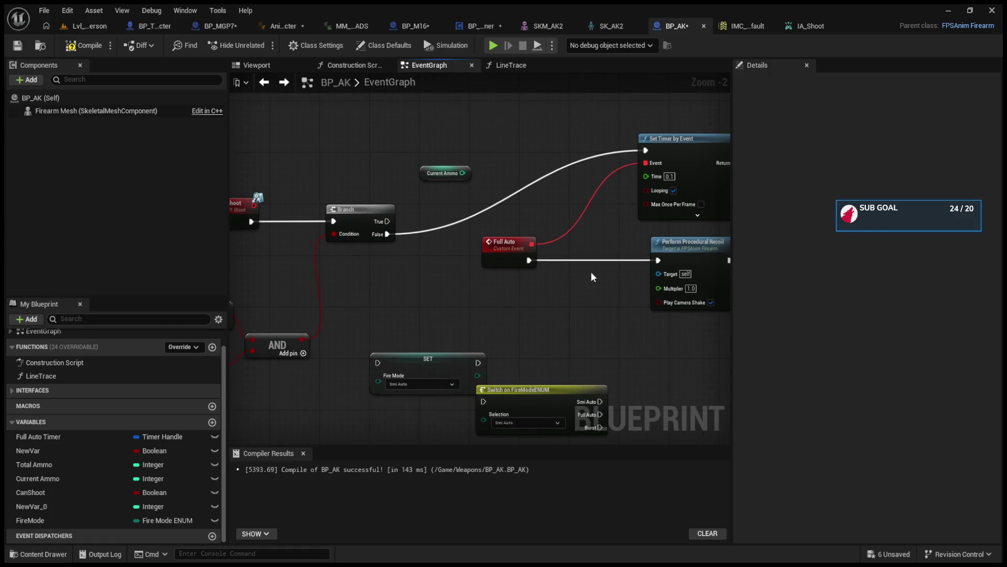
left_click_drag(347, 220, 600, 220)
mouse_move(415, 208)
left_mouse_down()
mouse_move(341, 208)
mouse_move(213, 163)
left_mouse_up()
mouse_move(590, 353)
left_mouse_down()
mouse_move(520, 313)
mouse_move(333, 165)
left_mouse_up()
left_click_drag(231, 170, 338, 185)
left_click(338, 186)
left_click_drag(443, 184, 430, 191)
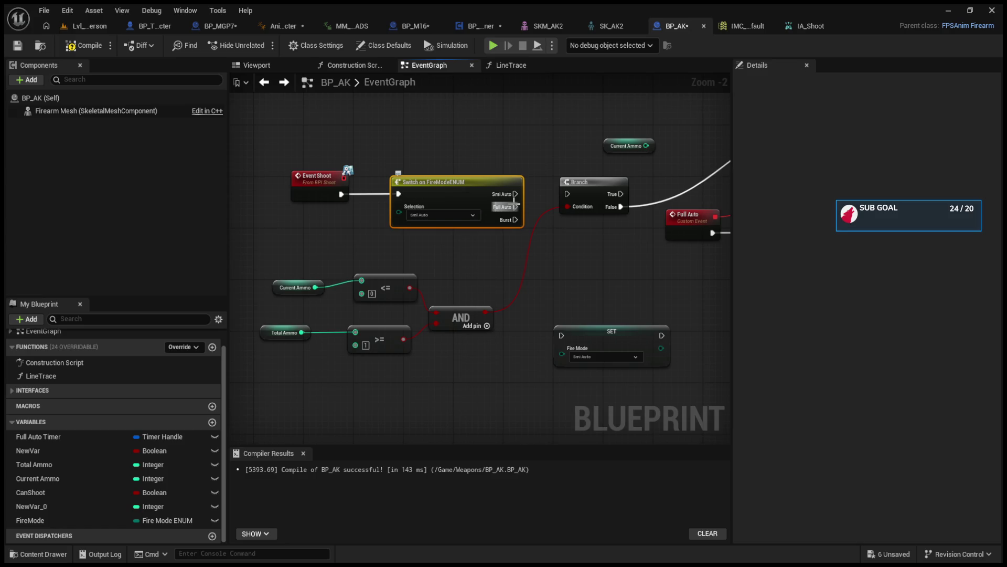
mouse_move(515, 207)
left_mouse_down()
mouse_move(564, 200)
mouse_move(541, 214)
mouse_move(515, 207)
left_mouse_up()
left_click_drag(341, 194, 568, 193)
left_click_drag(480, 206, 658, 284)
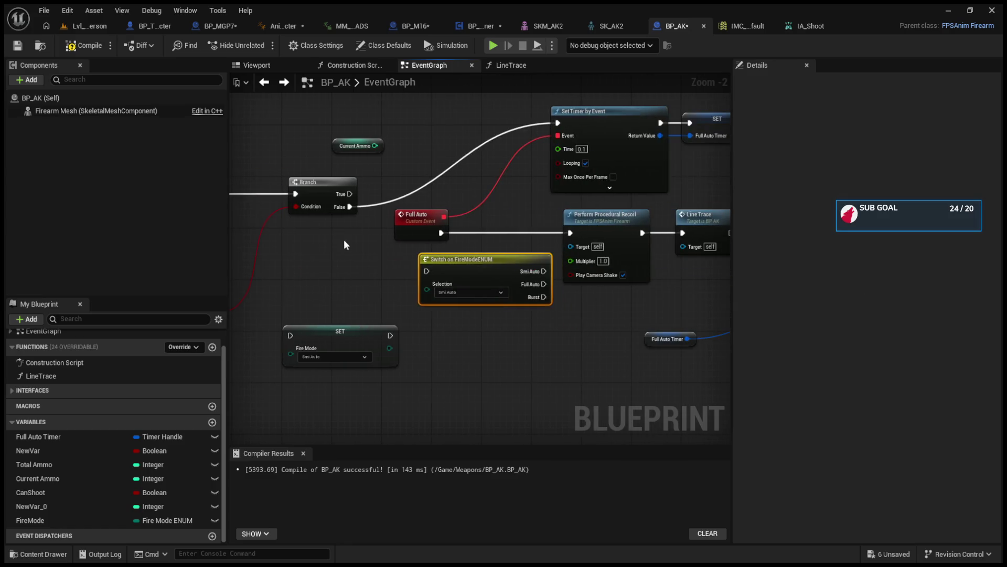
left_click_drag(462, 202, 328, 206)
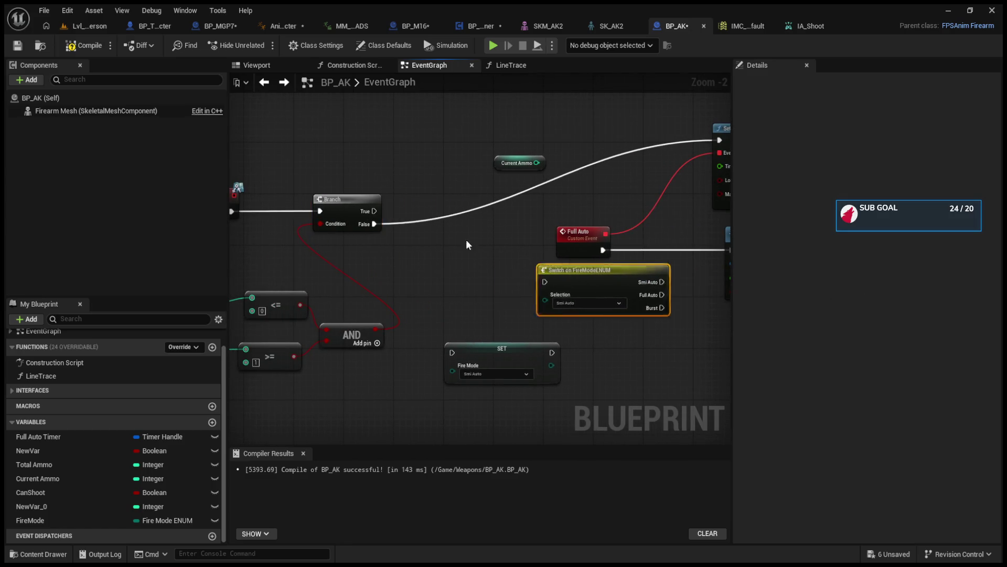
left_click_drag(629, 276, 454, 205)
left_click_drag(374, 223, 444, 200)
scroll(435, 272, "up", 2)
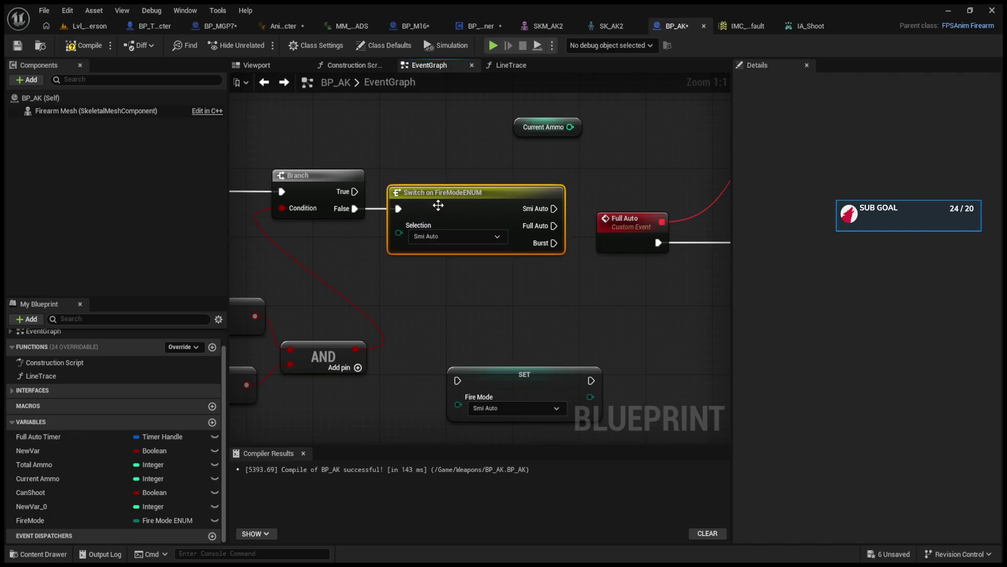
- Connect the Switch's Full Auto case to Set Timer by Event and rearrange the Full Auto event nodes
left_click(51, 519)
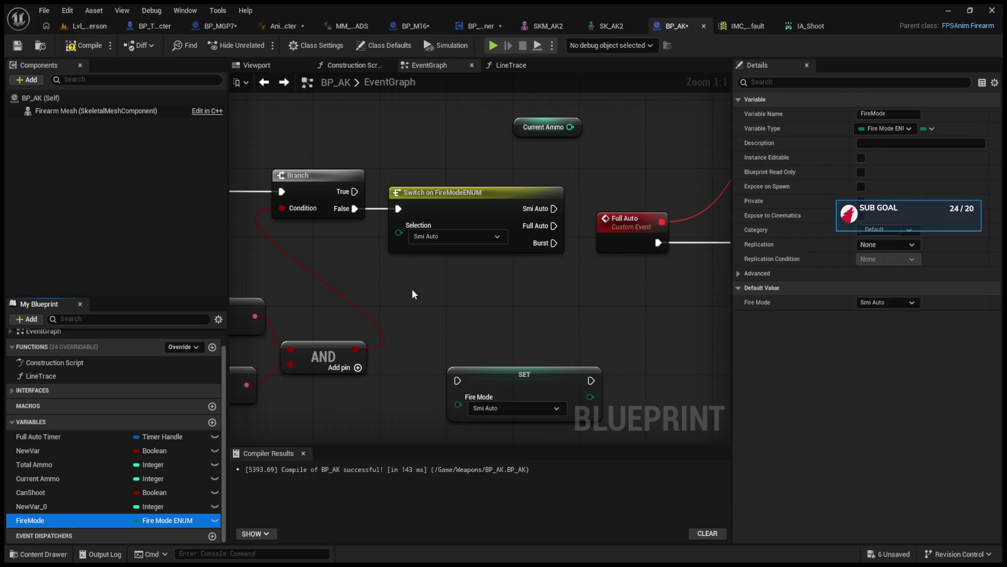
left_click(447, 265)
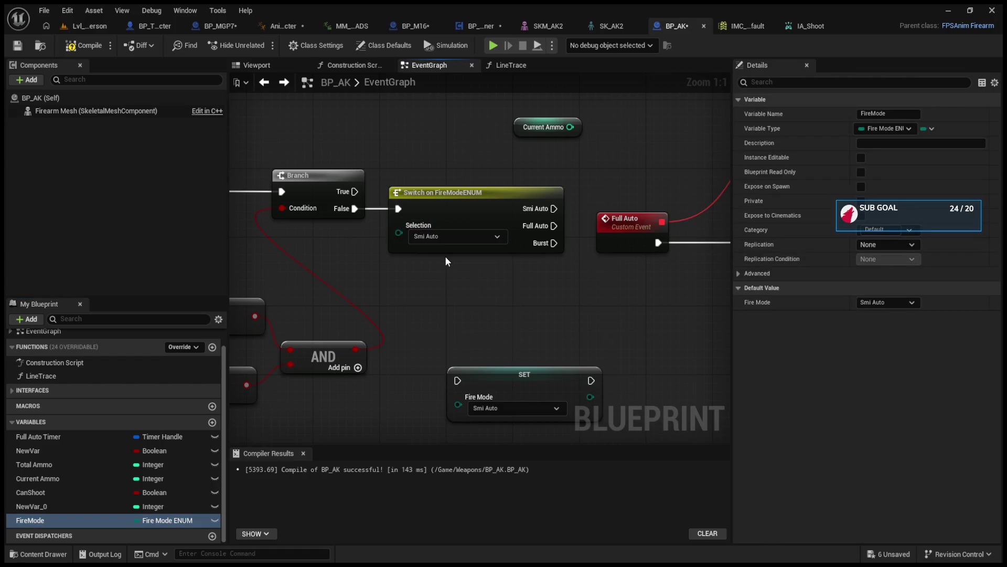
mouse_move(510, 235)
left_mouse_down()
mouse_move(653, 187)
mouse_move(524, 110)
left_mouse_up()
left_click_drag(724, 415, 480, 208)
mouse_move(394, 273)
left_mouse_down()
mouse_move(452, 395)
mouse_move(492, 364)
mouse_move(445, 337)
mouse_move(489, 335)
mouse_move(331, 235)
left_mouse_up()
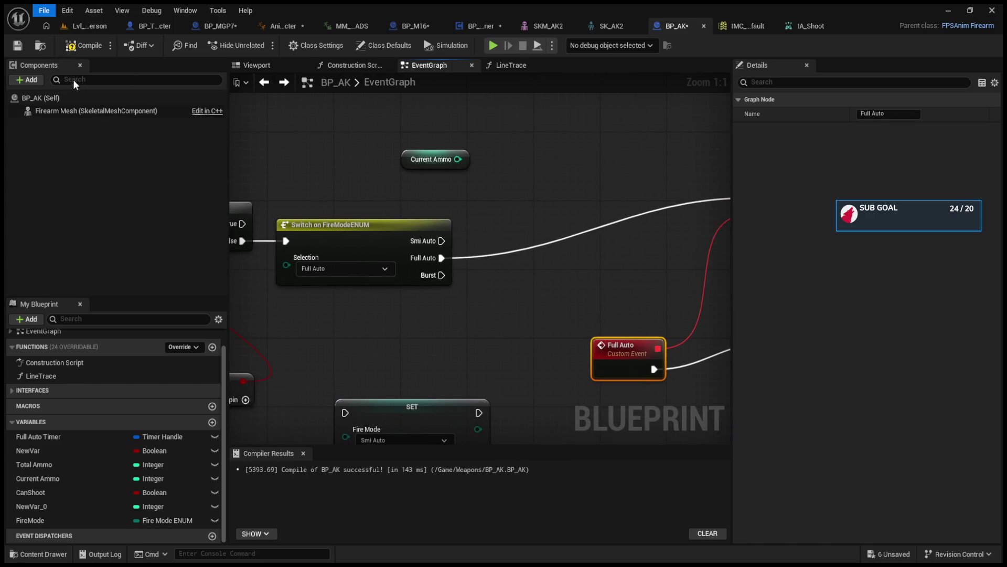
mouse_move(575, 254)
left_mouse_down()
mouse_move(726, 256)
mouse_move(376, 210)
left_mouse_up()
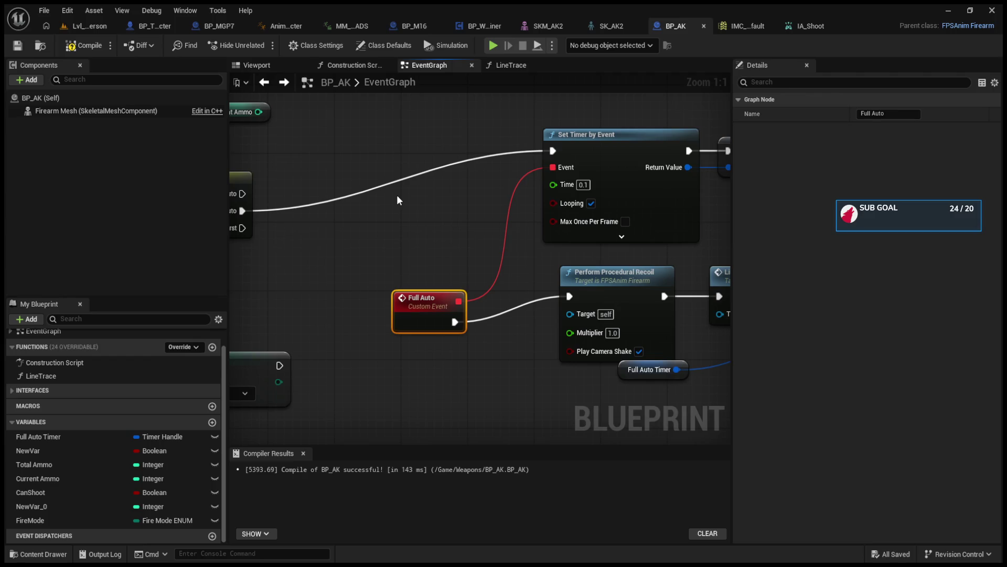
mouse_move(412, 302)
left_mouse_down()
mouse_move(404, 276)
mouse_move(394, 293)
mouse_move(219, 246)
mouse_move(400, 316)
mouse_move(475, 393)
left_mouse_up()
left_click_drag(682, 171, 677, 233)
left_click_drag(483, 221, 729, 225)
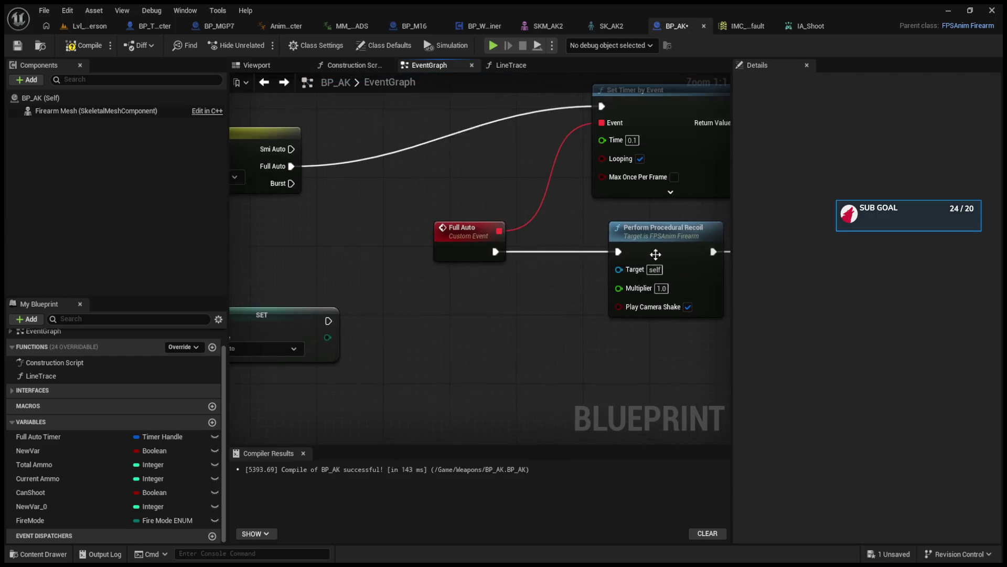
left_click_drag(472, 278, 718, 278)
left_click_drag(227, 277, 395, 277)
- Move the Current Ammo and <= comparison nodes below Line Trace
left_click_drag(318, 218, 523, 291)
mouse_move(595, 284)
left_mouse_down()
mouse_move(641, 277)
mouse_move(408, 317)
mouse_move(384, 308)
mouse_move(378, 343)
left_mouse_up()
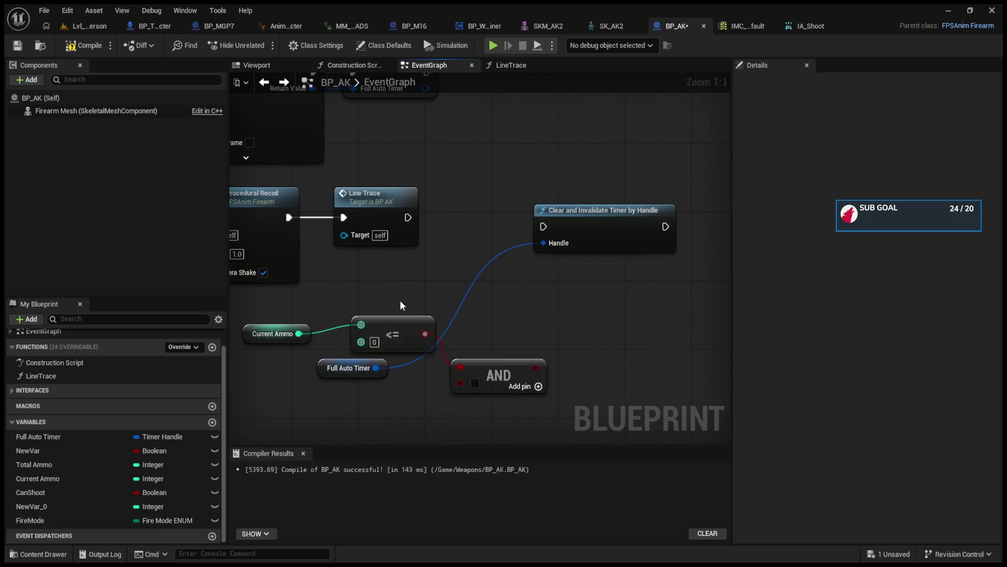
left_click_drag(505, 370, 488, 283)
left_click_drag(572, 227, 646, 226)
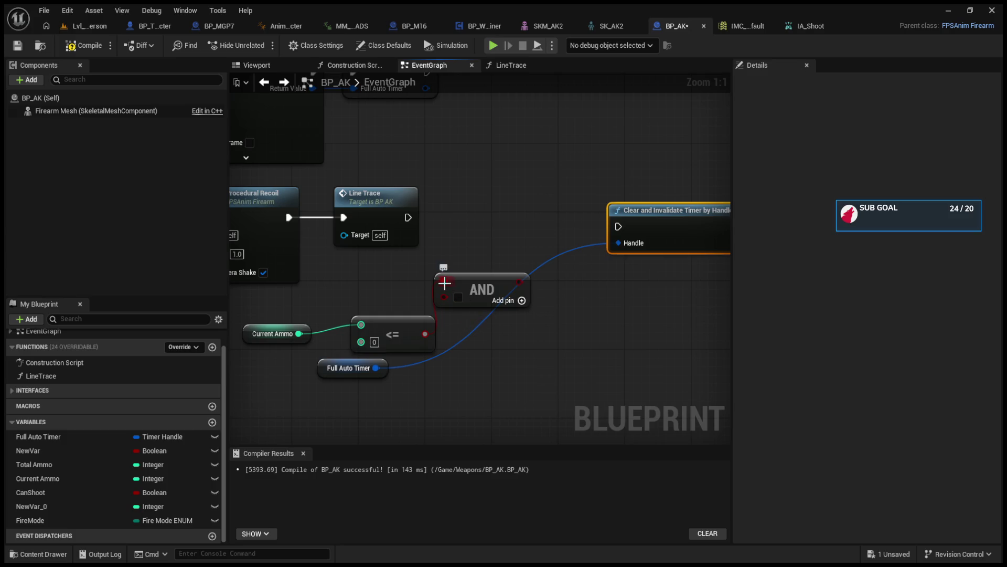
- Add a Branch after Line Trace using the <= result, True clearing the timer, and delete AND
left_click(513, 186)
left_click_drag(512, 186, 475, 186)
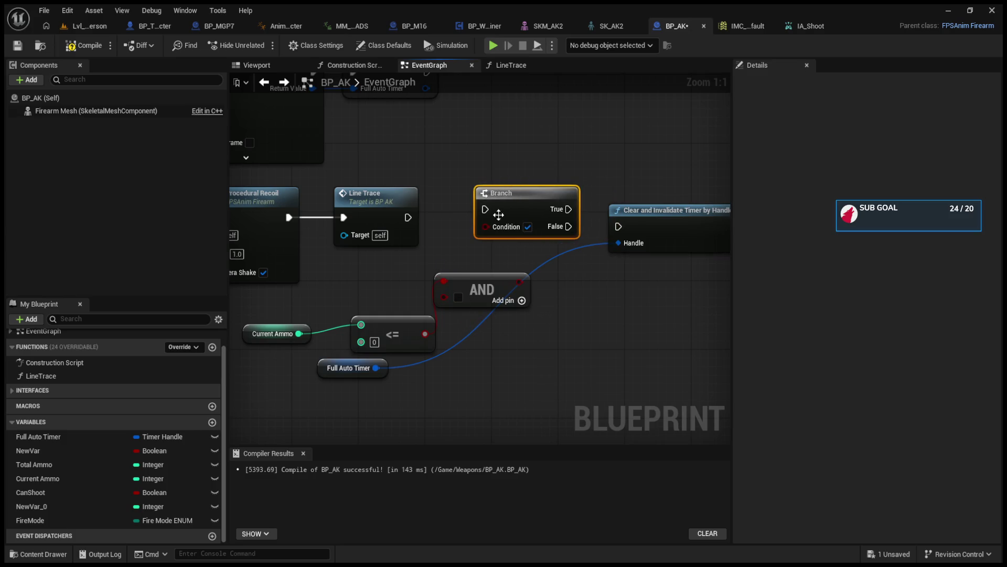
left_click_drag(425, 333, 486, 226)
mouse_move(408, 218)
left_mouse_down()
mouse_move(518, 206)
mouse_move(509, 194)
mouse_move(627, 225)
left_mouse_up()
left_click_drag(486, 288, 634, 328)
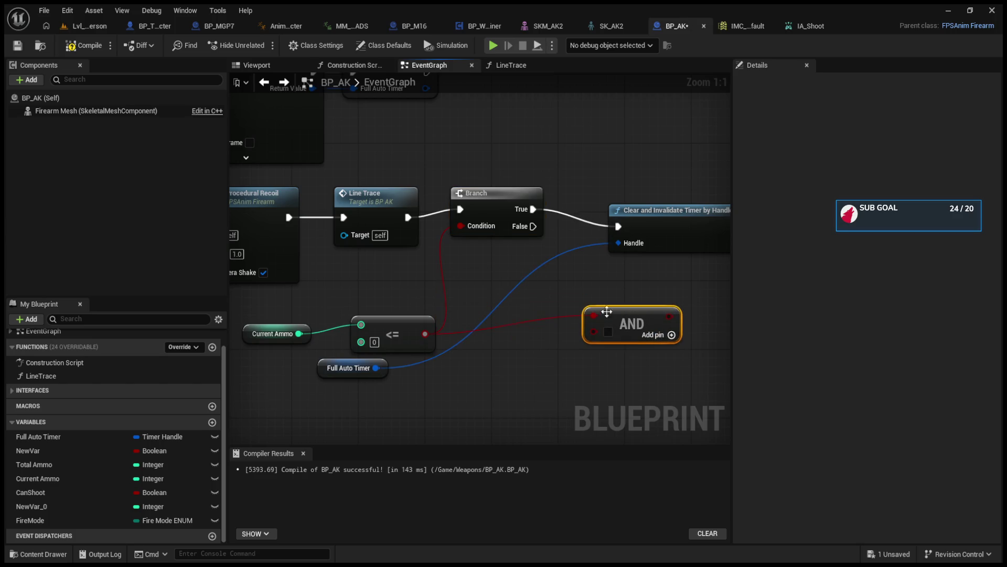
key("Delete")
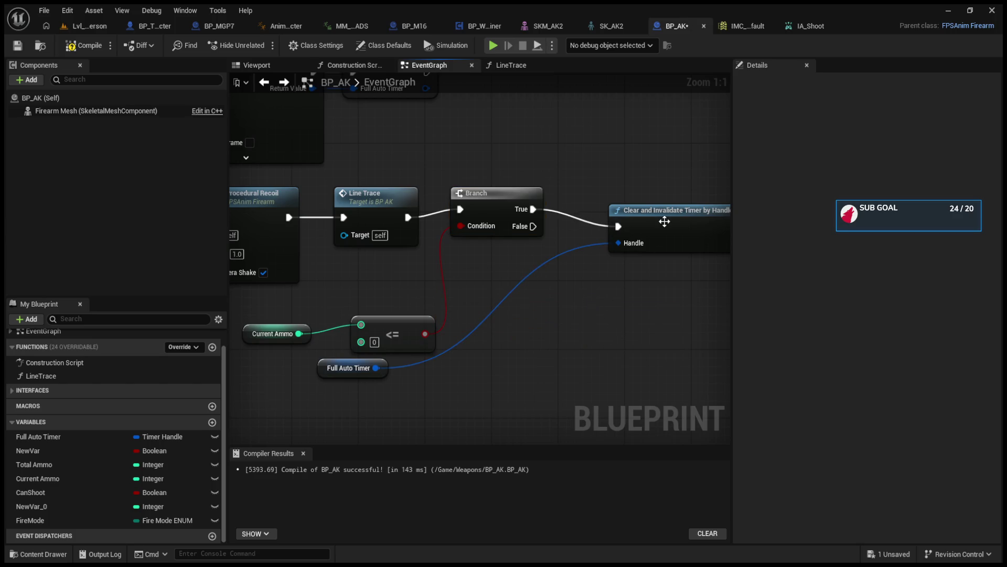
left_click_drag(664, 222, 656, 205)
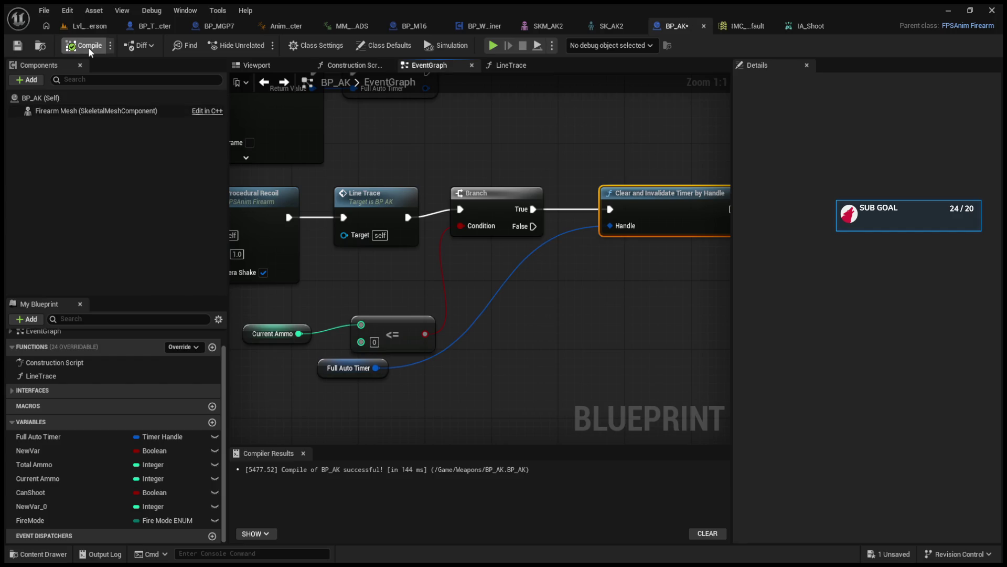
- Compile BP_AK and play-test, holding fire to spray a continuous stream of shots
left_click(84, 28)
left_click(262, 45)
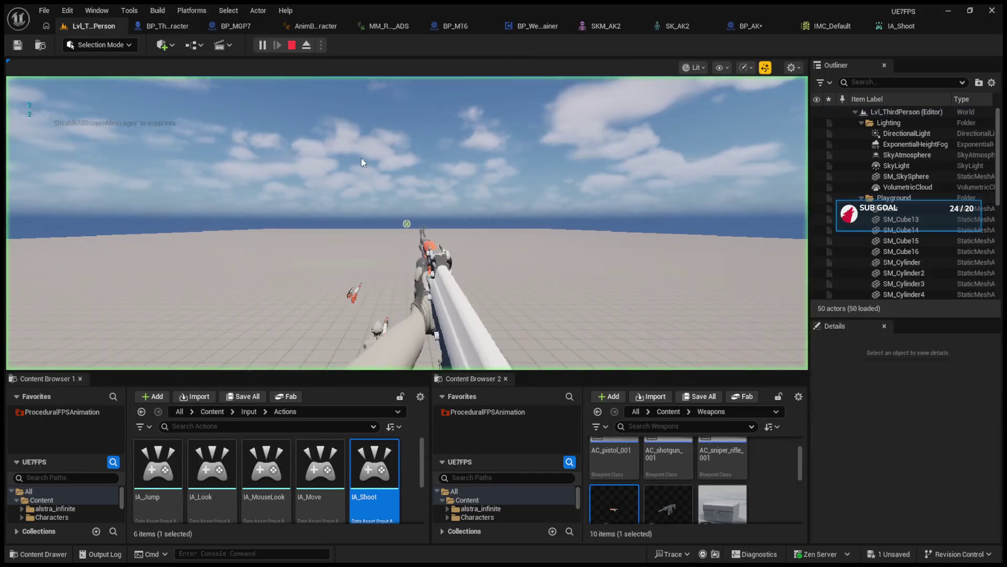
left_click(330, 126)
left_click(330, 126)
left_click_drag(407, 223, 407, 224)
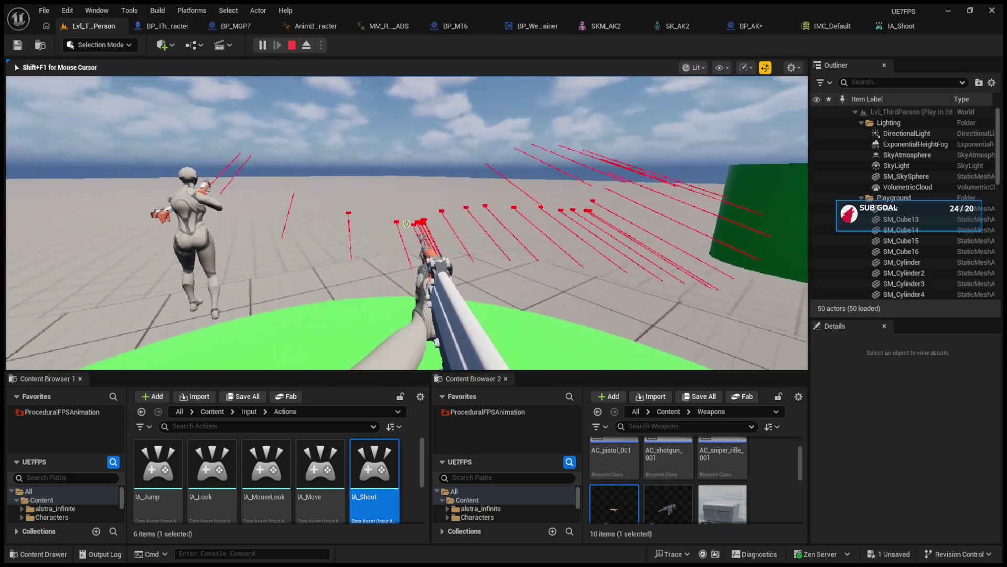
key("shift+F1")
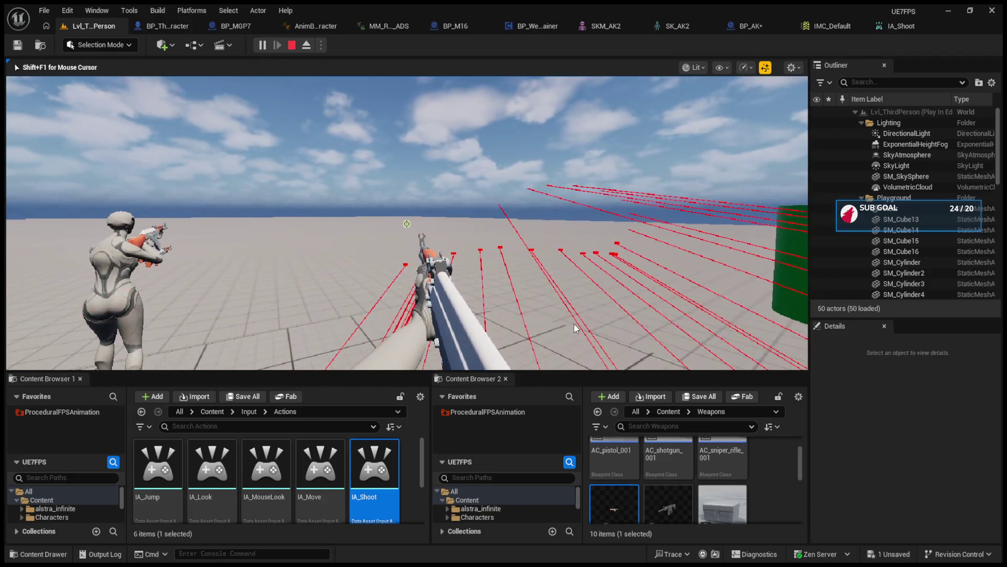
key("Escape")
left_click(744, 27)
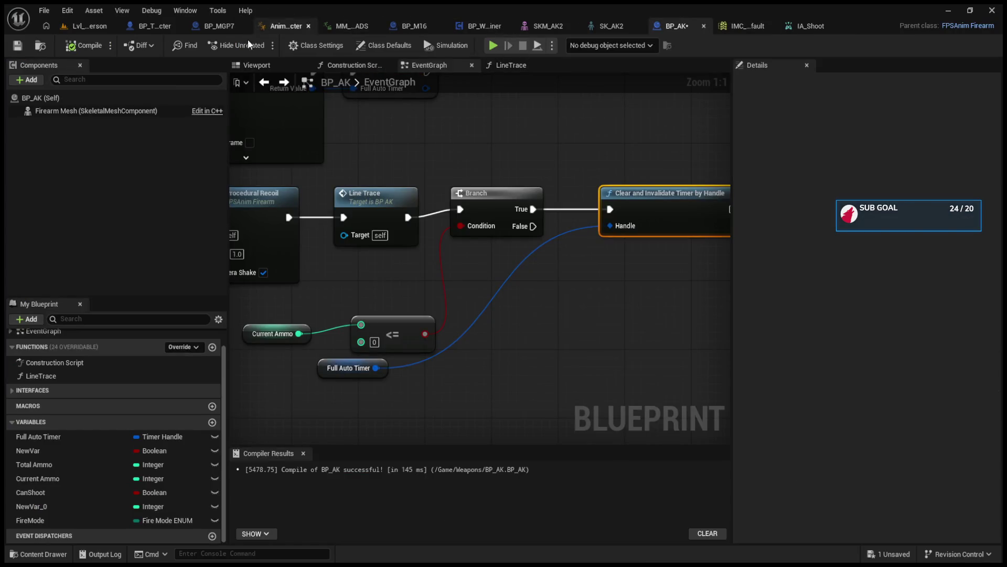
- Review the BP_MGP7, BP_M16 and weapon container blueprints, then show BP_ThirdPersonCharacter's EventGraph
left_click(196, 27)
left_click(411, 26)
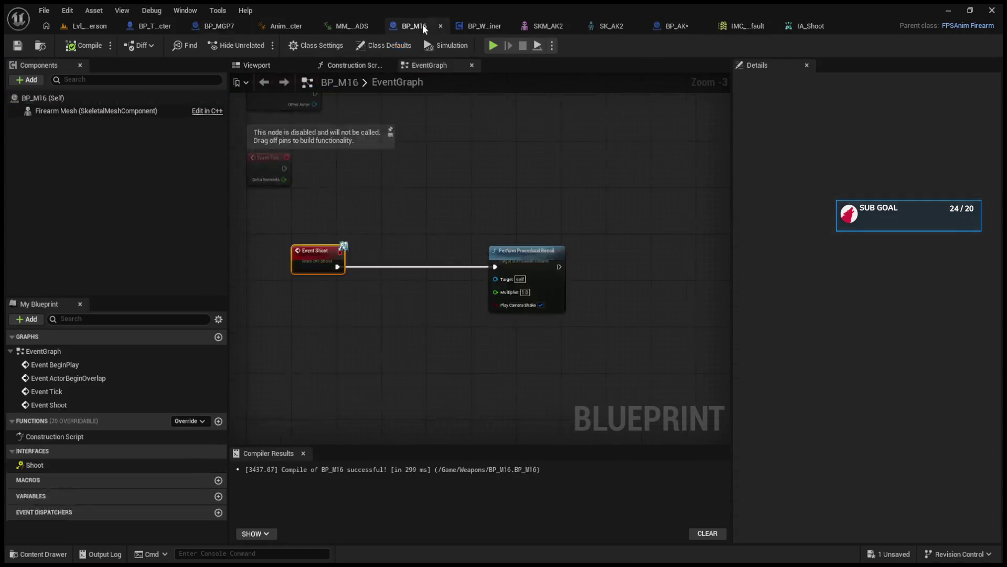
left_click(460, 27)
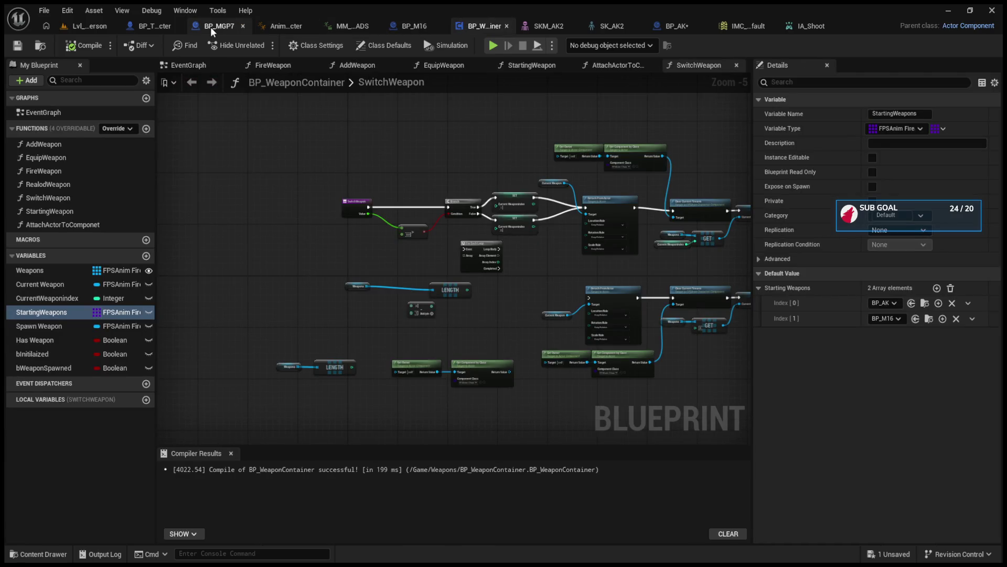
left_click(155, 26)
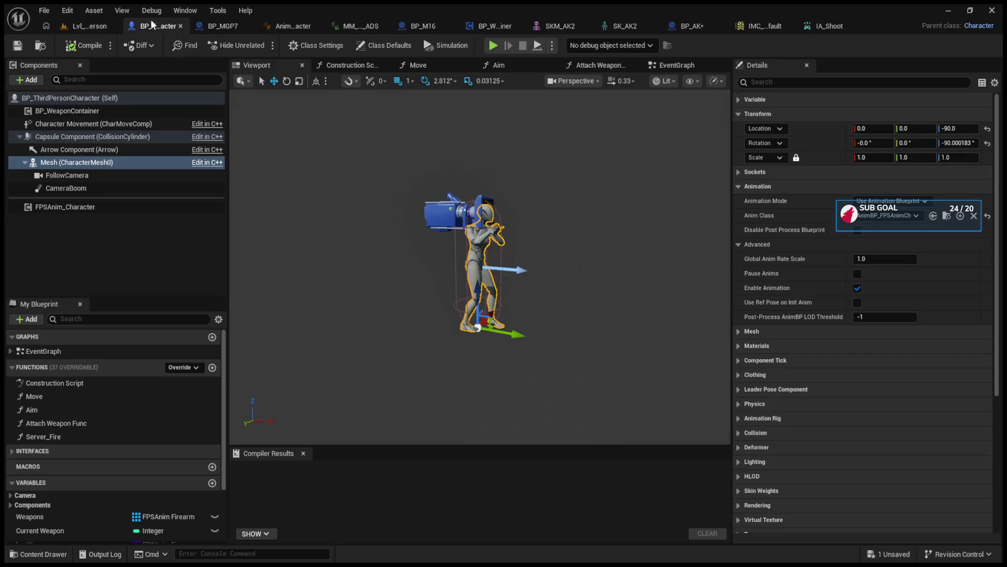
left_click(667, 67)
left_click(385, 220)
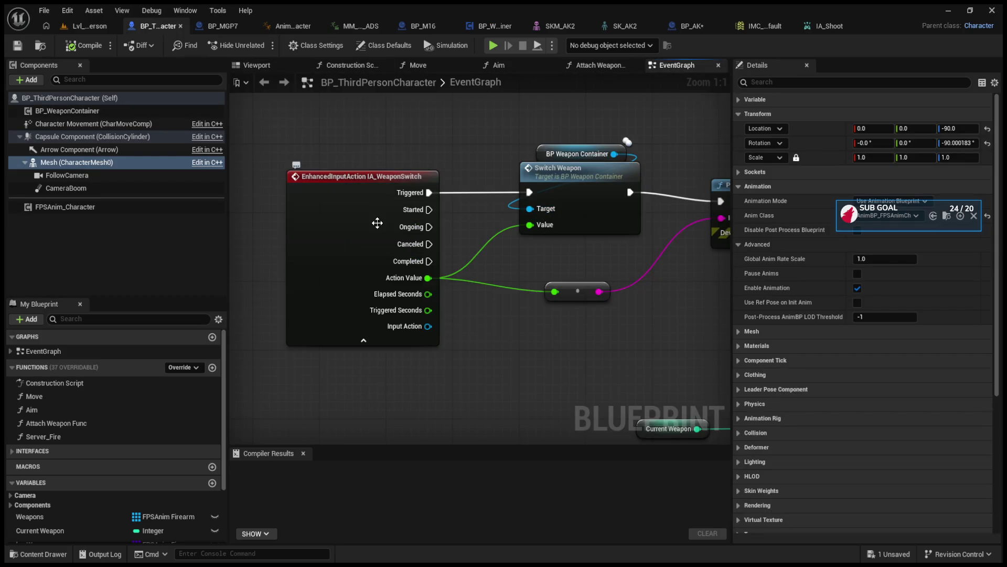
- Move the IA_Shoot, Fire Weapon and BP Weapon Container nodes to the left
scroll(477, 259, "down", 10)
scroll(413, 277, "up", 12)
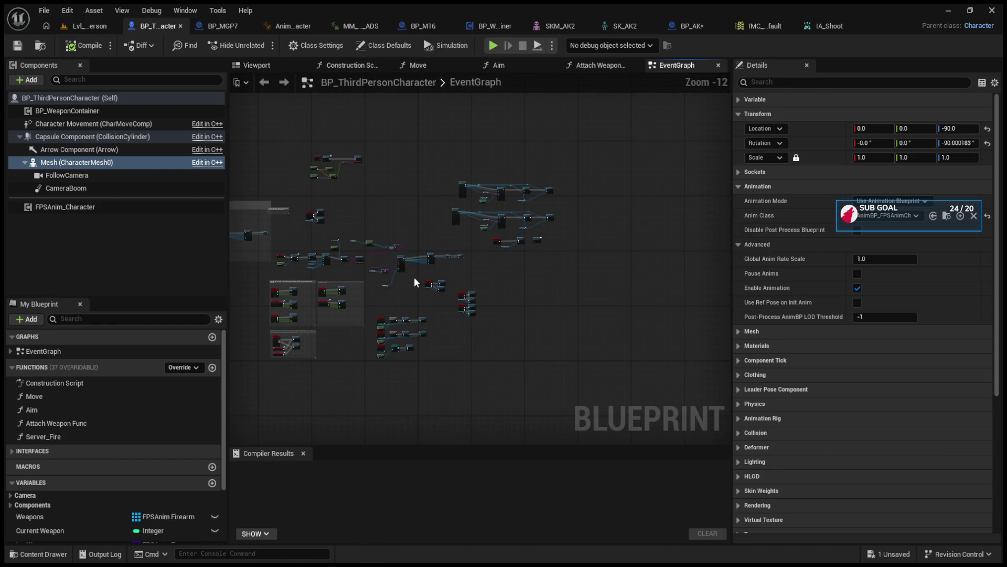
left_click_drag(585, 253, 409, 255)
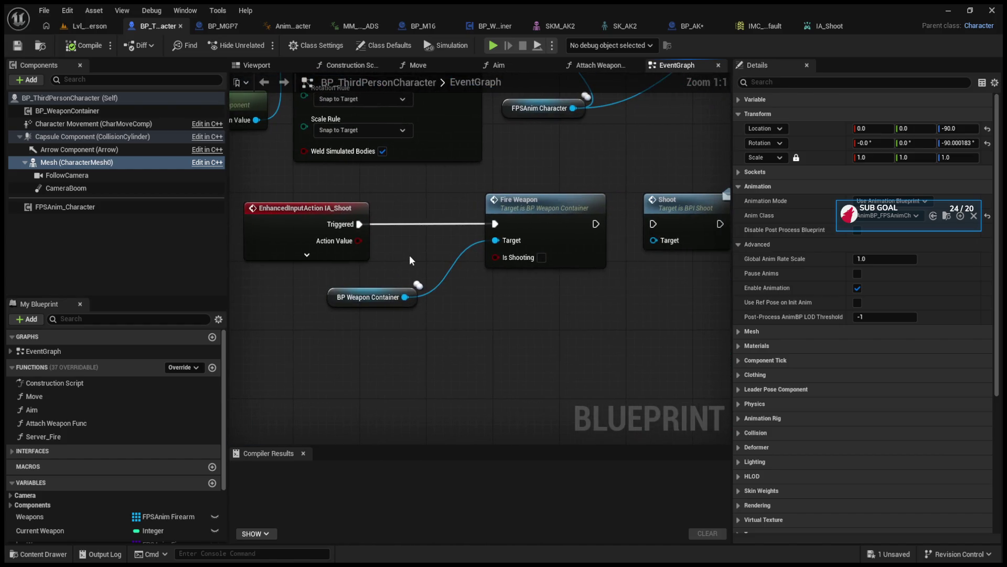
scroll(409, 255, "down", 1)
left_click_drag(272, 199, 510, 324)
scroll(528, 234, "down", 8)
mouse_move(524, 231)
left_mouse_down()
mouse_move(139, 345)
mouse_move(291, 329)
left_mouse_up()
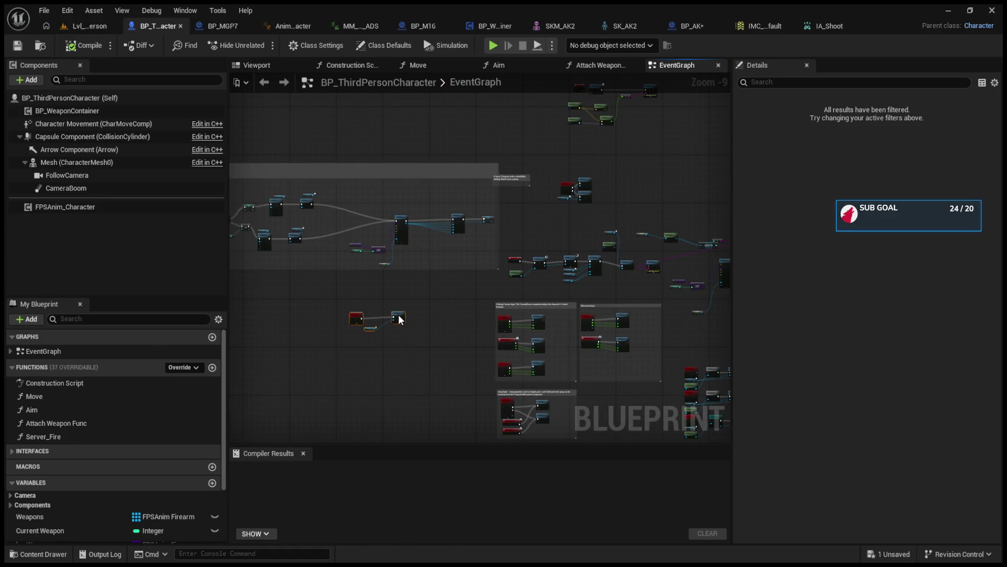
scroll(418, 320, "up", 8)
mouse_move(386, 363)
left_mouse_down()
mouse_move(367, 389)
mouse_move(378, 341)
mouse_move(432, 420)
left_mouse_up()
left_click(375, 350)
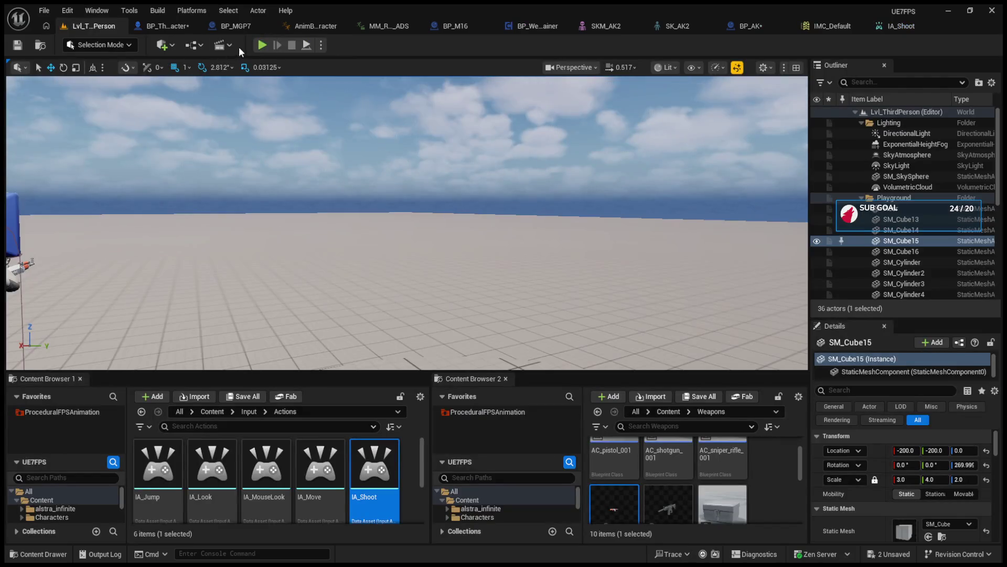
- Start a play test of Lvl_ThirdPerson with Alt+P
key("alt+p")
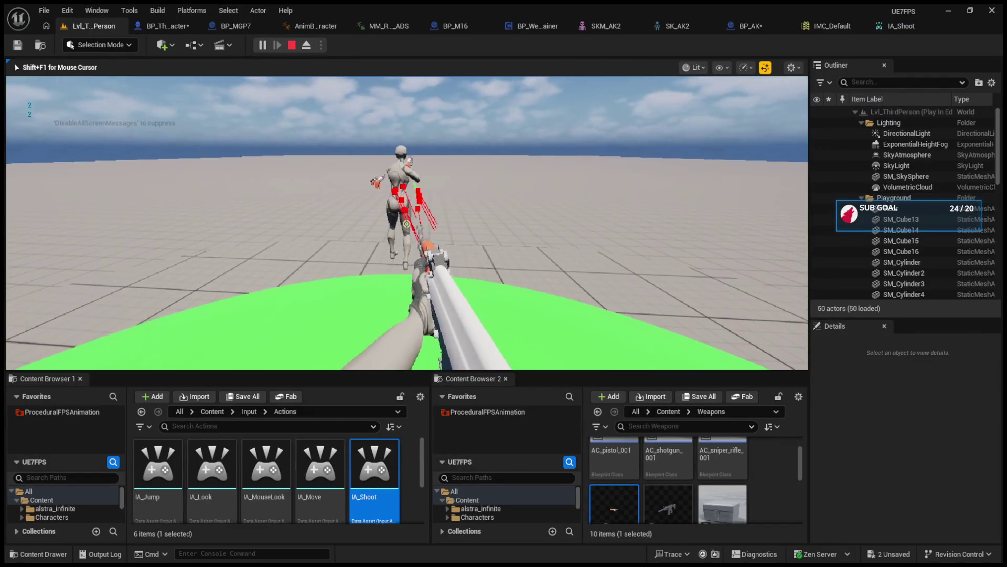
- Fire the AK at the green cylinder and the character, then end the play test
left_click(407, 224)
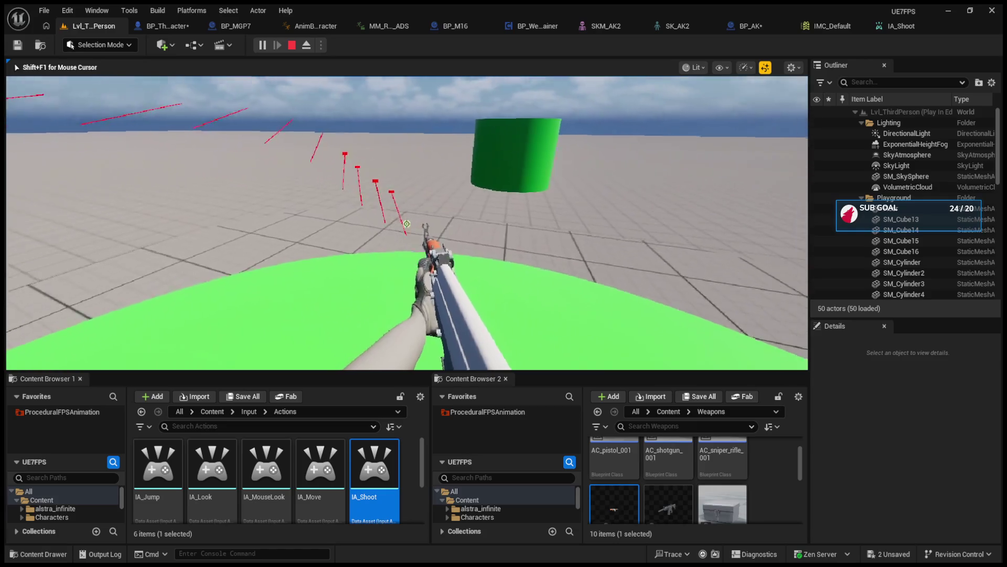
left_click(407, 224)
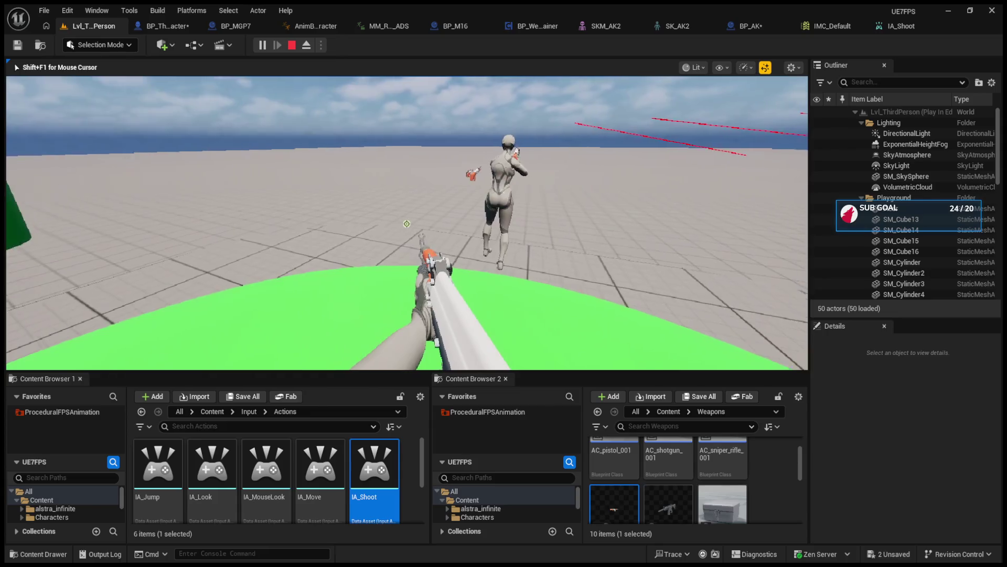
key("Escape")
- Run another play test firing full-auto bursts at the green cylinder and disc, then stop
left_click(261, 44)
left_click(407, 224)
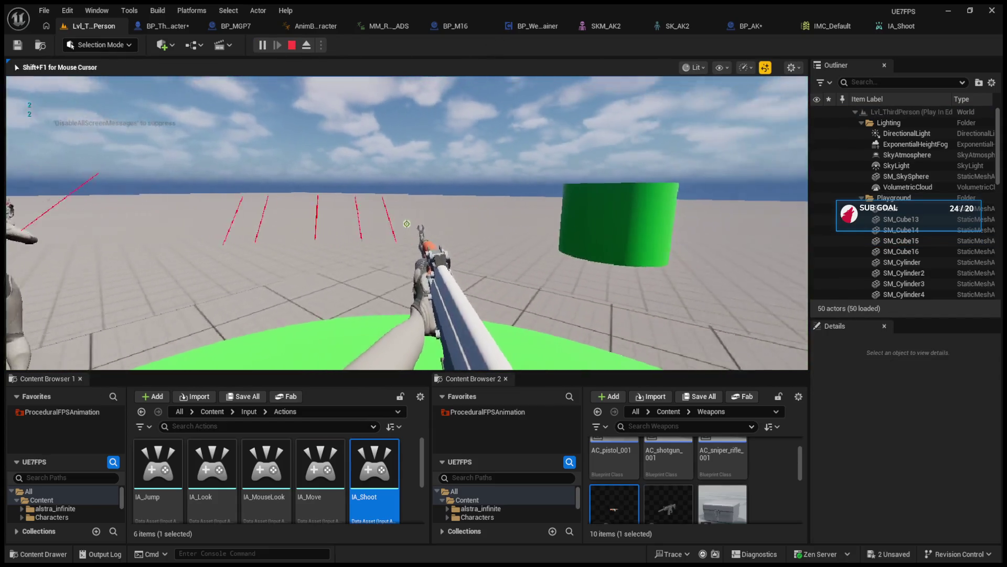
left_click(407, 224)
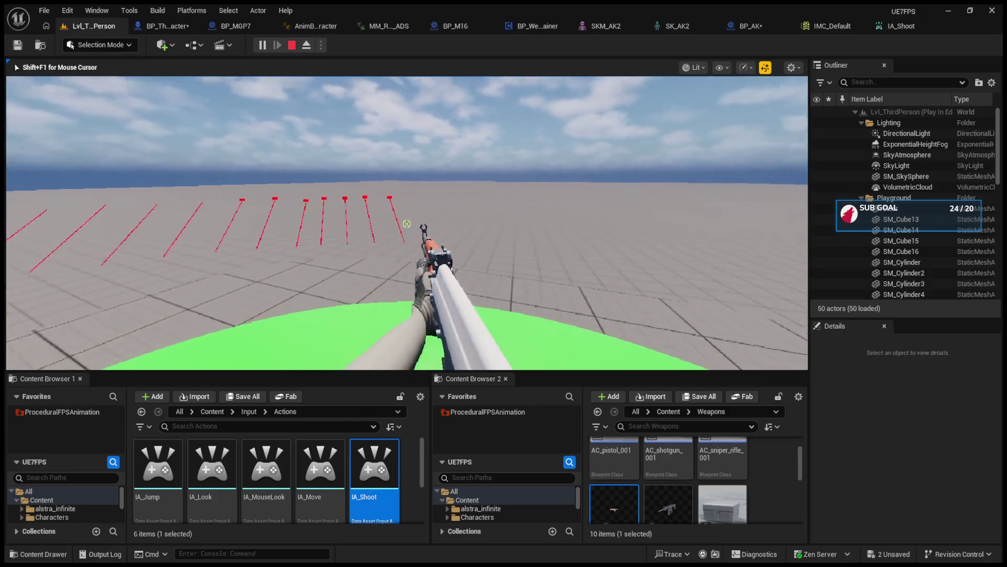
left_click(406, 223)
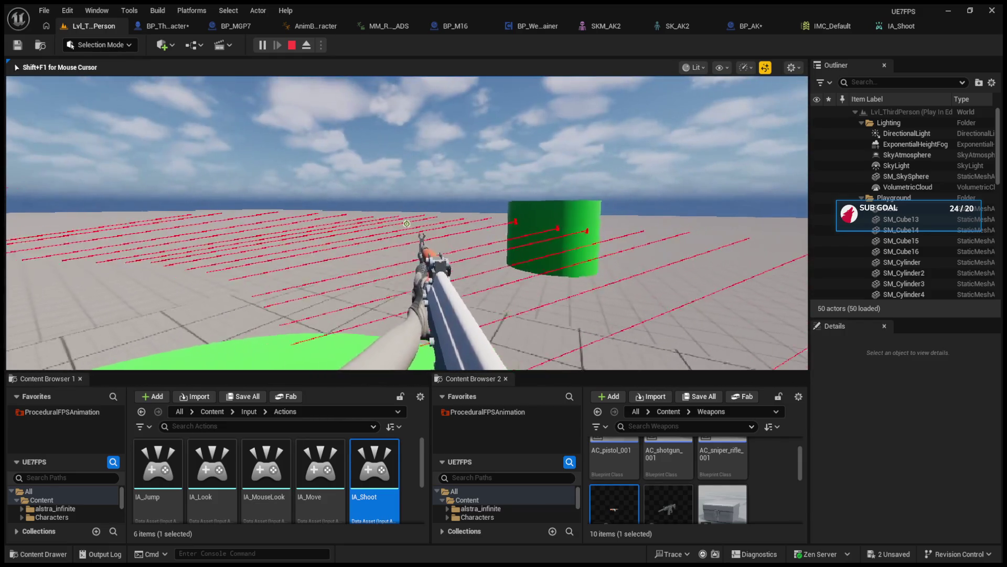
left_click(406, 224)
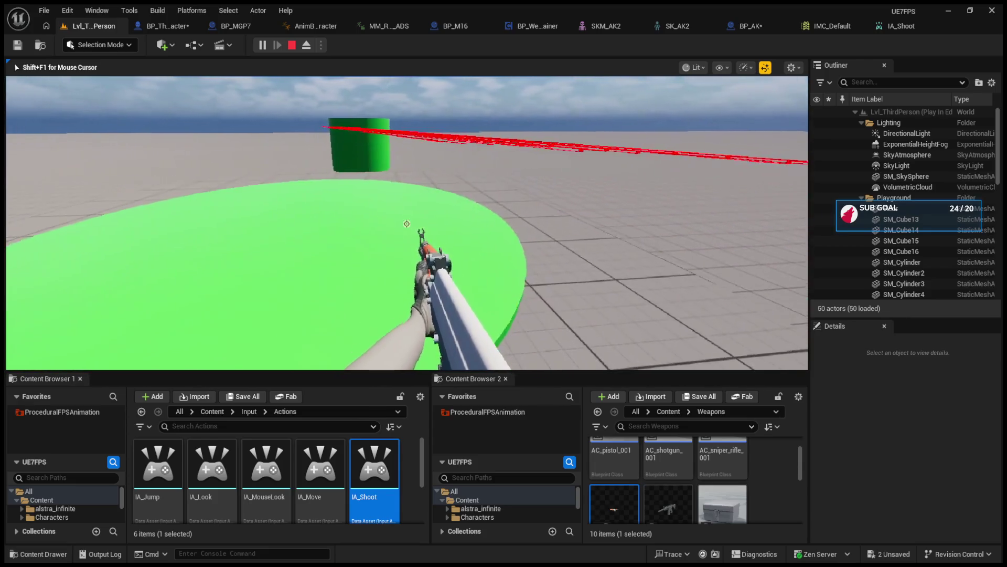
key("Escape")
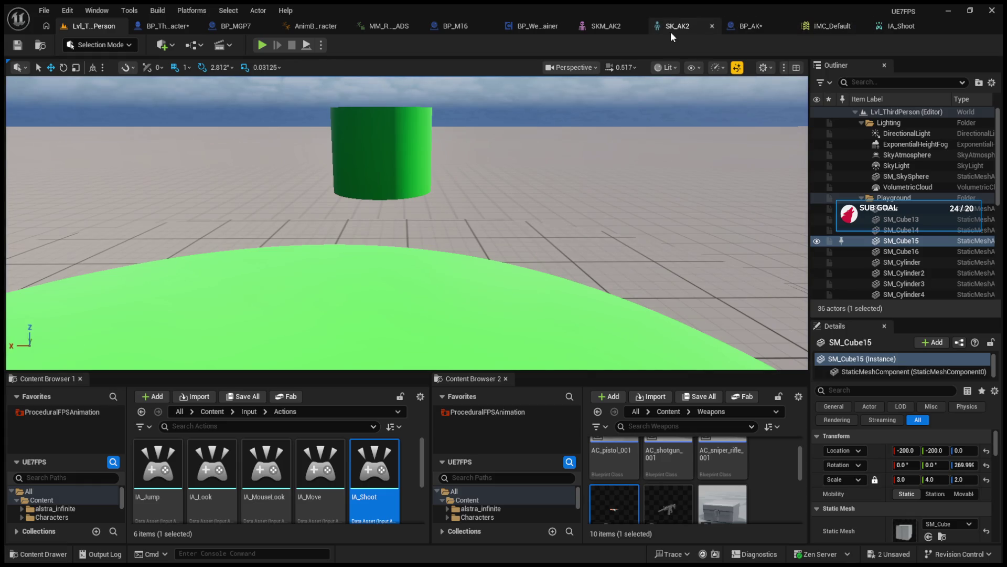
- Connect IA_Shoot's Action Value to Fire Weapon's Is Shooting and start a play test
left_click(167, 26)
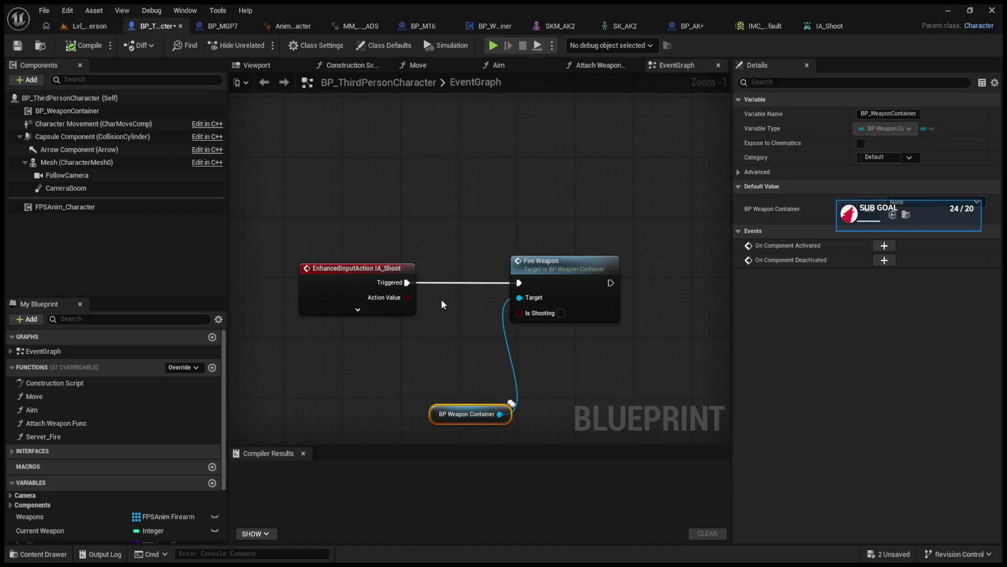
left_click_drag(406, 298, 534, 314)
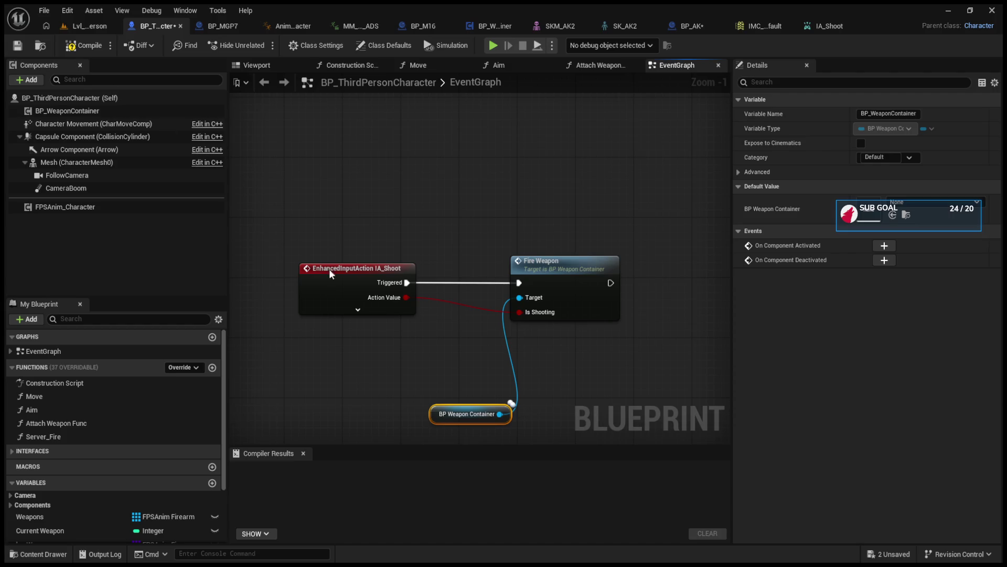
left_click(84, 46)
left_click(104, 27)
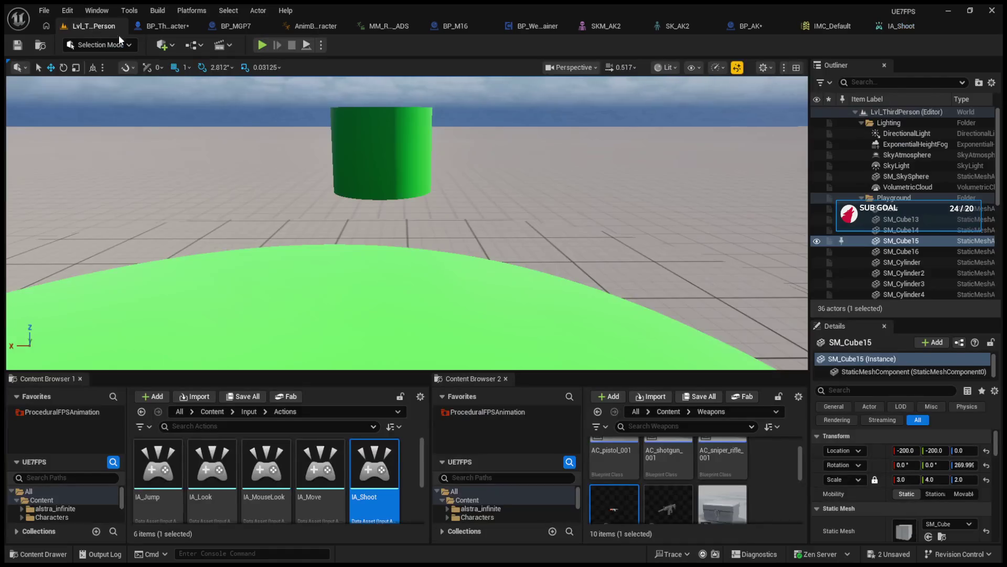
left_click(260, 45)
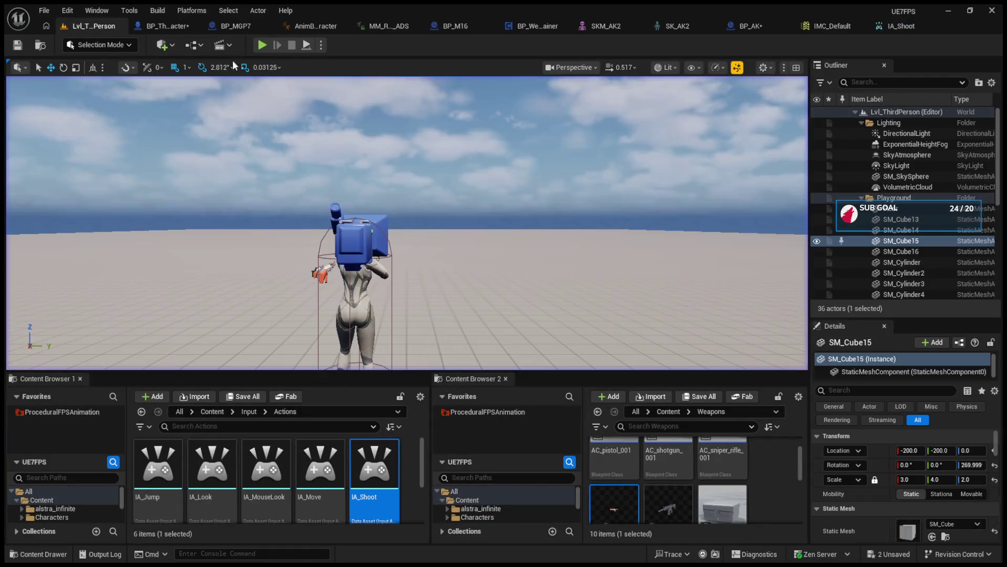
- Insert a Print String after Triggered that prints the Action Value
left_click(163, 25)
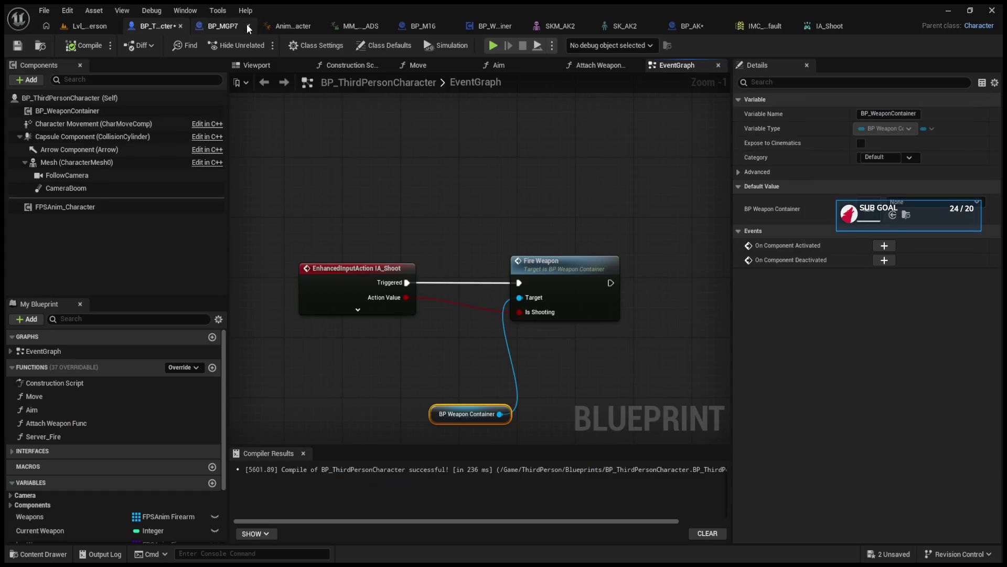
left_click(358, 309)
mouse_move(366, 310)
left_mouse_down()
mouse_move(295, 302)
mouse_move(391, 240)
left_mouse_up()
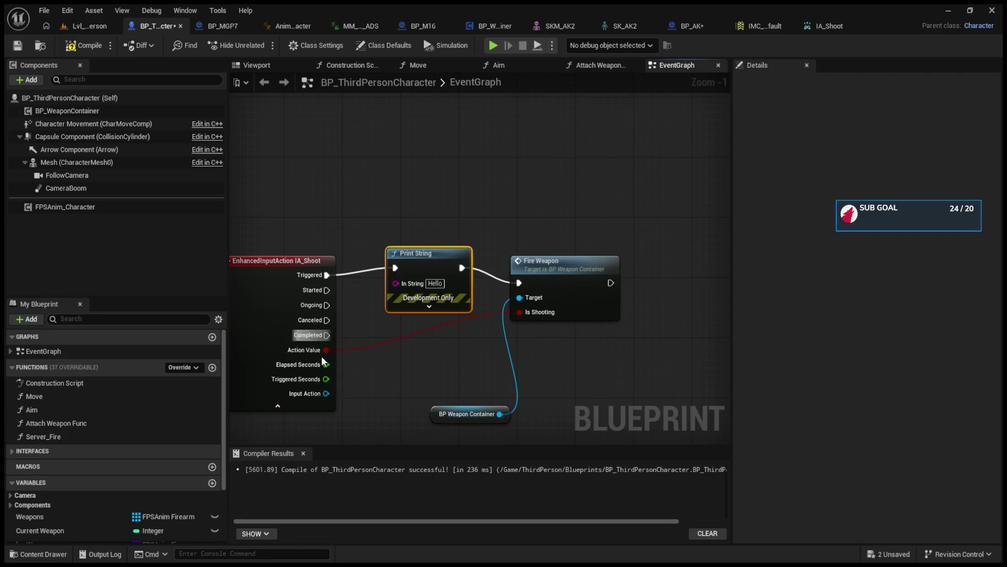
left_click_drag(325, 350, 394, 283)
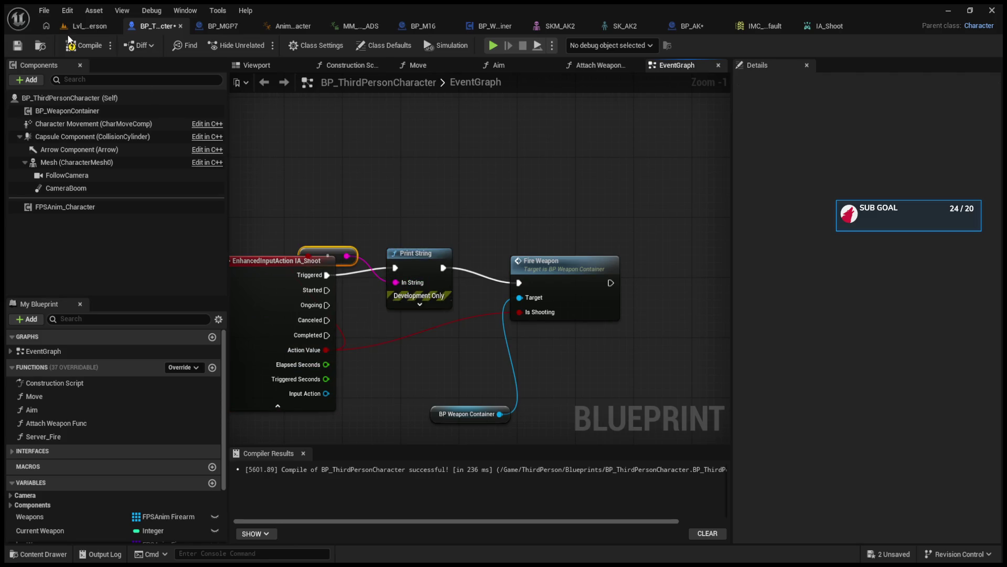
- Play-test the level, fire the rifle three times, then end the test
left_click(83, 22)
left_click(262, 45)
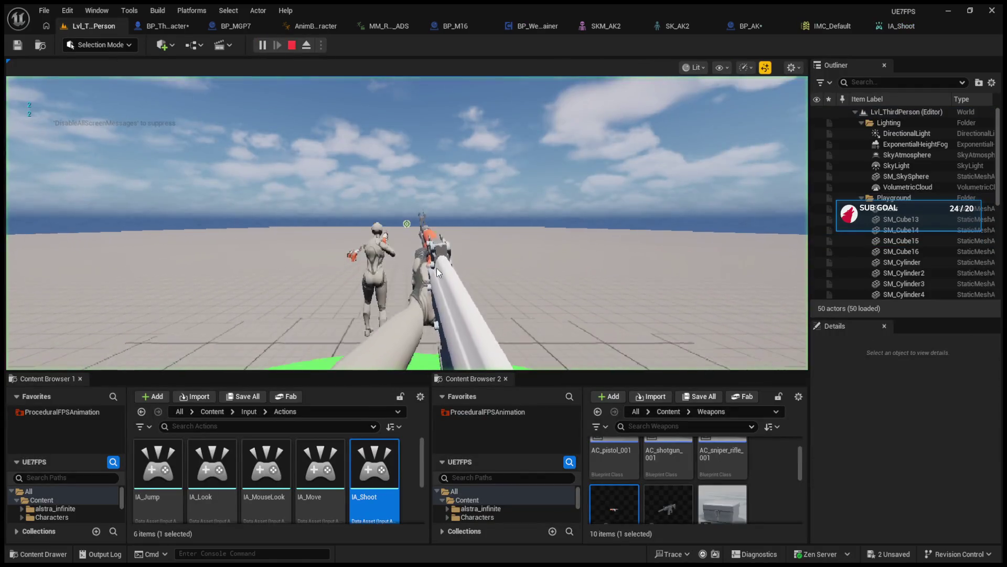
left_click(406, 223)
left_click(406, 224)
left_click(407, 223)
key("Escape")
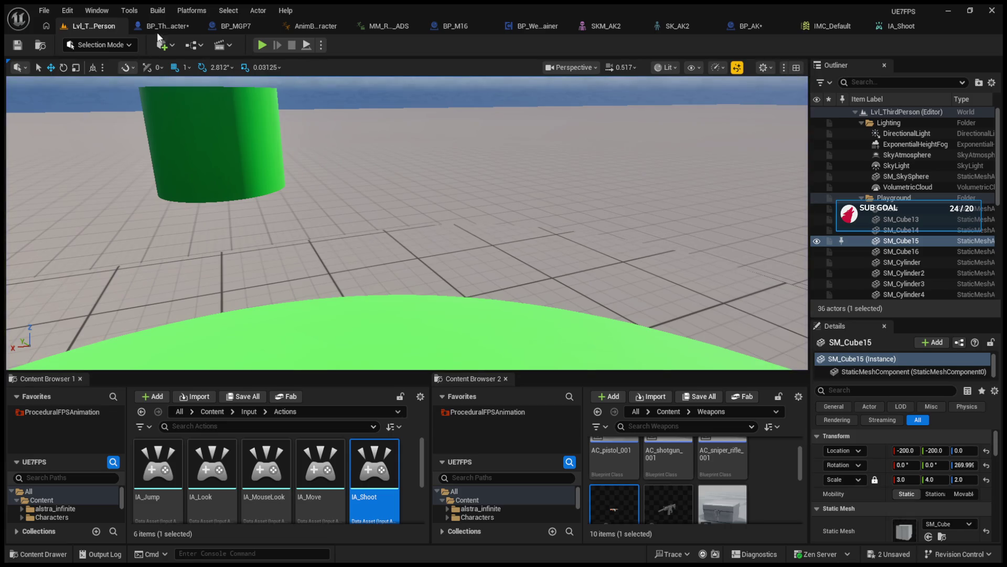
- Tidy the Print String, conversion node and Fire Weapon node into line
left_click(160, 27)
left_click_drag(424, 259, 454, 259)
mouse_move(350, 256)
left_mouse_down()
mouse_move(400, 293)
mouse_move(395, 315)
left_mouse_up()
left_click_drag(563, 273, 569, 263)
- Open the FireWeapon function graph and try wiring Is Shooting to the Shoot call
double_click(569, 264)
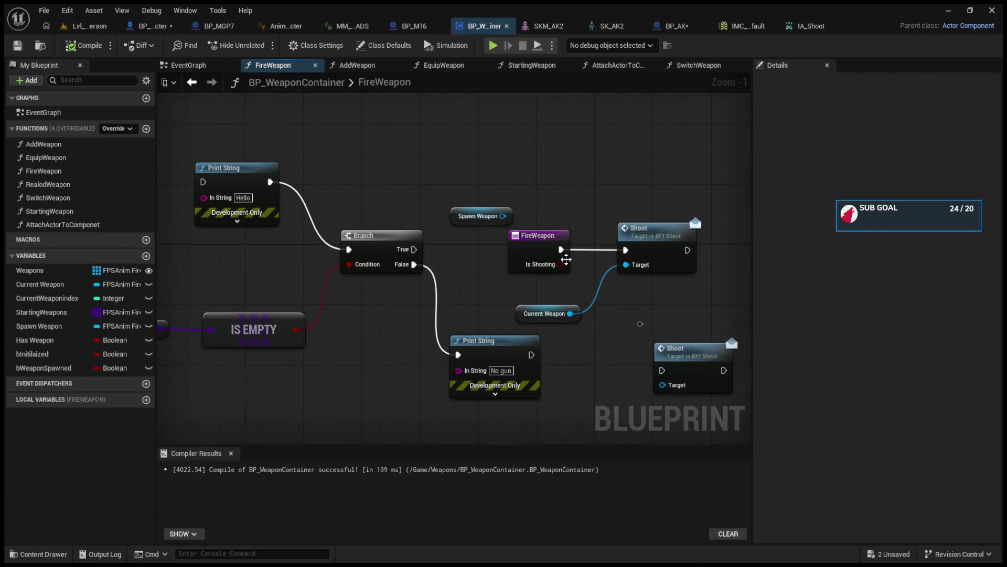
left_click_drag(410, 285, 232, 281)
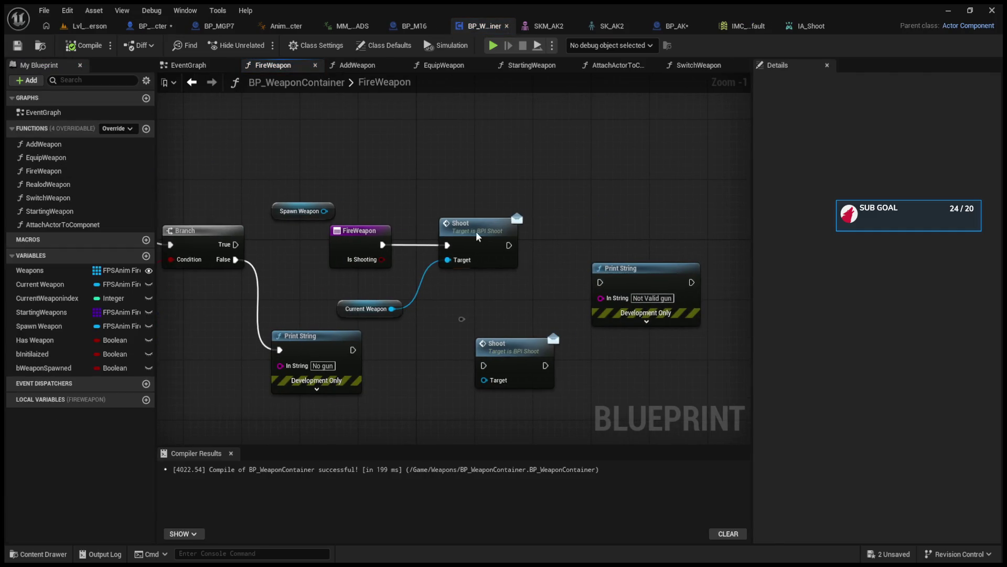
left_click_drag(472, 232, 506, 231)
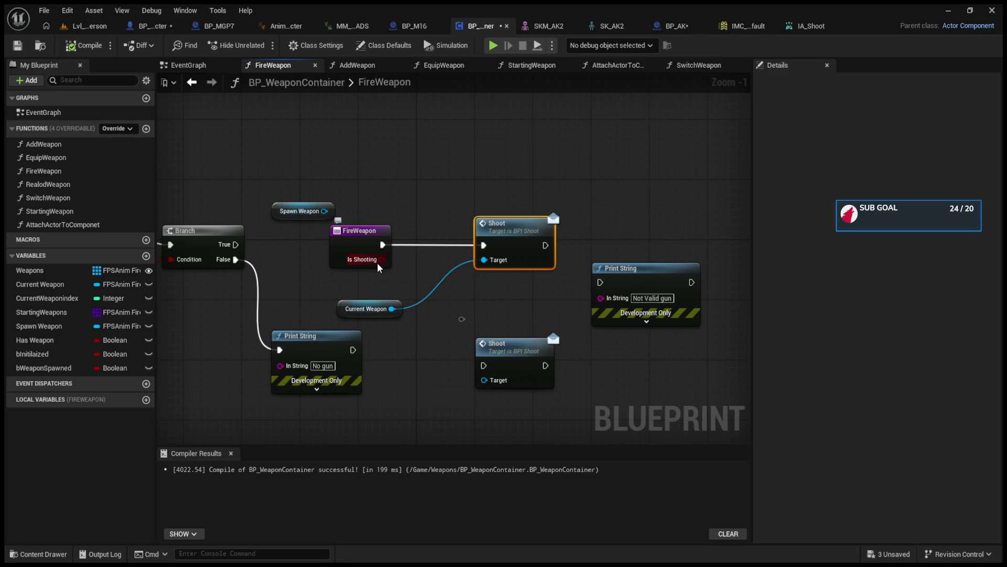
mouse_move(381, 259)
left_mouse_down()
mouse_move(509, 253)
mouse_move(508, 222)
left_mouse_up()
- Add a Boolean input named Shooting to BPI_Shoot's Shoot function and save the interface
double_click(507, 222)
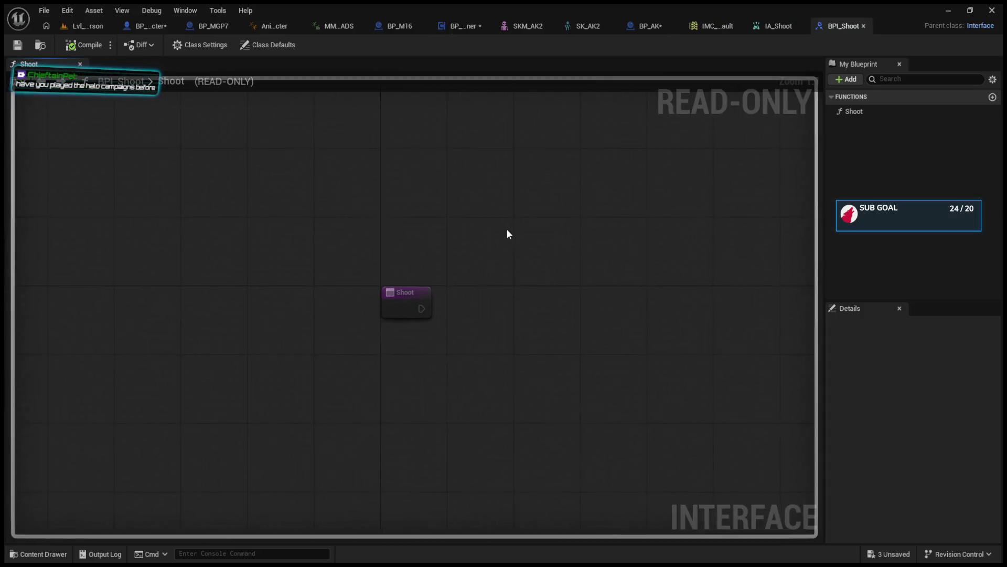
left_click(417, 304)
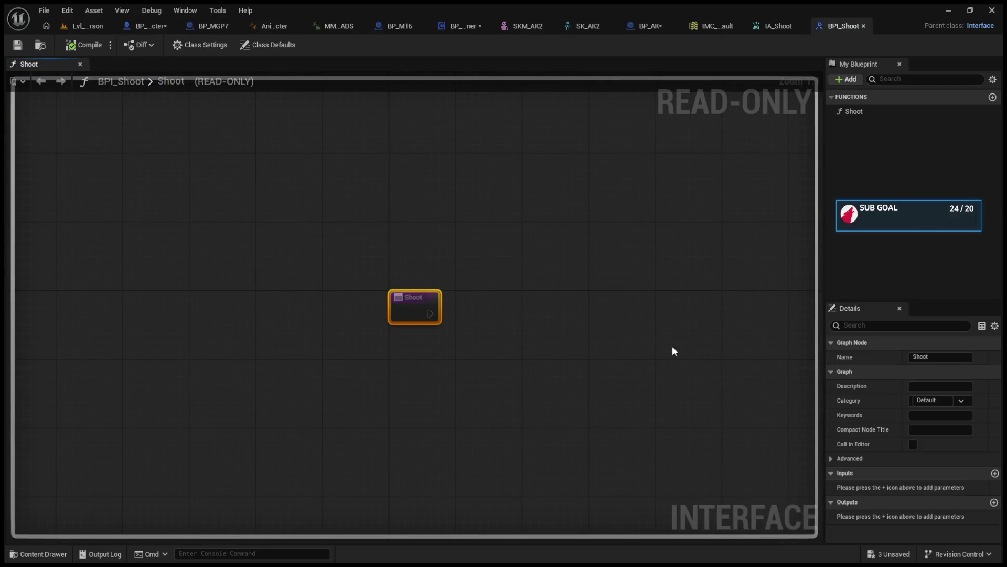
left_click(995, 472)
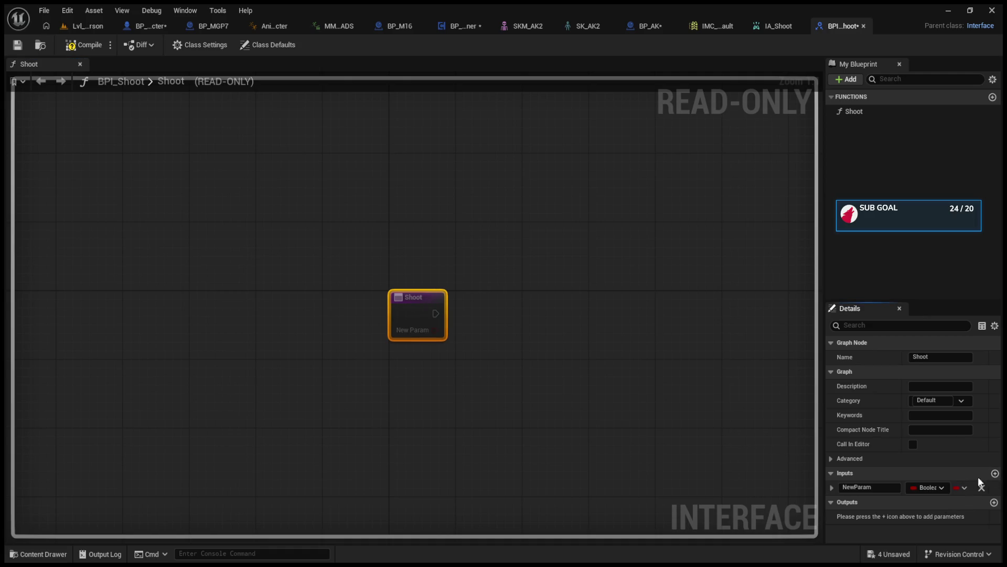
type("Shooting")
key("Return")
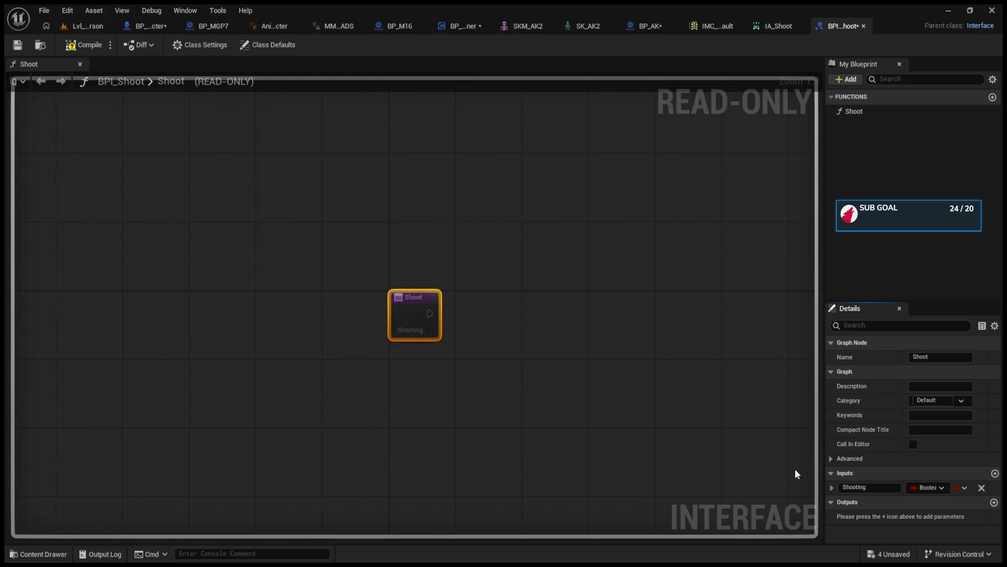
left_click(18, 44)
left_click(102, 30)
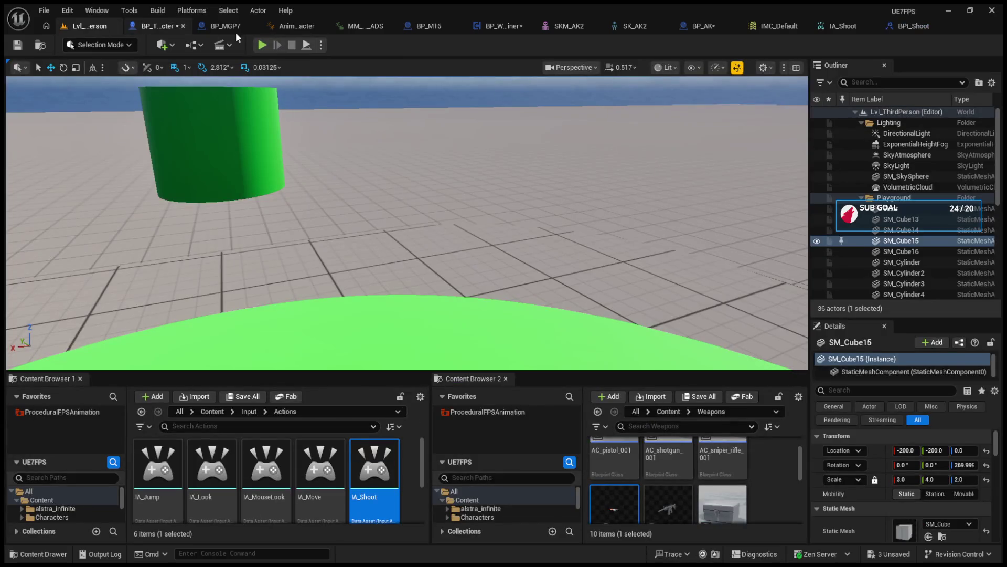
- Wire FireWeapon's Is Shooting into the Shoot call's new Shooting pin
left_click(479, 27)
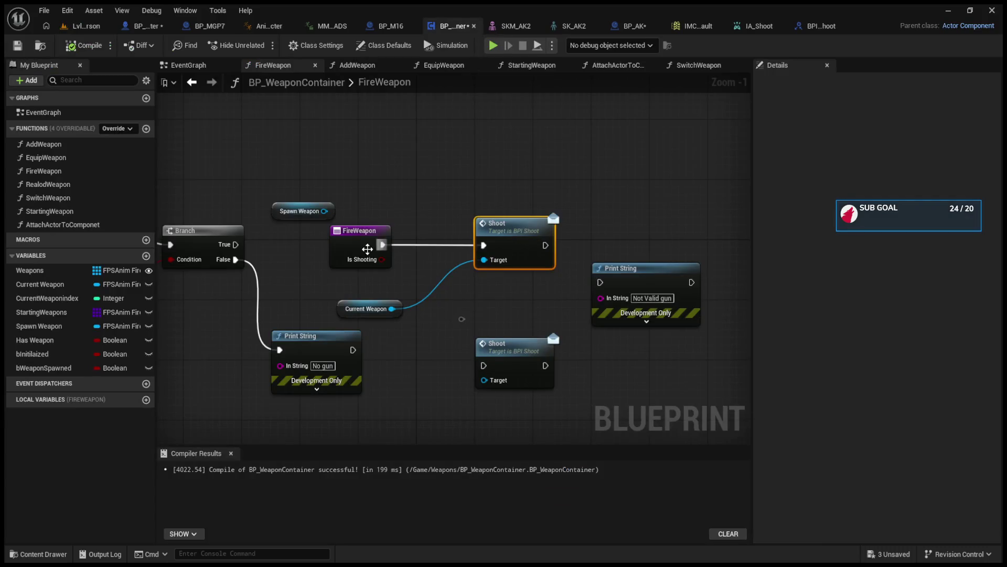
mouse_move(383, 259)
left_mouse_down()
mouse_move(496, 259)
mouse_move(504, 232)
left_mouse_up()
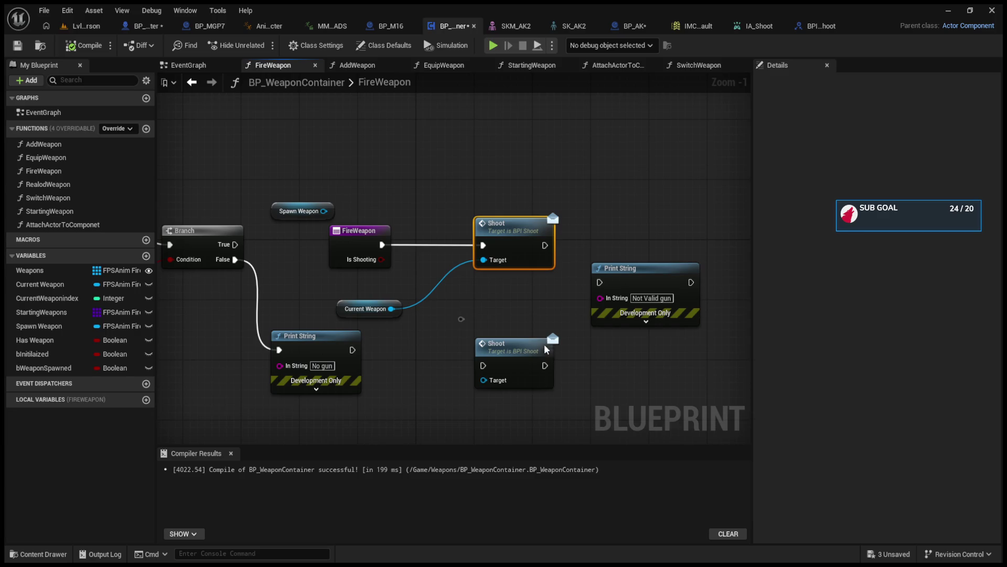
mouse_move(382, 259)
left_mouse_down()
mouse_move(498, 249)
mouse_move(497, 219)
left_mouse_up()
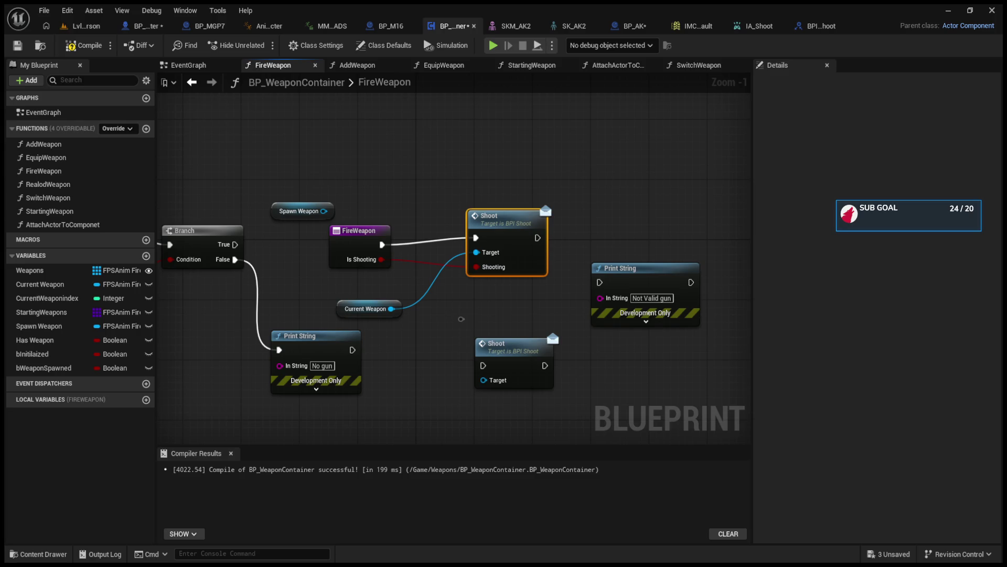
scroll(461, 318, "down", 5)
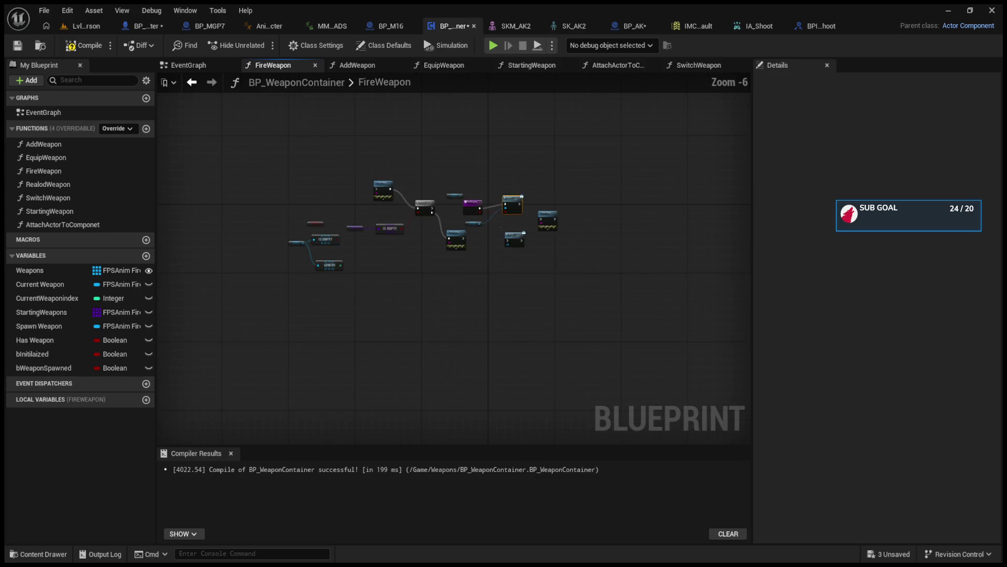
scroll(501, 196, "up", 6)
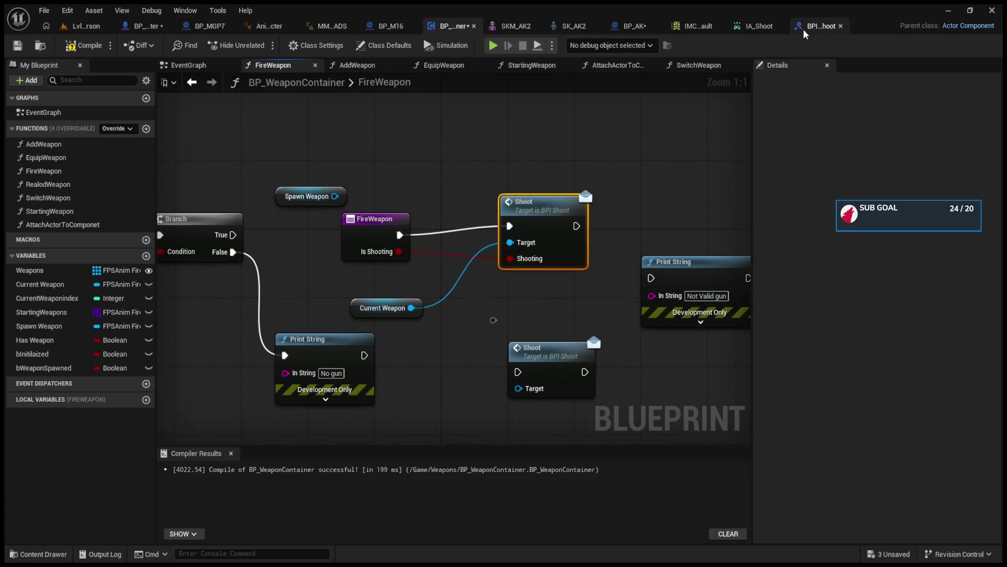
- Close the input mapping and IA_Shoot tabs and switch to BP_AK's event graph
left_click(812, 26)
left_click(698, 27)
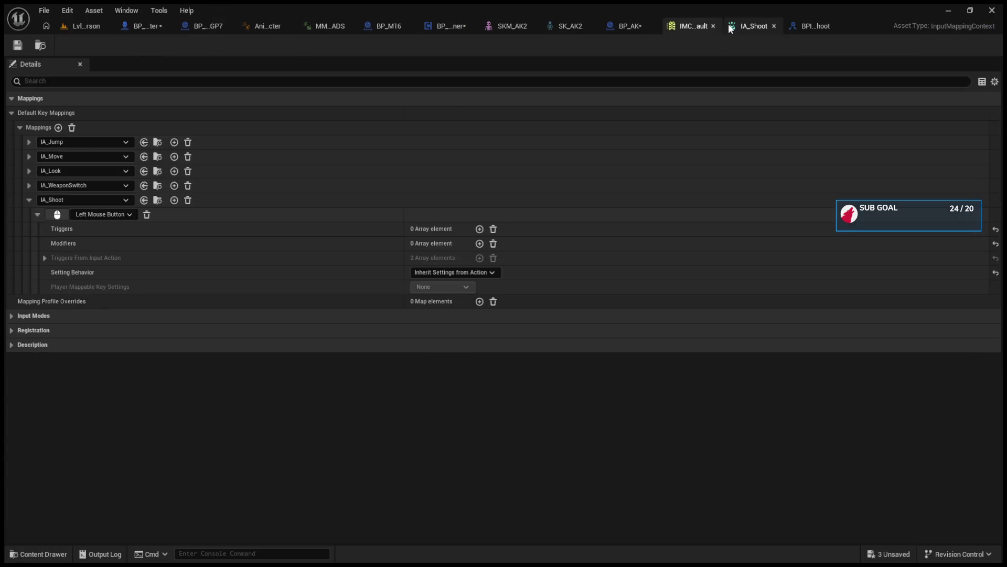
left_click(712, 26)
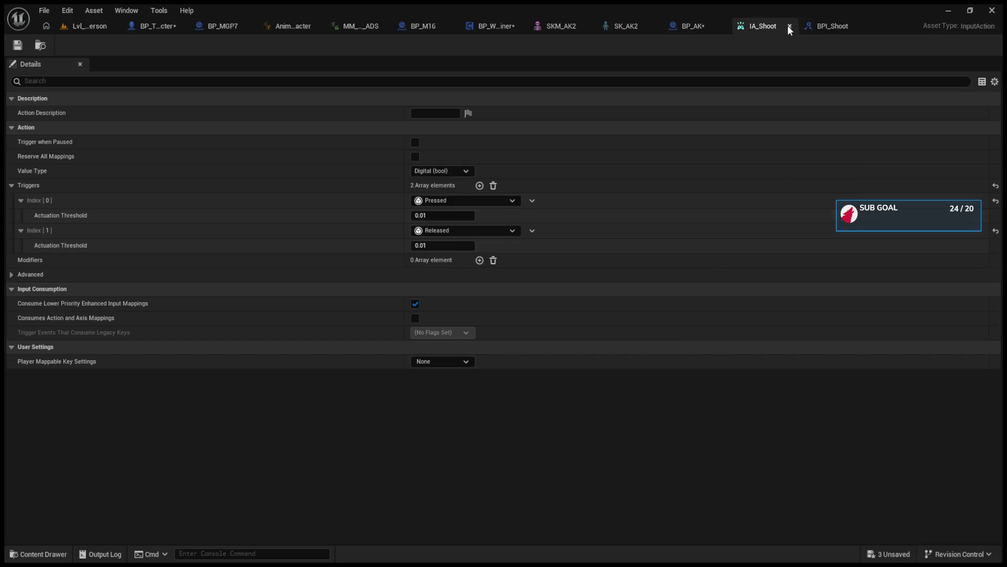
left_click(787, 26)
left_click(771, 28)
- Reposition Event Shoot to make room for a Branch after it
left_click_drag(313, 270, 536, 260)
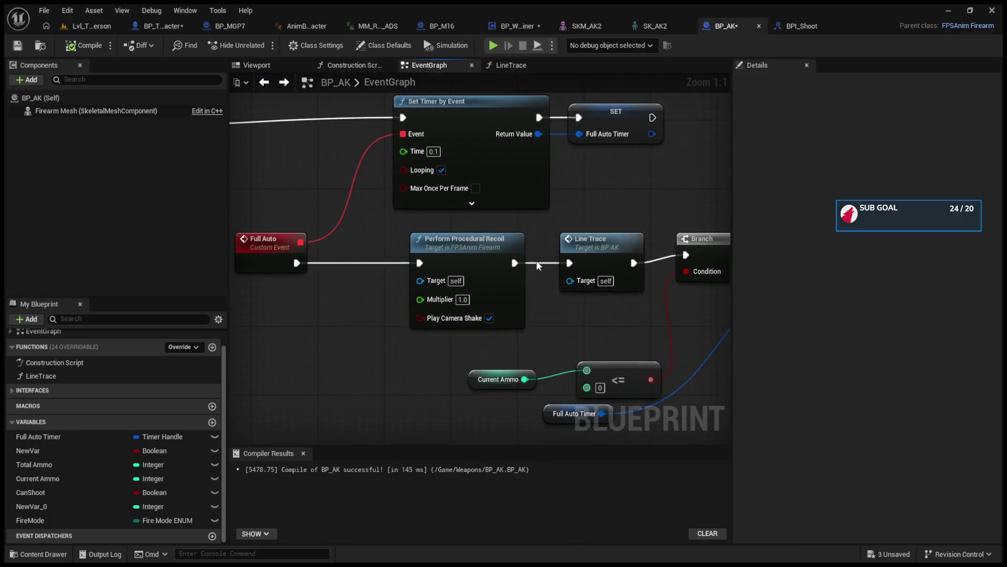
scroll(537, 308, "down", 5)
scroll(461, 292, "up", 4)
left_click_drag(497, 300, 622, 313)
mouse_move(480, 237)
left_mouse_down()
mouse_move(354, 237)
mouse_move(418, 235)
left_mouse_up()
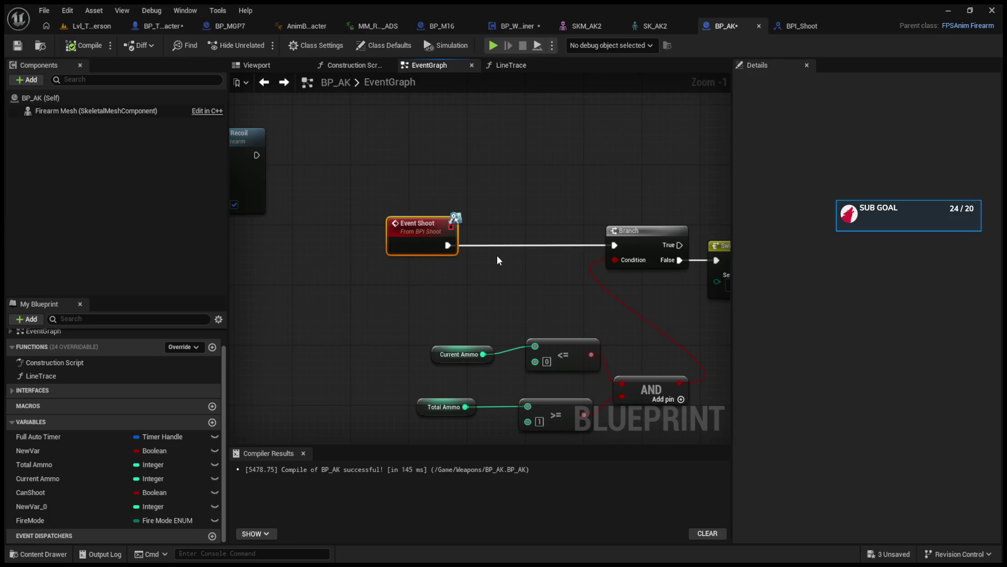
left_click_drag(496, 255, 429, 225)
left_click_drag(350, 206, 289, 204)
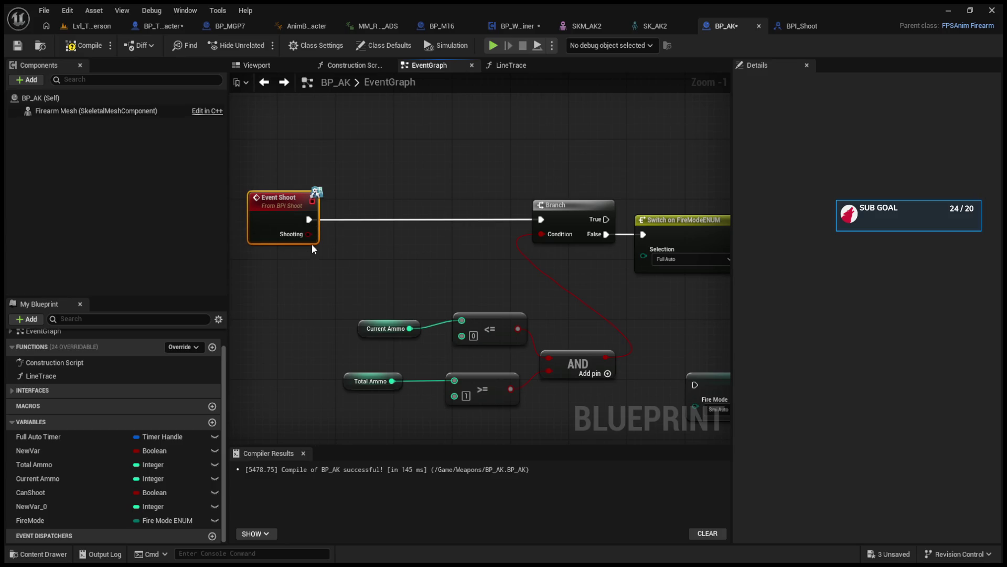
- Add a Branch after Event Shoot with its Condition fed by Shooting
left_click(401, 217)
left_click_drag(440, 209, 407, 209)
mouse_move(313, 234)
left_mouse_down()
mouse_move(372, 235)
mouse_move(344, 220)
mouse_move(373, 220)
left_mouse_up()
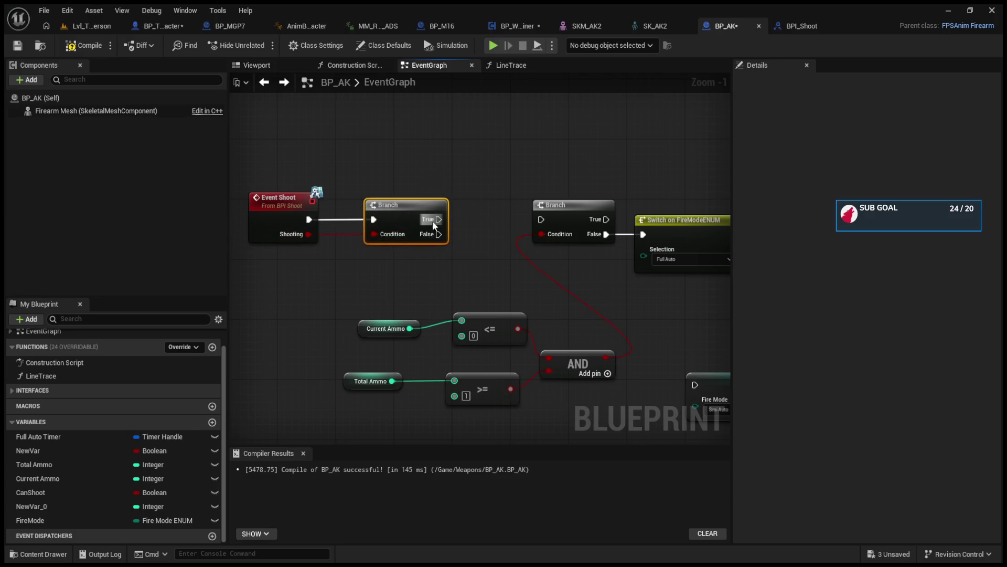
left_click_drag(438, 225, 429, 211)
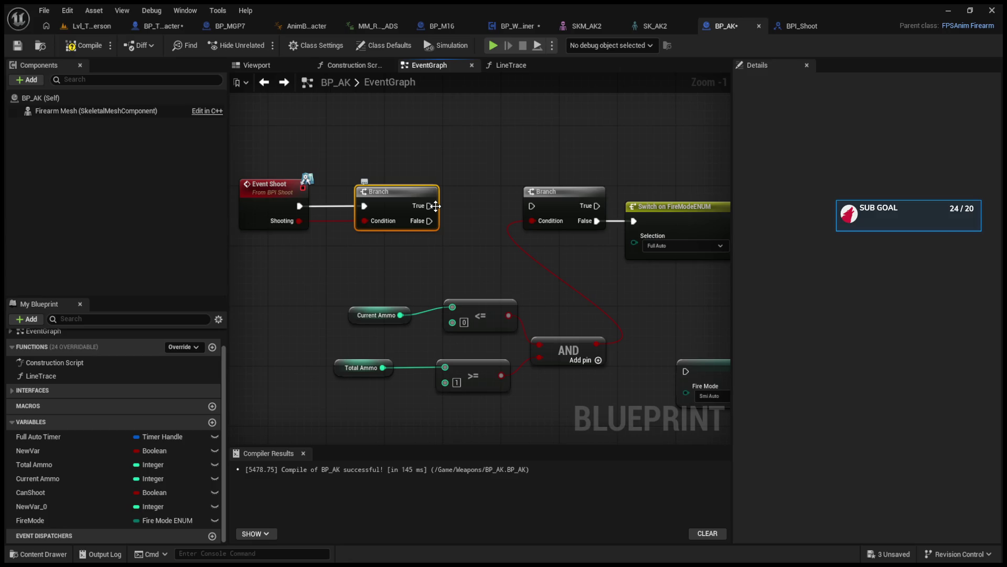
left_click_drag(546, 191, 568, 214)
left_click(684, 209)
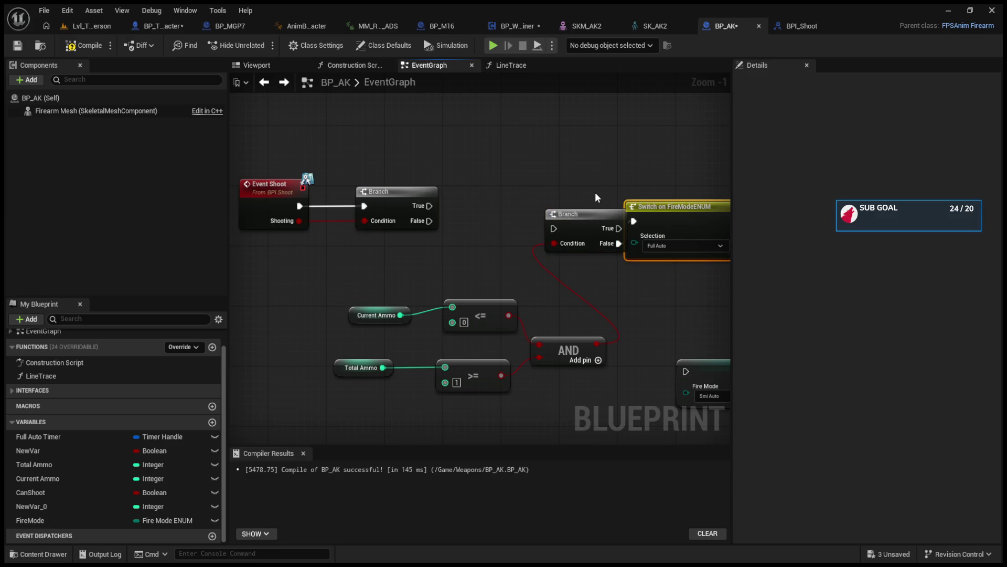
- Move Switch on FireModeENUM beside the Shooting Branch and connect True to it
mouse_move(423, 159)
left_mouse_down()
mouse_move(548, 225)
mouse_move(408, 260)
left_mouse_up()
left_click_drag(646, 166, 492, 219)
left_click_drag(436, 257, 489, 234)
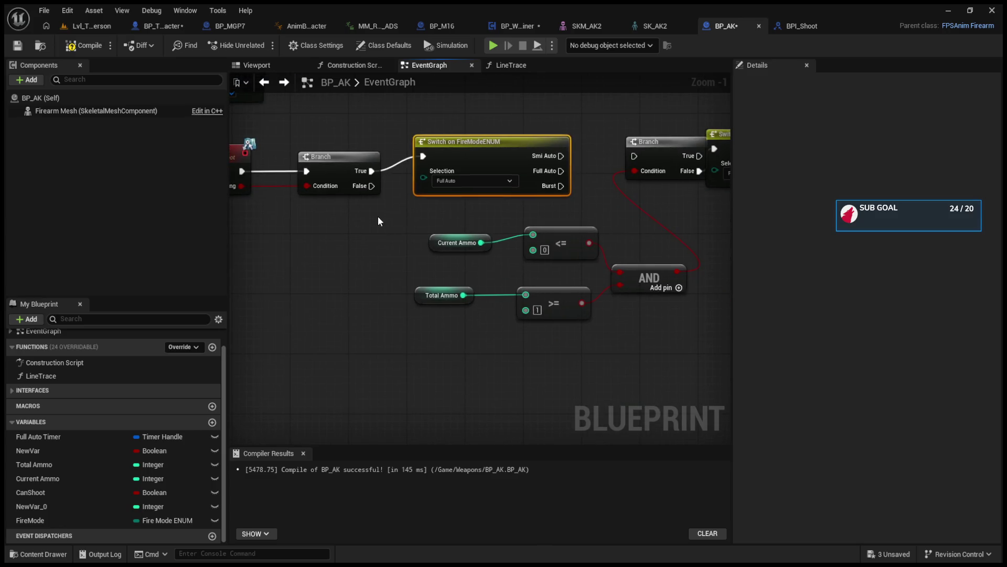
- Move the ammo comparison nodes and middle node group down-left out of the way
left_click_drag(378, 216, 668, 338)
mouse_move(548, 257)
left_mouse_down()
mouse_move(540, 278)
mouse_move(424, 380)
left_mouse_up()
left_click_drag(653, 144, 407, 184)
scroll(406, 185, "down", 3)
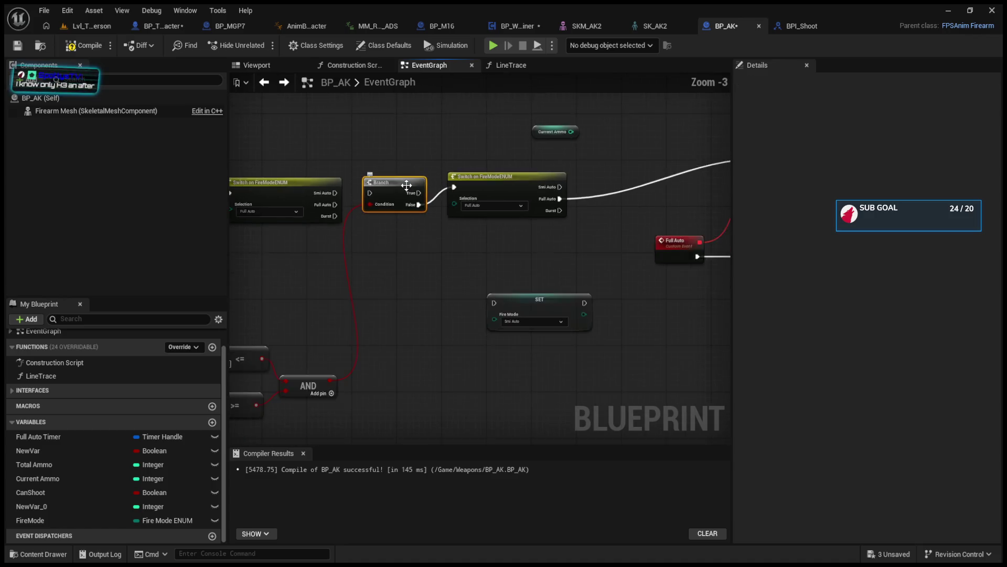
scroll(406, 186, "down", 4)
left_click_drag(404, 141, 661, 299)
mouse_move(588, 283)
left_mouse_down()
mouse_move(588, 293)
mouse_move(581, 272)
left_mouse_up()
scroll(376, 216, "up", 4)
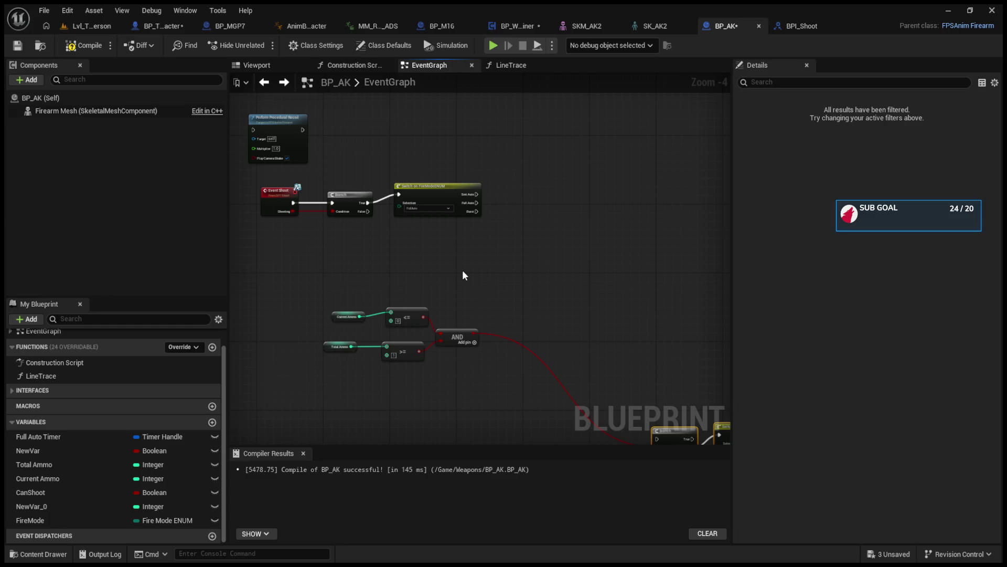
scroll(367, 226, "up", 3)
- Place the ammo-check Branch next to the Switch and wire Full Auto into it
mouse_move(558, 206)
left_mouse_down()
mouse_move(561, 232)
mouse_move(560, 220)
left_mouse_up()
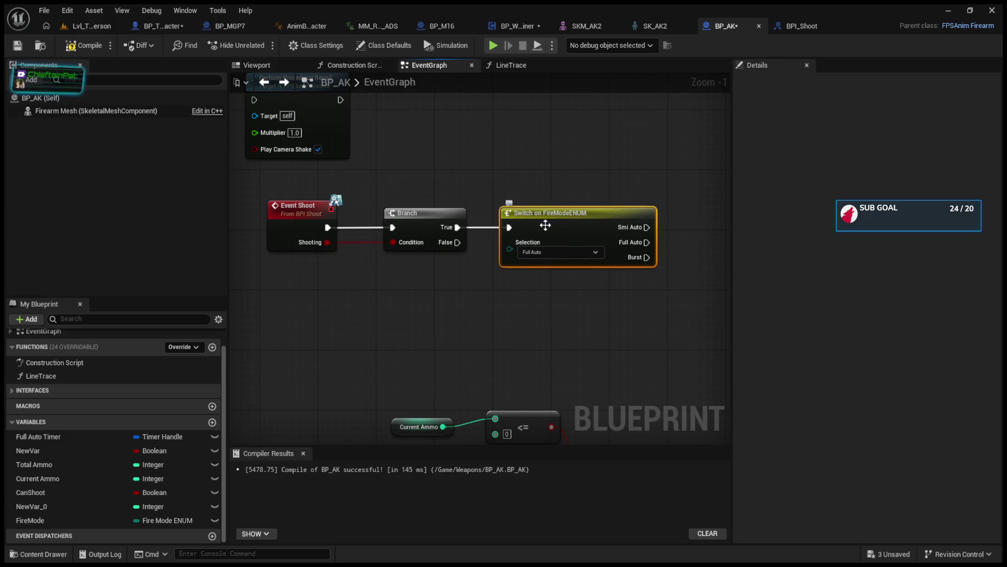
left_click_drag(524, 224, 533, 226)
left_click_drag(430, 229, 423, 229)
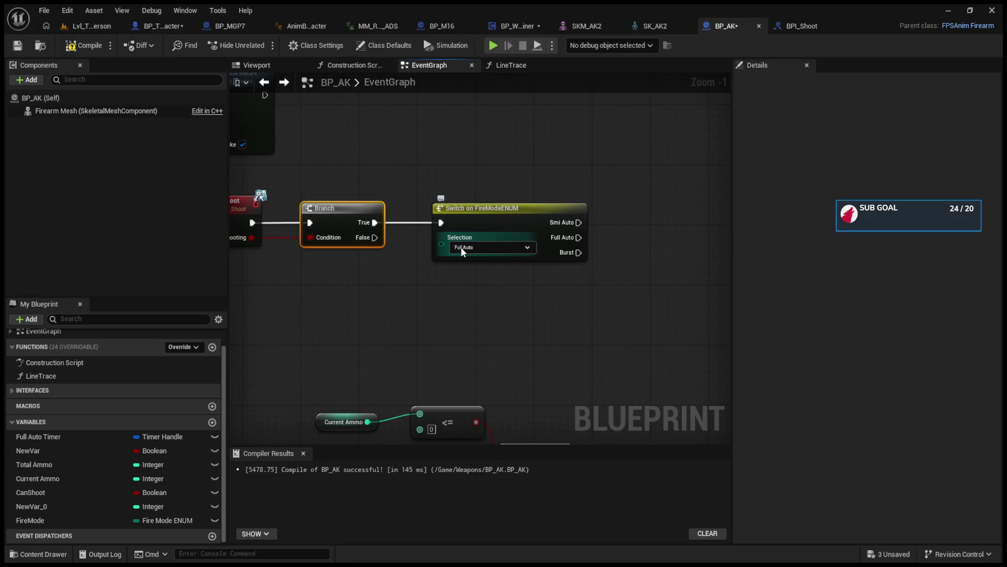
mouse_move(550, 264)
left_mouse_down()
mouse_move(392, 233)
mouse_move(465, 190)
left_mouse_up()
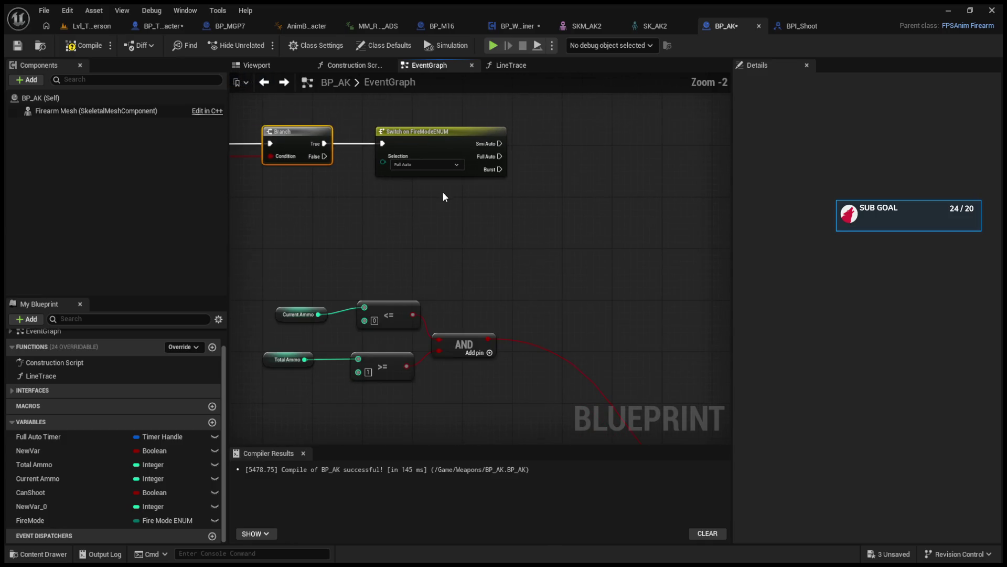
left_click_drag(472, 336, 387, 191)
scroll(664, 344, "down", 1)
left_click_drag(682, 367, 570, 182)
mouse_move(561, 147)
left_mouse_down()
mouse_move(556, 278)
mouse_move(517, 152)
mouse_move(471, 182)
left_mouse_up()
scroll(429, 189, "up", 2)
left_click_drag(399, 177, 495, 176)
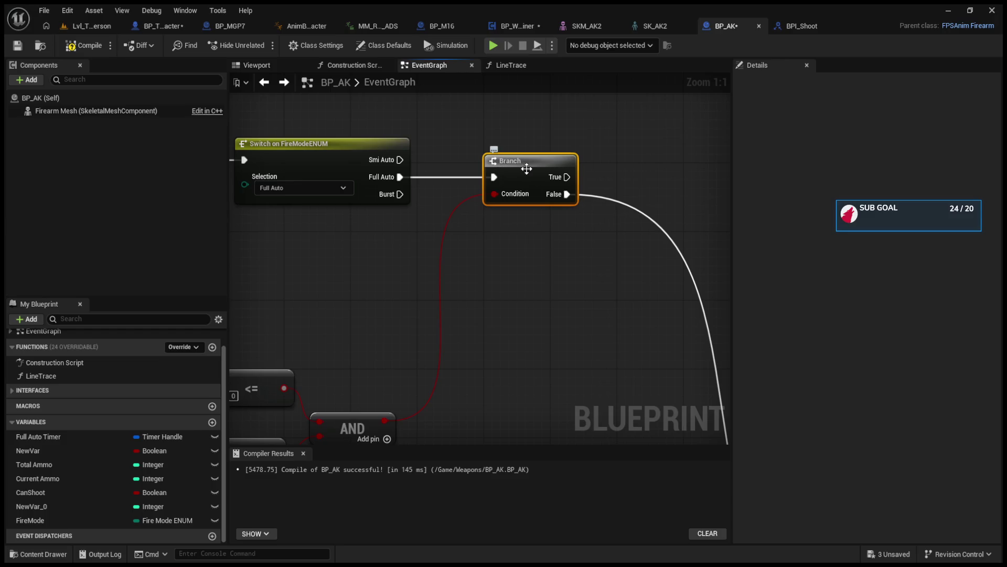
- Duplicate the ammo-check Branch and feed the copy the ammo condition through a reroute point
key("ctrl+d")
mouse_move(523, 111)
left_mouse_down()
mouse_move(523, 163)
mouse_move(521, 153)
mouse_move(505, 160)
left_mouse_up()
double_click(445, 268)
left_click_drag(447, 273, 493, 188)
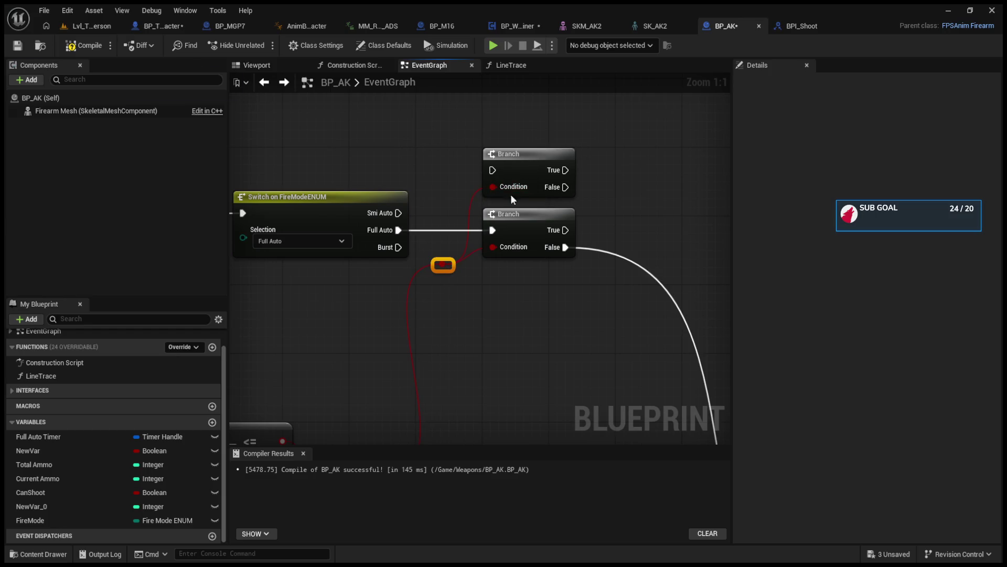
- Connect Smi Auto to the upper Branch and delete the extra third copy
left_click(537, 159)
key("ctrl+d")
left_click_drag(519, 304, 508, 280)
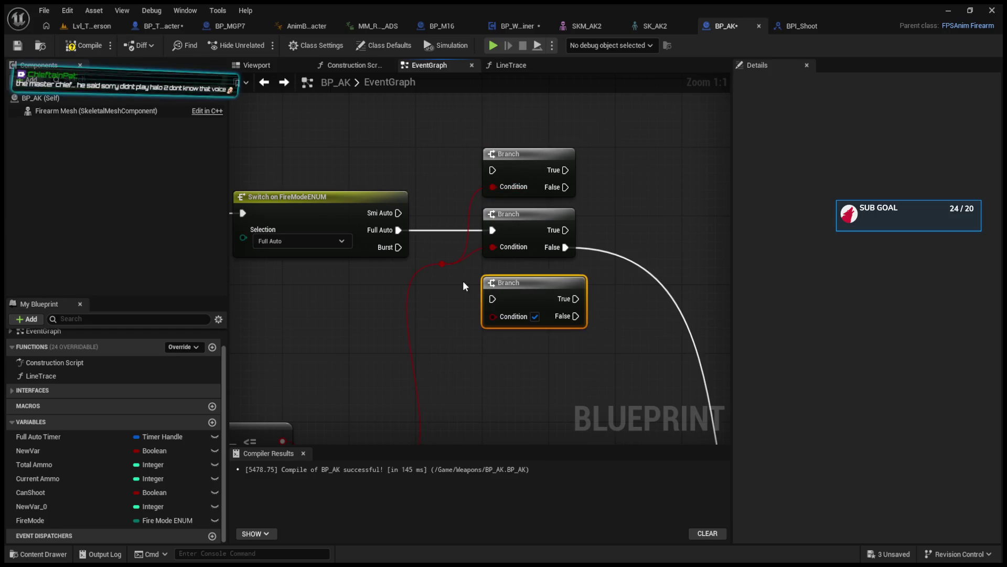
left_click_drag(447, 266, 493, 316)
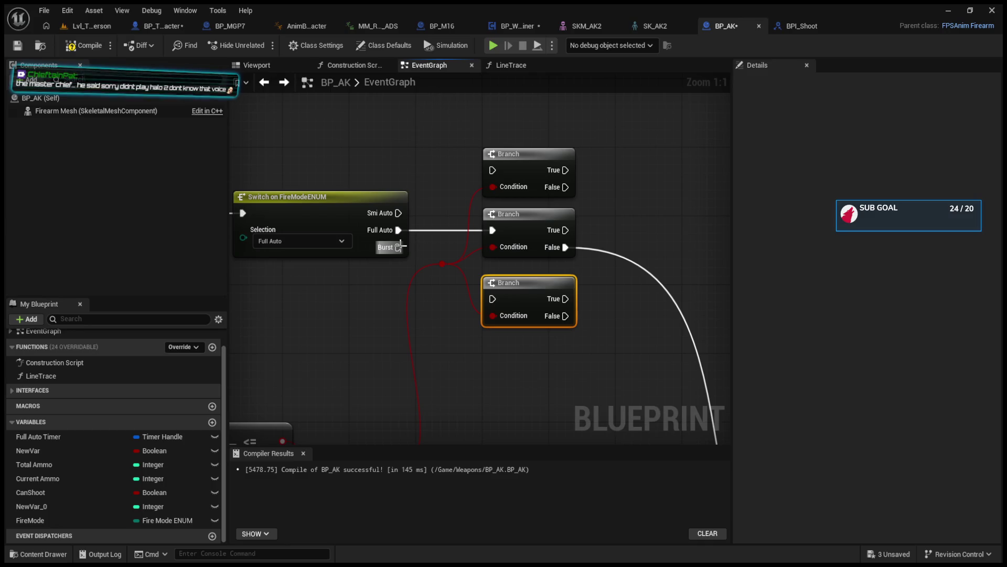
left_click_drag(398, 213, 494, 173)
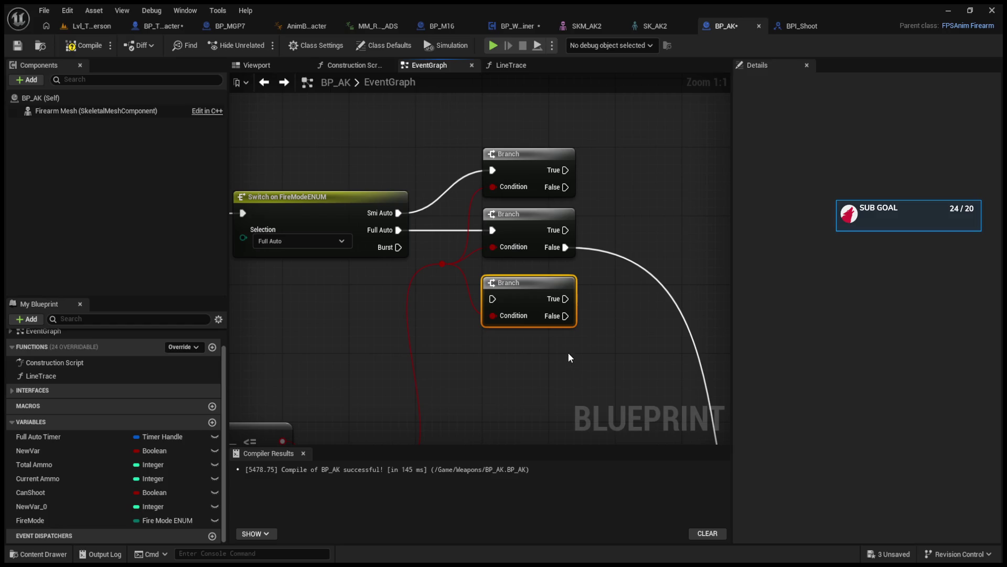
key("Delete")
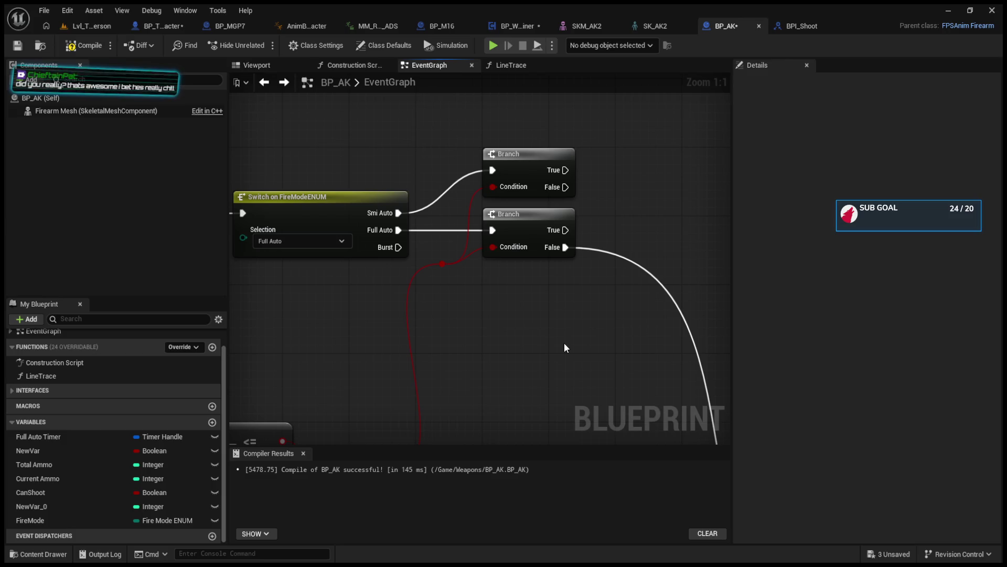
- Rearrange the two Branches and the ammo comparison and AND nodes
left_click_drag(491, 109, 546, 213)
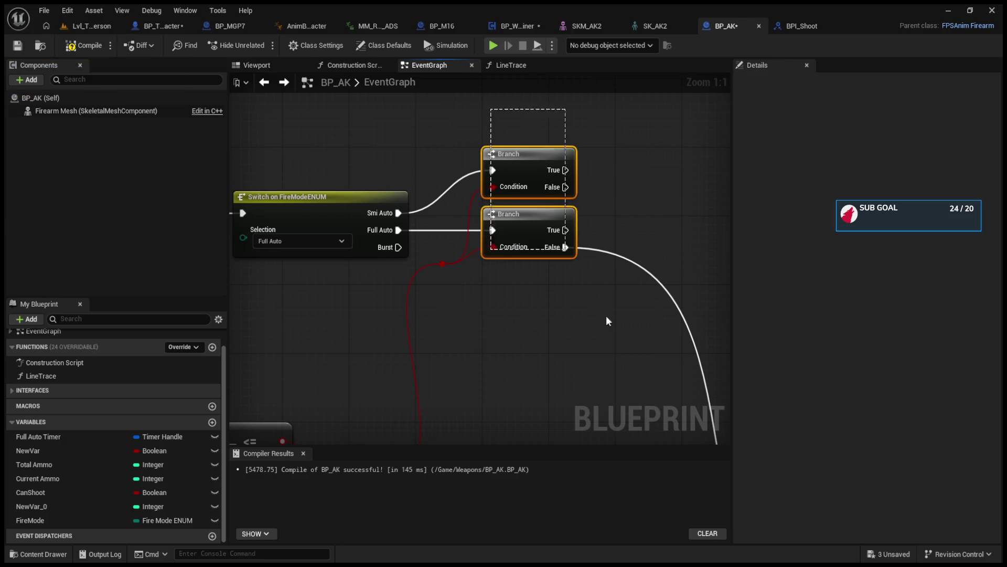
left_click_drag(506, 153, 541, 171)
left_click(409, 266)
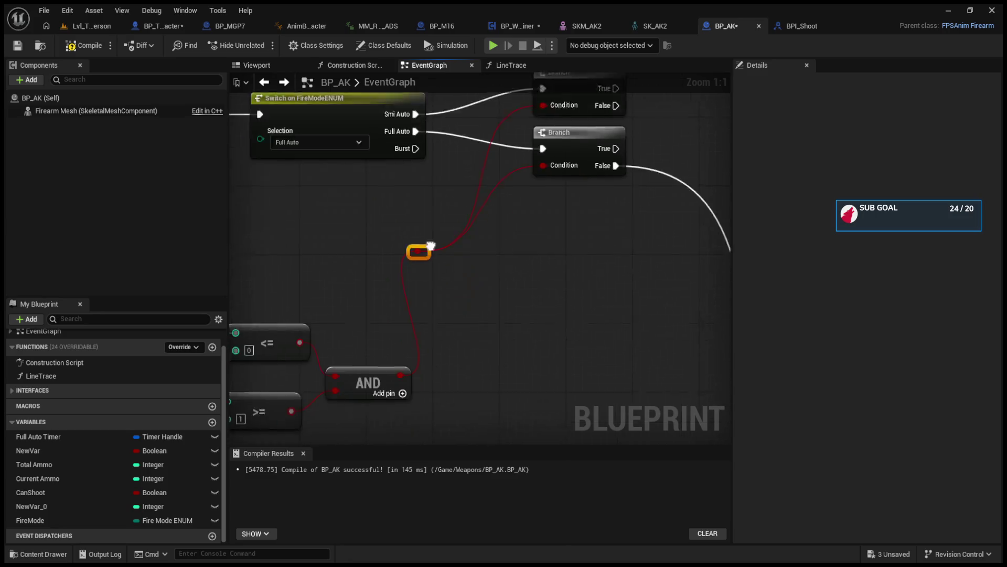
mouse_move(318, 277)
left_mouse_down()
mouse_move(535, 461)
mouse_move(555, 276)
mouse_move(516, 192)
left_mouse_up()
left_click_drag(473, 286, 457, 255)
left_click(583, 259)
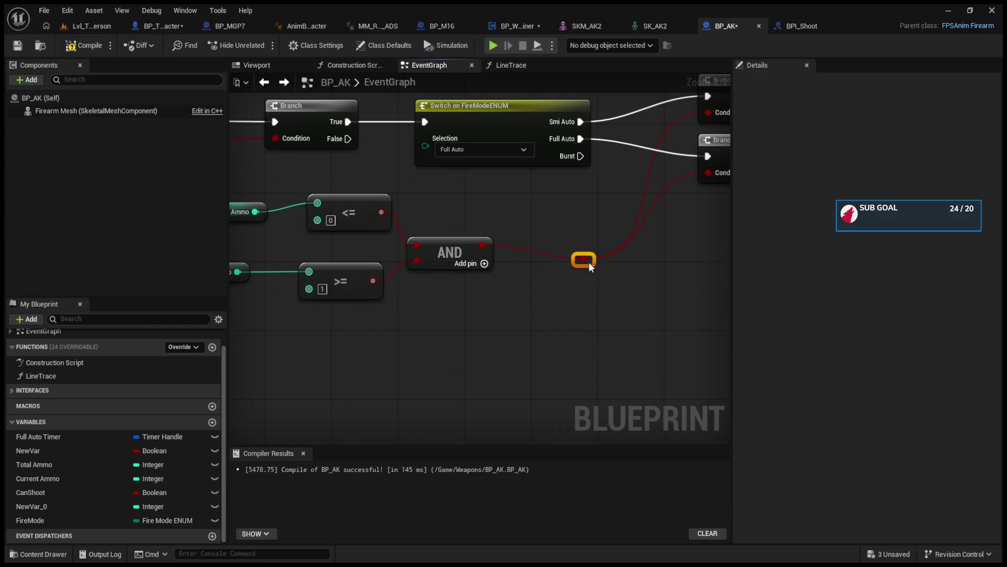
mouse_move(565, 250)
left_mouse_down()
mouse_move(425, 330)
mouse_move(312, 334)
left_mouse_up()
scroll(534, 288, "down", 4)
scroll(512, 350, "up", 2)
- Delete the old Switch on FireModeENUM, Current Ammo and SET nodes
left_click_drag(428, 259, 486, 323)
key("Delete")
scroll(425, 300, "down", 5)
scroll(405, 275, "up", 3)
mouse_move(391, 225)
left_mouse_down()
mouse_move(424, 303)
mouse_move(435, 409)
left_mouse_up()
key("Delete")
left_click_drag(430, 220, 732, 414)
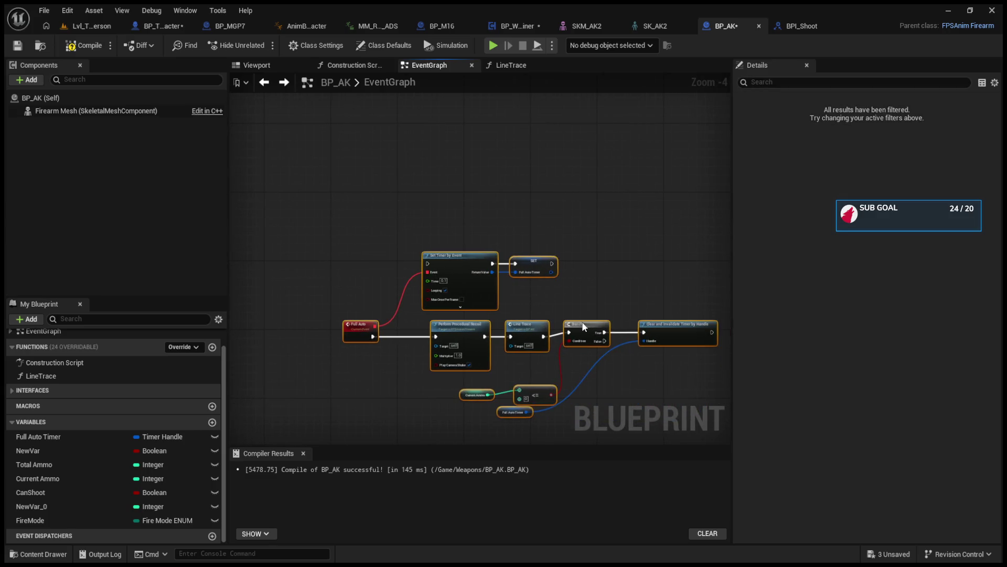
- Connect the Full Auto Branch's True to Set Timer by Event
scroll(480, 225, "up", 2)
left_click(459, 246)
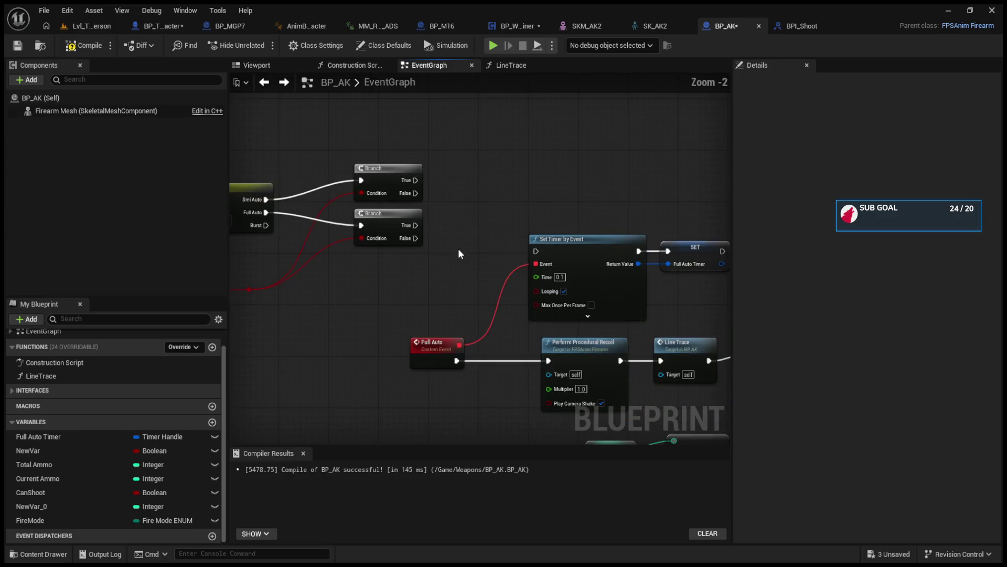
left_click_drag(459, 248, 530, 288)
mouse_move(486, 254)
left_mouse_down()
mouse_move(235, 262)
mouse_move(726, 283)
mouse_move(524, 292)
mouse_move(529, 278)
left_mouse_up()
mouse_move(682, 410)
left_mouse_down()
mouse_move(635, 357)
mouse_move(548, 299)
left_mouse_up()
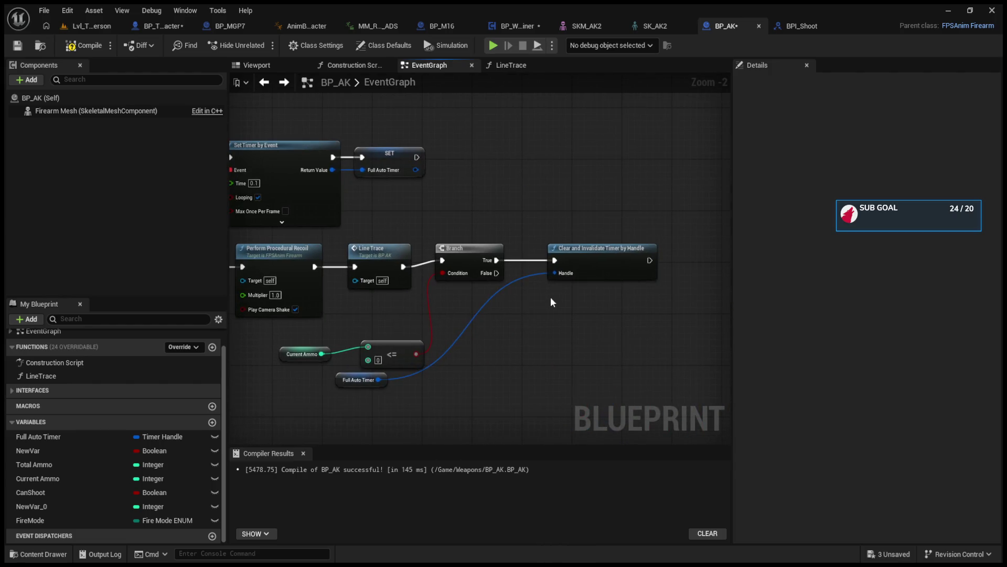
- Move Clear and Invalidate Timer with Full Auto Timer beside the Shooting Branch's False
left_click(574, 252)
mouse_move(342, 379)
left_mouse_down()
mouse_move(560, 384)
mouse_move(567, 317)
left_mouse_up()
left_click_drag(540, 231, 627, 359)
mouse_move(474, 357)
left_mouse_down()
mouse_move(317, 246)
mouse_move(586, 252)
left_mouse_up()
mouse_move(348, 221)
left_mouse_down()
mouse_move(461, 338)
mouse_move(674, 320)
left_mouse_up()
mouse_move(570, 268)
left_mouse_down()
mouse_move(519, 356)
mouse_move(664, 306)
mouse_move(670, 287)
left_mouse_up()
key("ctrl+v")
left_click_drag(465, 360, 540, 371)
mouse_move(518, 424)
left_mouse_down()
mouse_move(473, 403)
mouse_move(419, 278)
mouse_move(458, 250)
left_mouse_up()
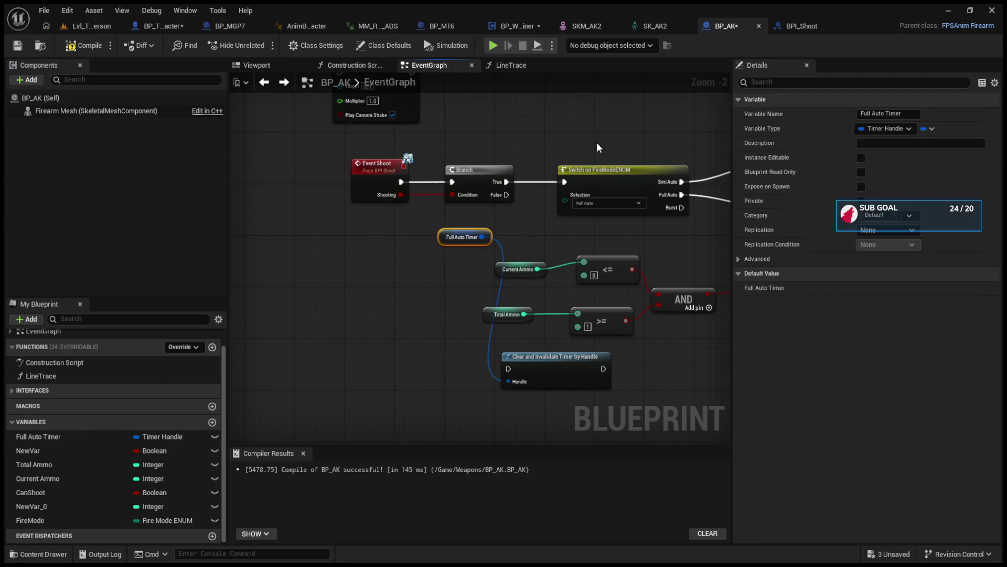
left_click_drag(596, 167, 596, 102)
left_click_drag(510, 365, 552, 201)
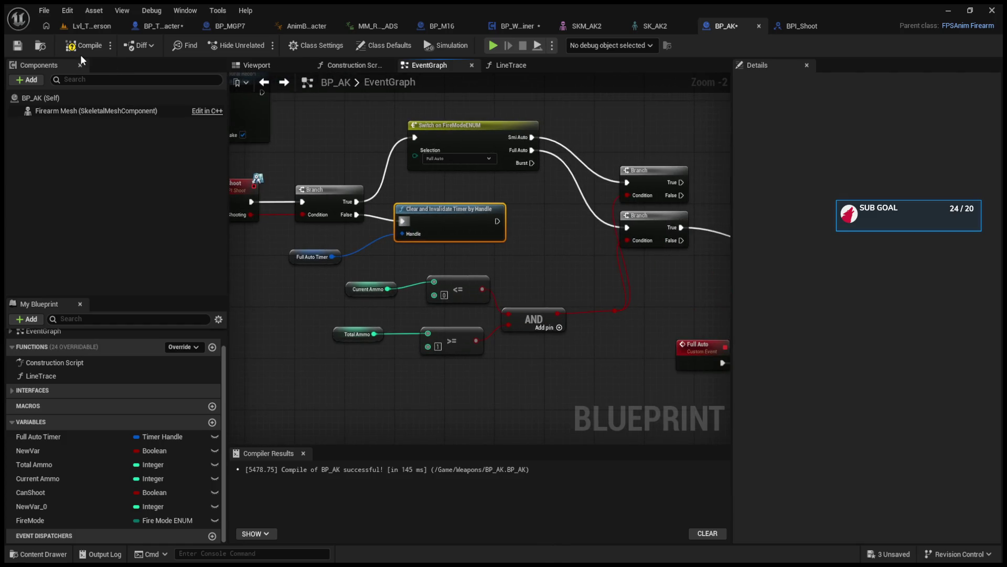
- Add a Reload call on the Full Auto Branch's False output
mouse_move(532, 264)
left_mouse_down()
mouse_move(455, 285)
mouse_move(499, 265)
mouse_move(525, 269)
left_mouse_up()
mouse_move(645, 292)
left_mouse_down()
mouse_move(603, 294)
mouse_move(519, 267)
left_mouse_up()
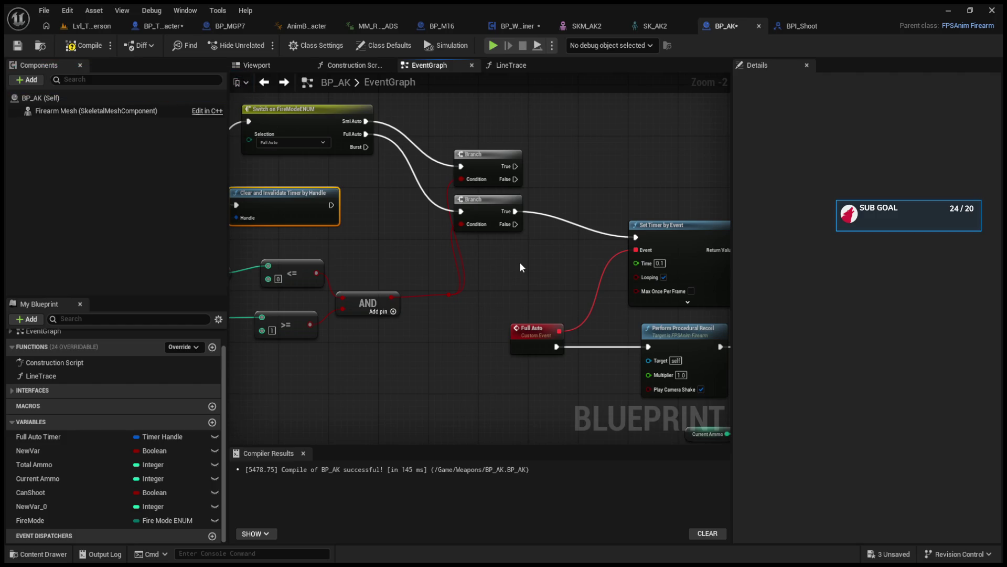
key("ctrl+v")
left_click_drag(515, 224, 523, 282)
scroll(502, 295, "down", 6)
scroll(458, 262, "up", 5)
scroll(528, 281, "down", 3)
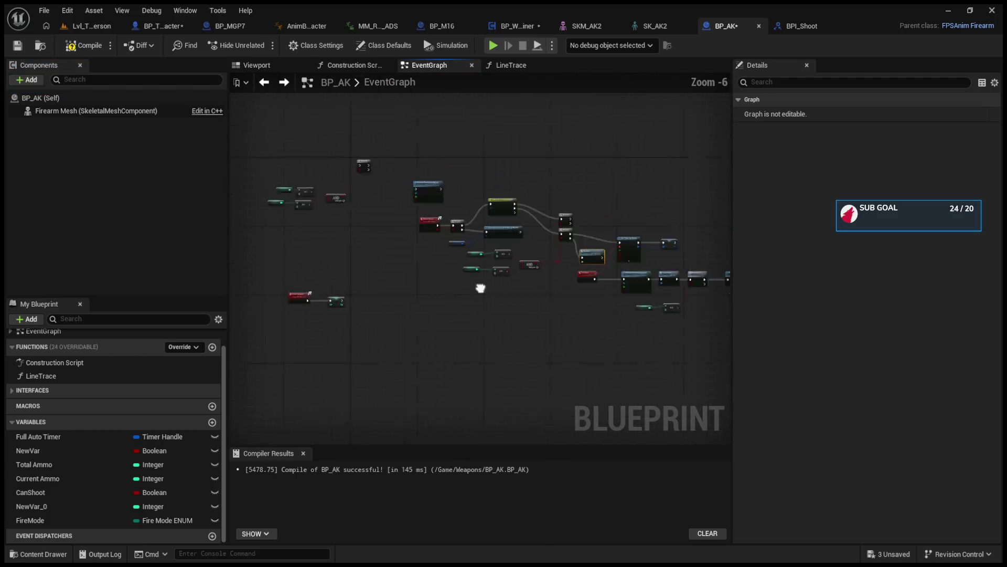
- Replace Event Reload's Total Ammo set with a Print String printing 'Reload'
scroll(367, 280, "up", 4)
scroll(385, 287, "down", 3)
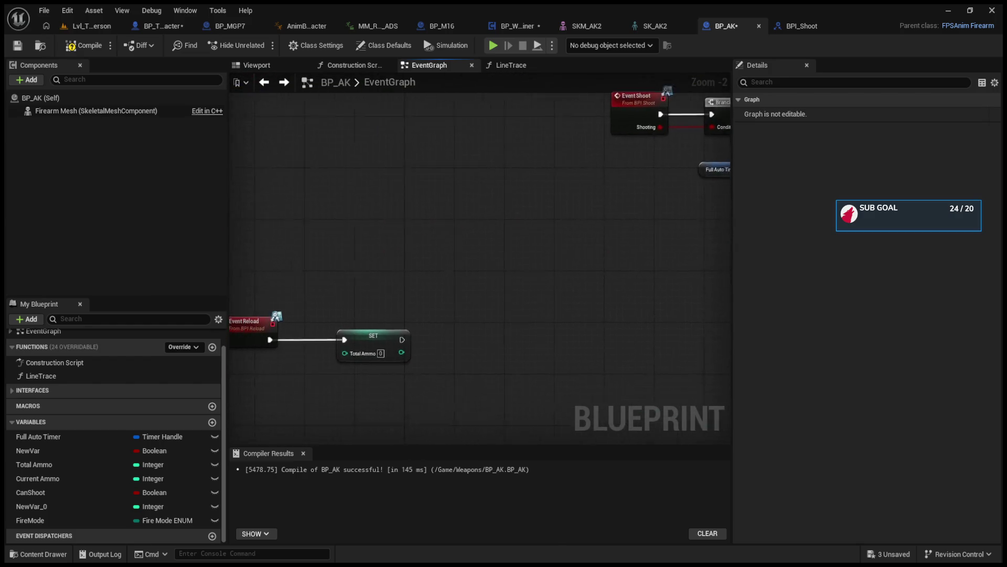
scroll(473, 321, "up", 3)
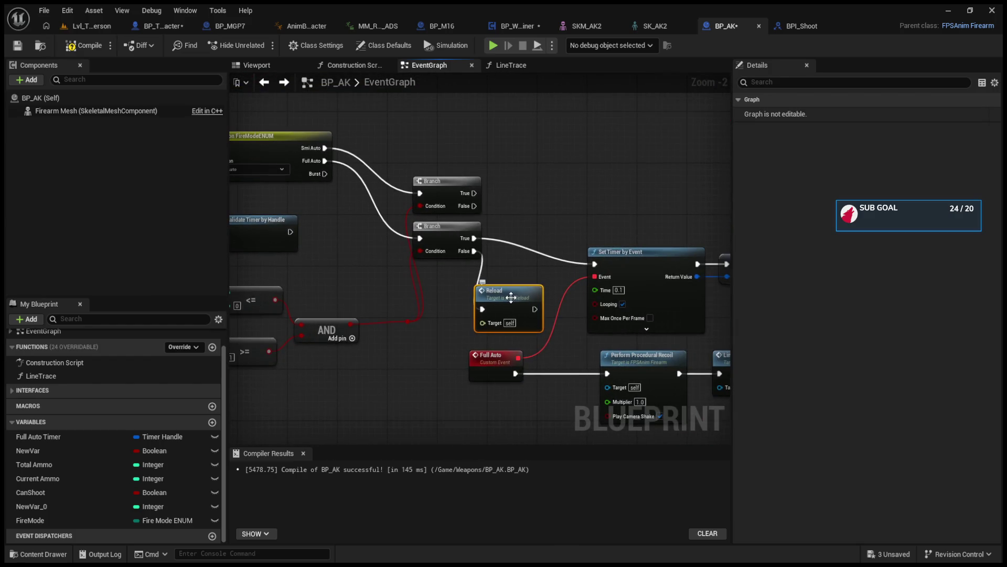
scroll(511, 298, "down", 2)
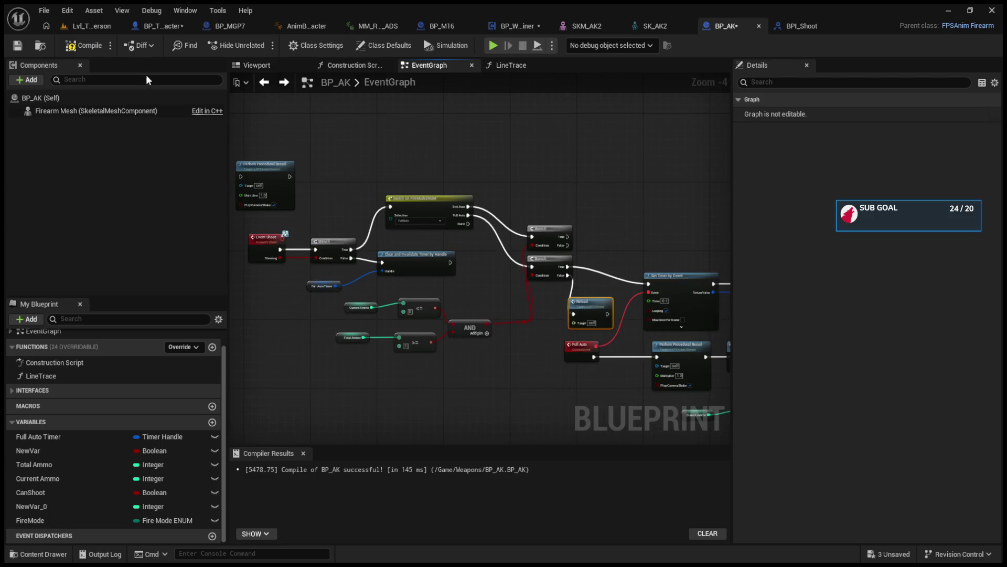
double_click(590, 309)
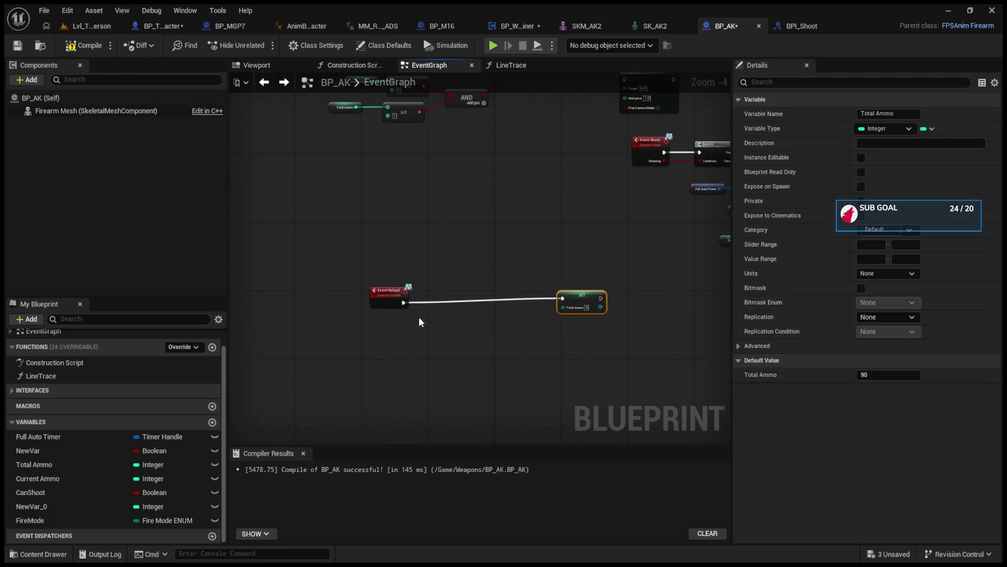
mouse_move(678, 288)
left_mouse_down()
mouse_move(404, 292)
mouse_move(457, 291)
left_mouse_up()
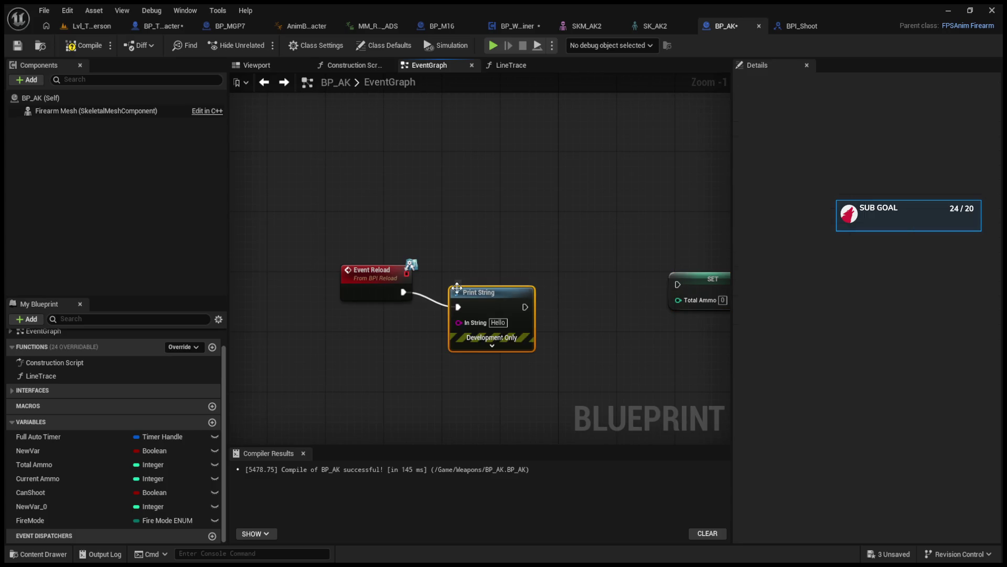
type("Reload")
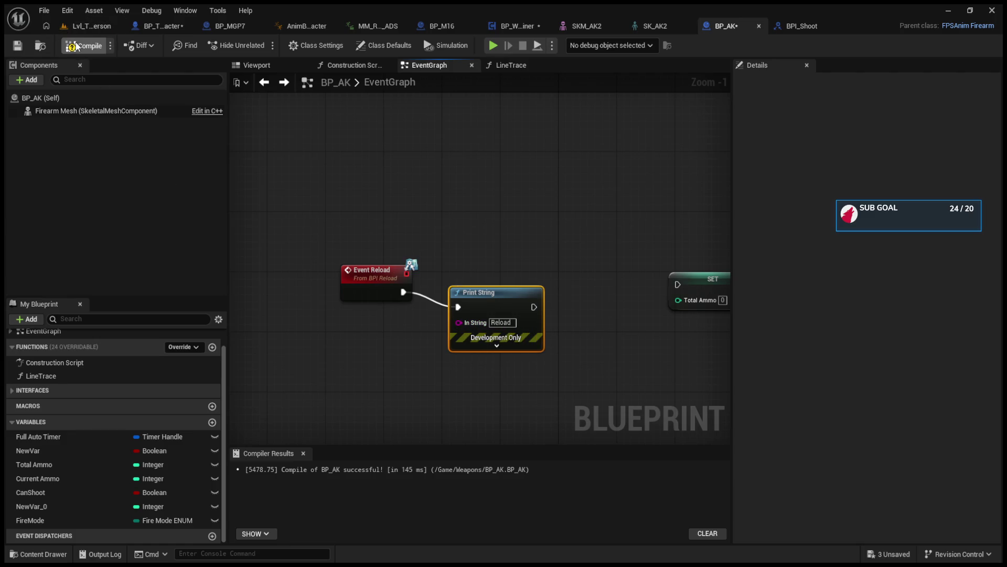
- Play-test the level and reload with R to see the 'Reload' message
left_click(86, 26)
left_click(261, 46)
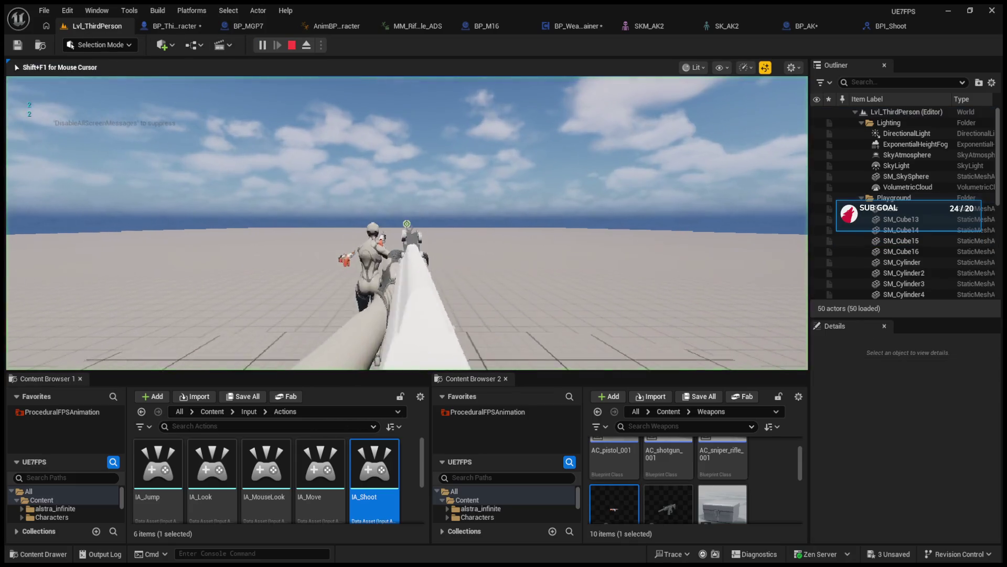
key("r")
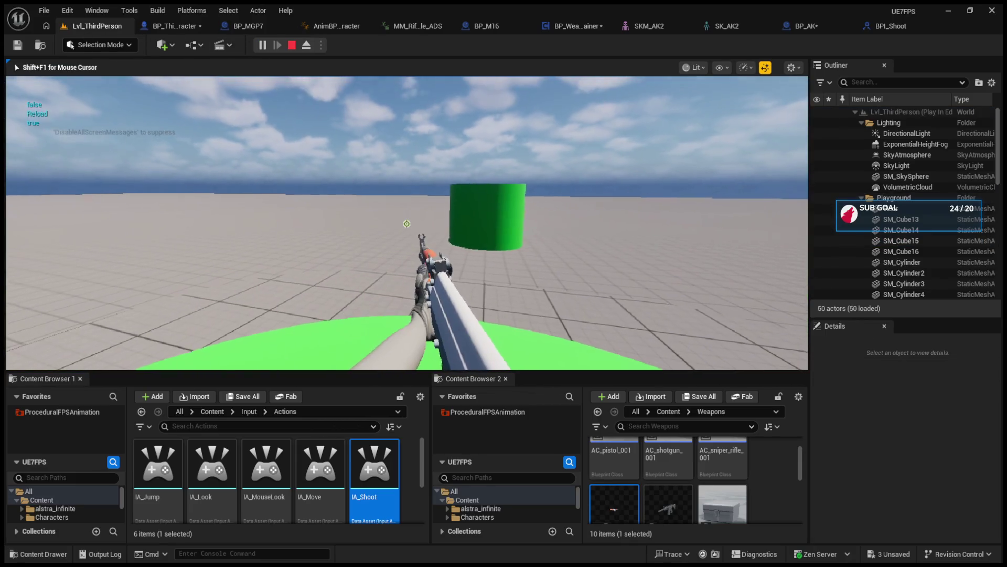
key("Escape")
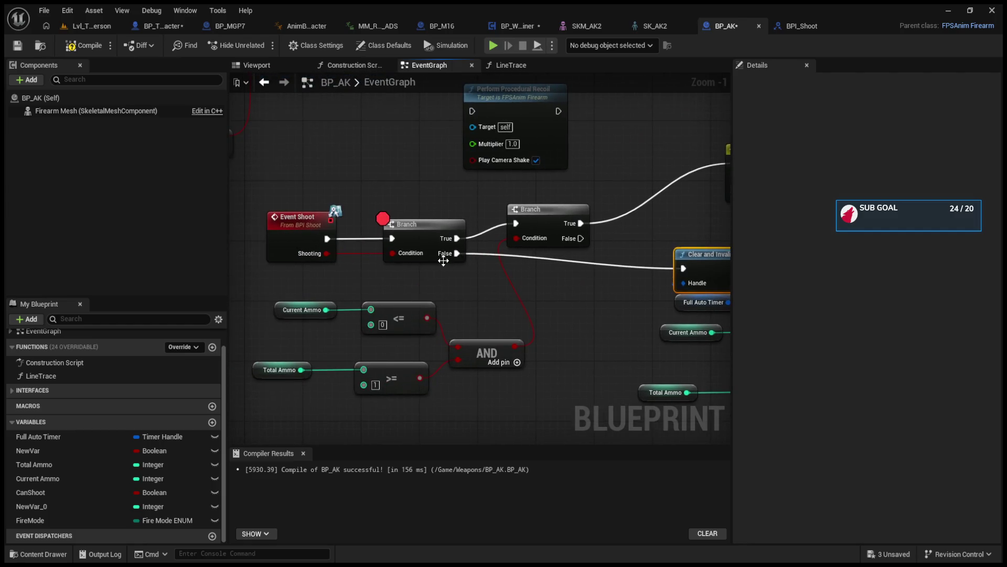
- Move Current Ammo back beside the <= node, then wire the second Branch's False into Clear and Invalidate Timer
left_click_drag(301, 310, 513, 370)
mouse_move(556, 399)
left_mouse_down()
mouse_move(314, 323)
mouse_move(353, 324)
left_mouse_up()
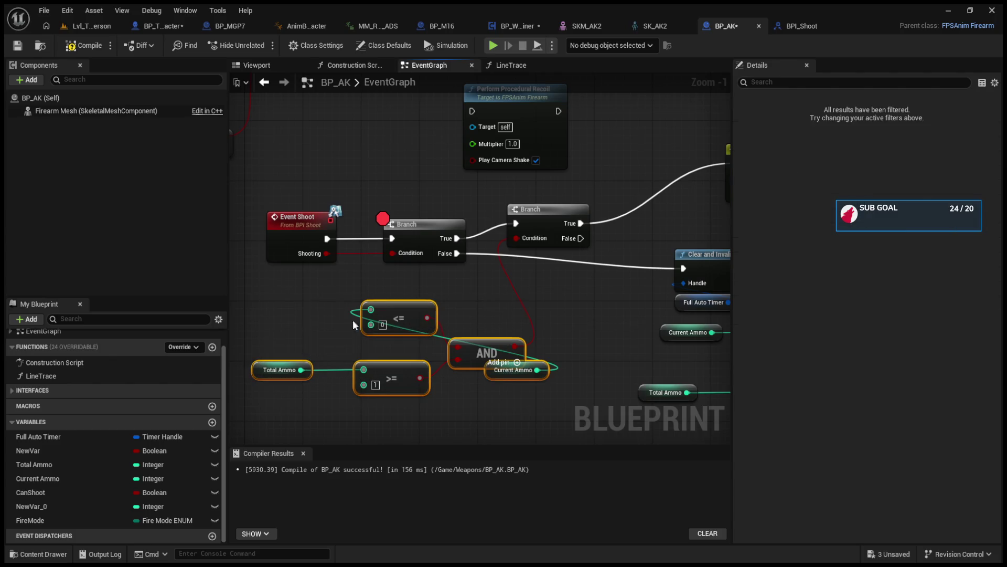
left_click(499, 371)
mouse_move(499, 371)
left_mouse_down()
mouse_move(455, 380)
mouse_move(246, 305)
left_mouse_up()
left_click_drag(572, 243, 683, 268)
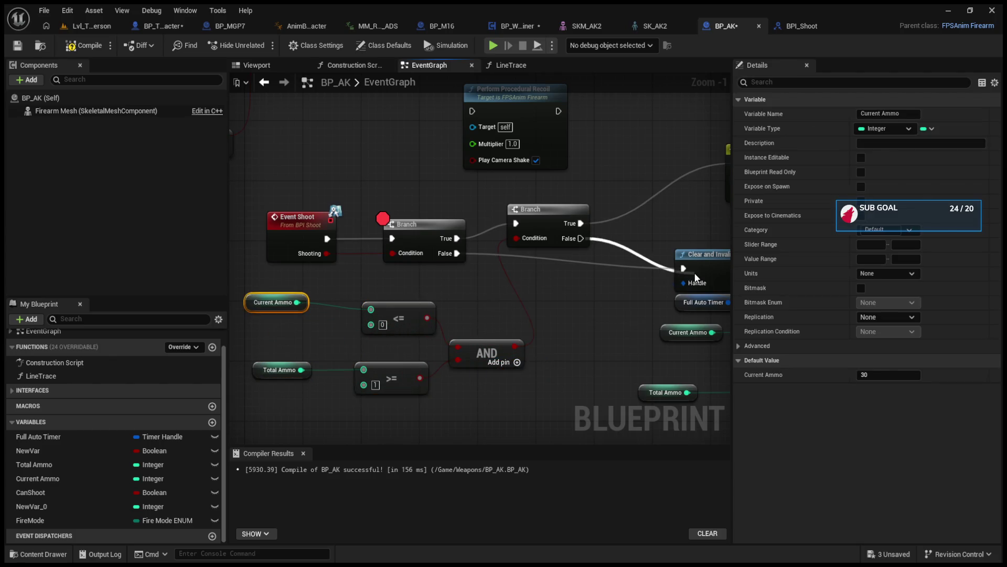
left_click(89, 27)
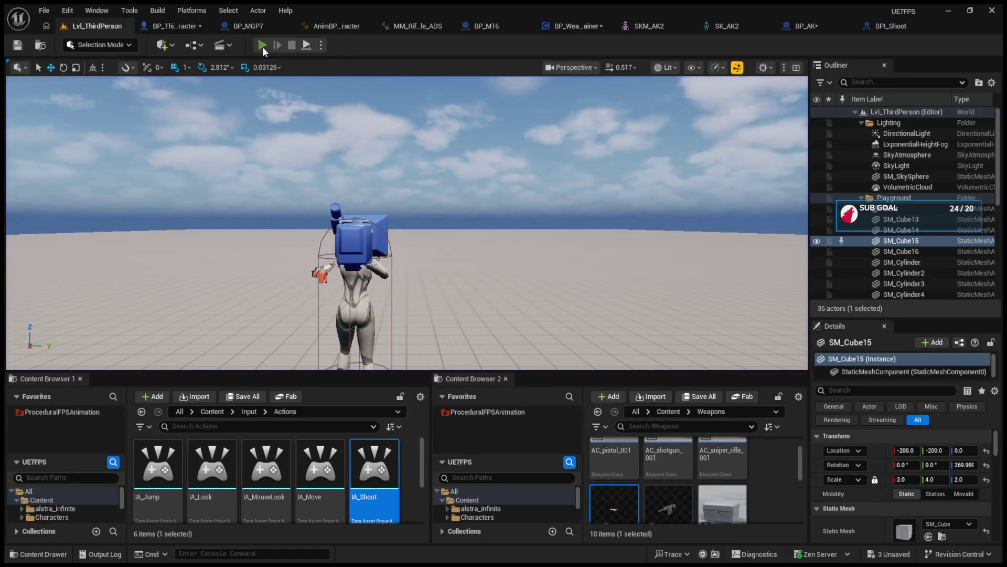
- Play-test and fire to hit the Event Shoot breakpoint, then stop the paused session
left_click(262, 46)
left_click(323, 213)
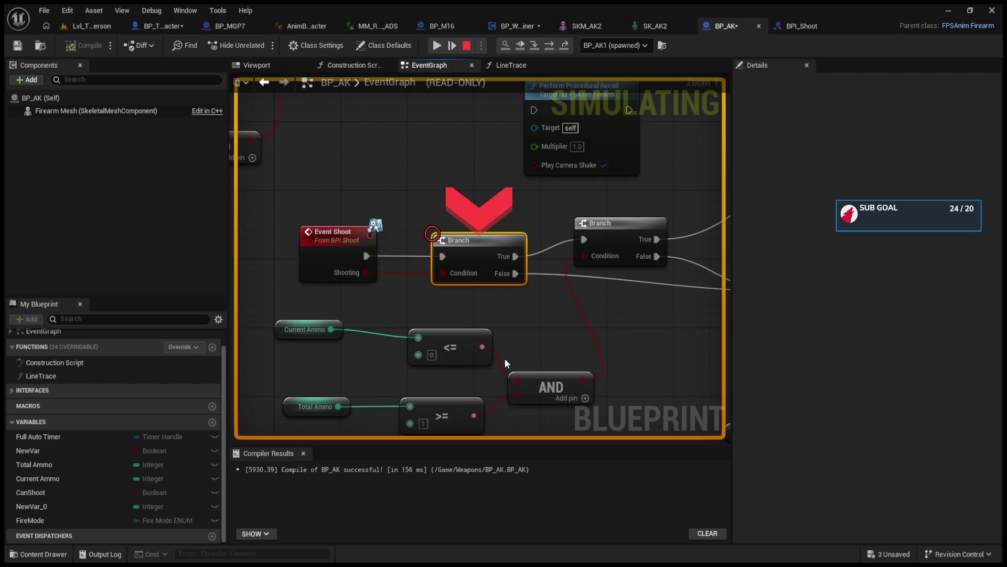
left_click(465, 45)
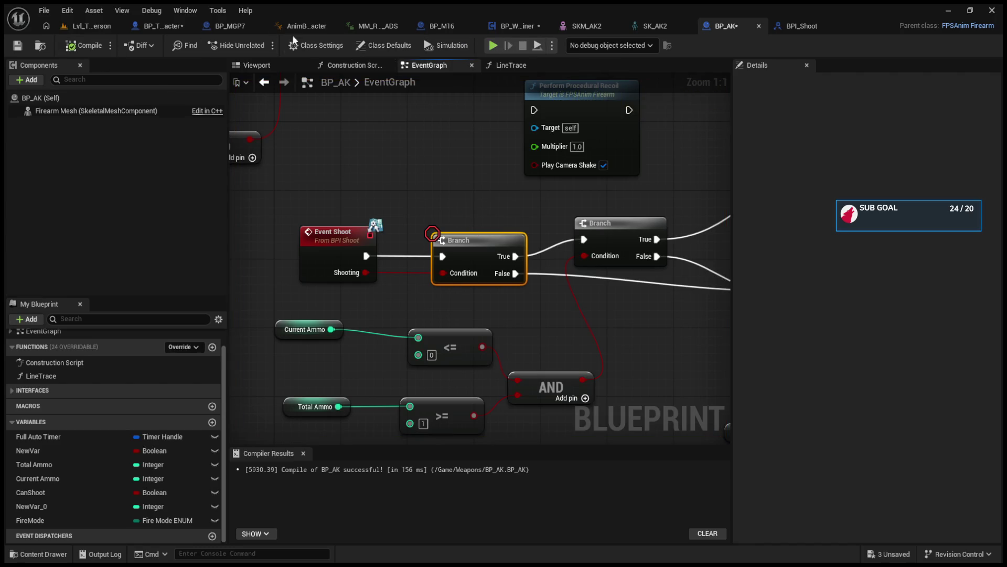
- Return to the running game, fire repeatedly to test full-auto shooting, then end the test
left_click(89, 26)
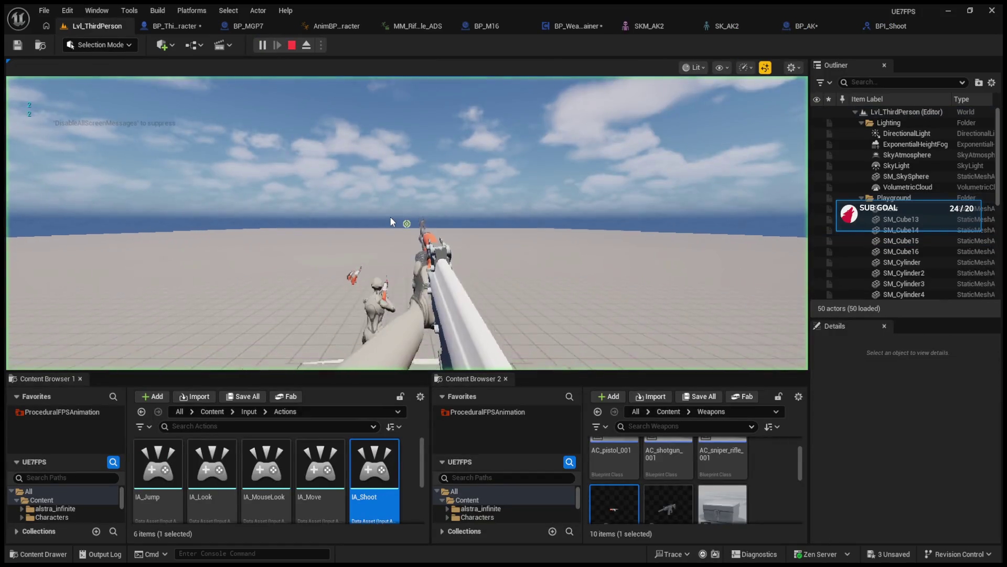
left_click(391, 222)
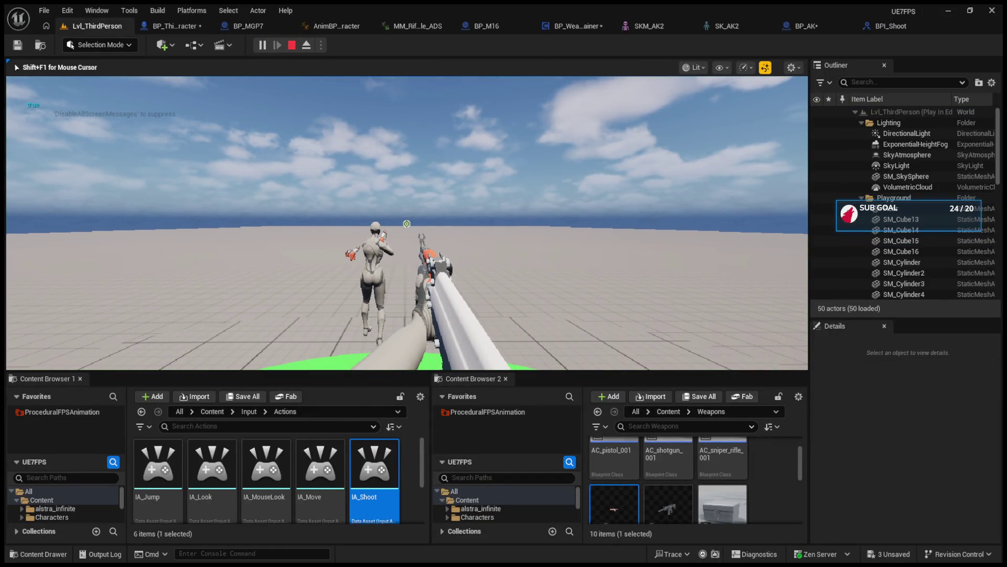
left_click(406, 223)
left_click(406, 223)
left_click(407, 224)
left_click(406, 223)
left_click(407, 223)
left_click(406, 223)
left_click(407, 224)
left_click(406, 224)
left_click(407, 223)
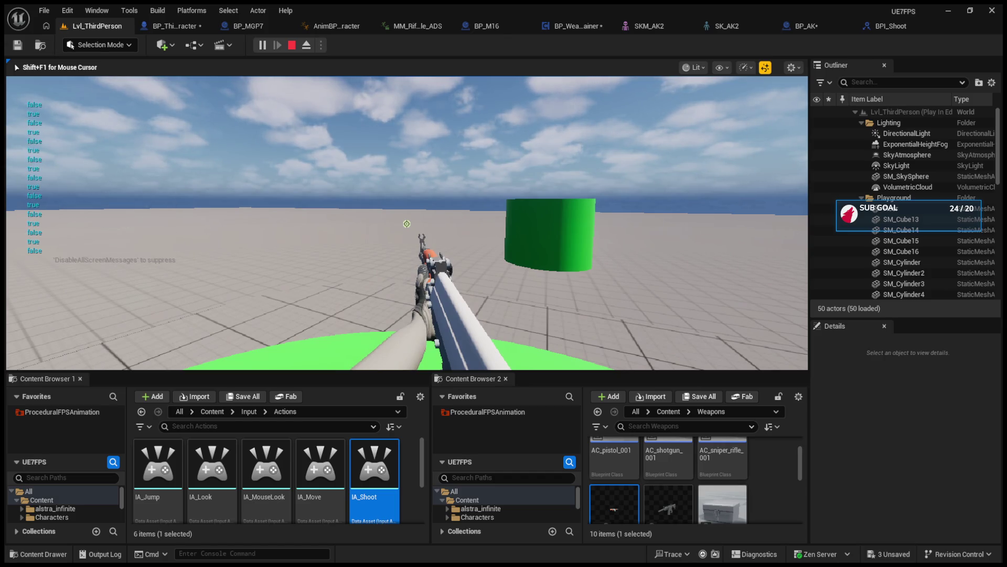
key("Escape")
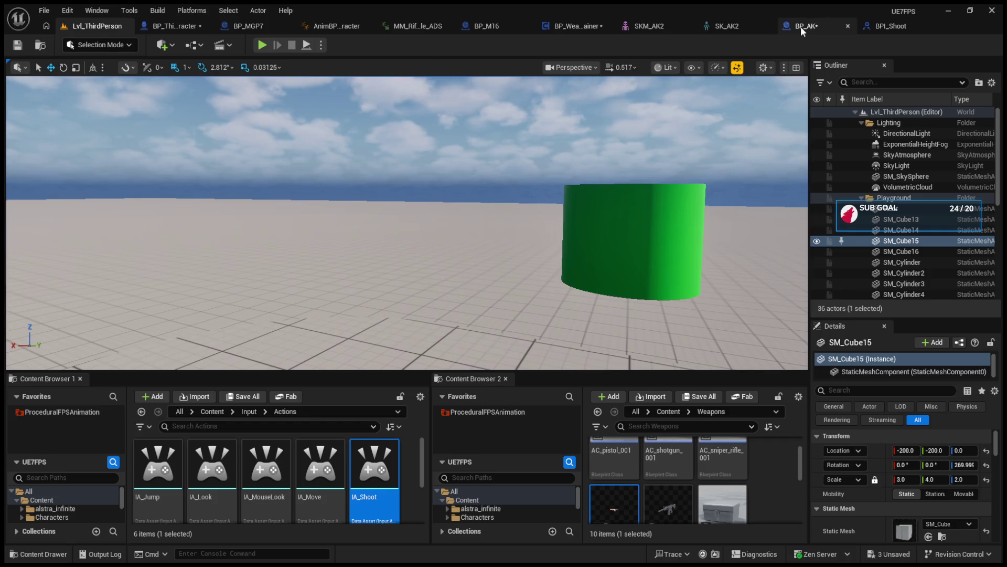
- In BP_AK, bring Set Timer by Event into view and show its advanced options
left_click(800, 26)
left_click_drag(610, 337, 484, 302)
left_click(526, 322)
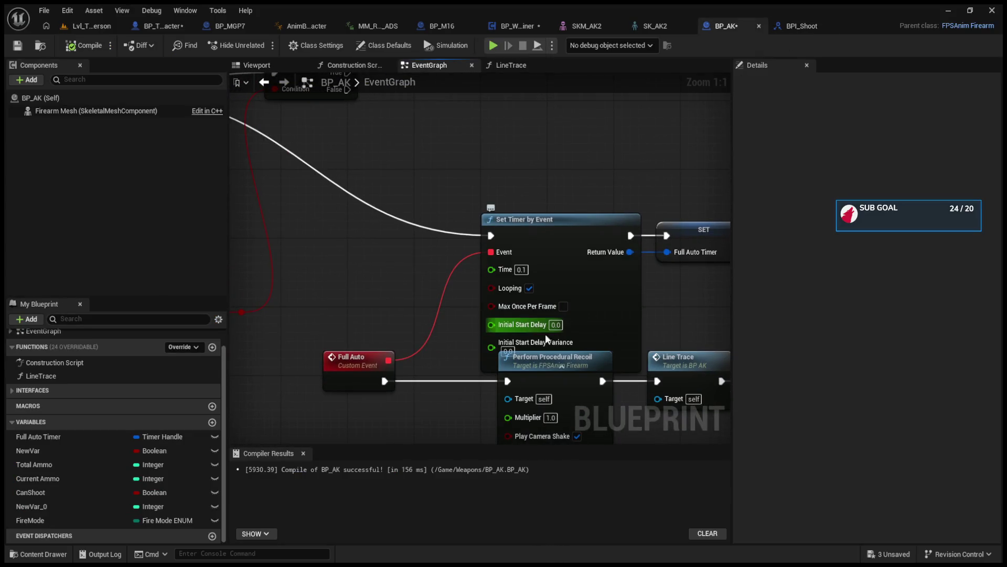
- Reposition and collapse the Set Timer by Event node, then run a quick play test
left_click_drag(576, 229, 568, 195)
left_click(567, 330)
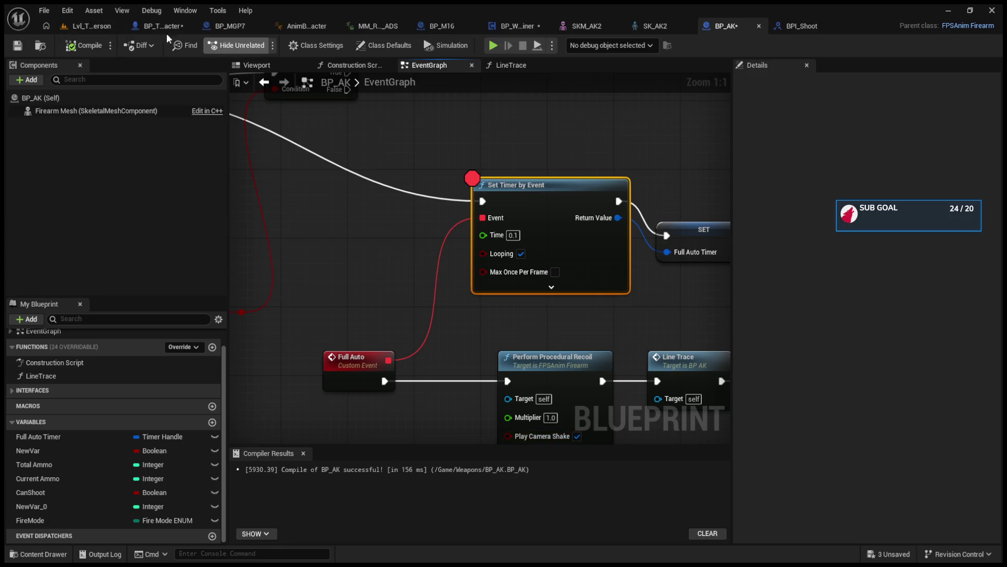
left_click(82, 31)
left_click(260, 45)
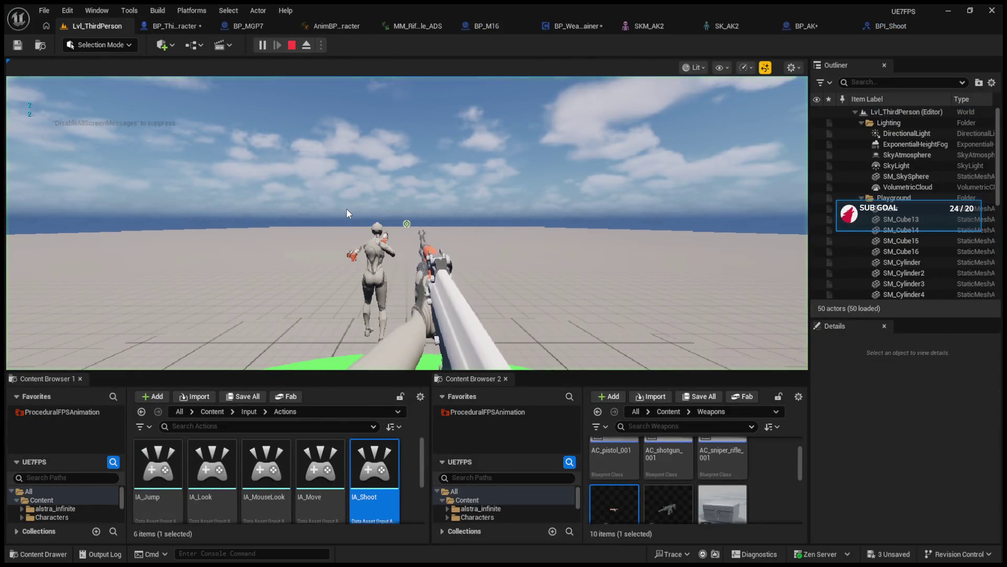
key("Escape")
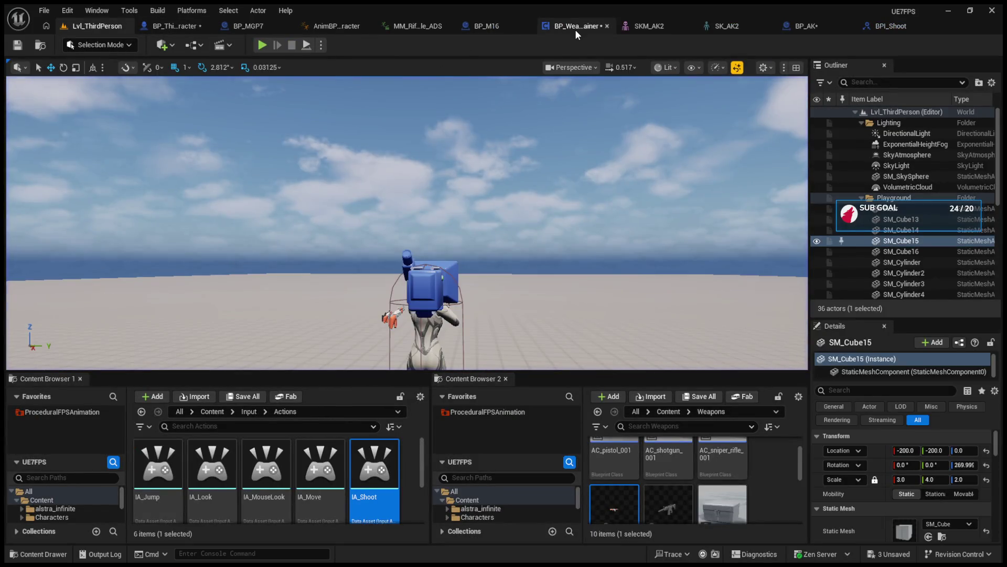
- Check BP_WeaponContainer's fire logic, close the BPI_Shoot tab, and select Switch on FireModeENUM
left_click(570, 27)
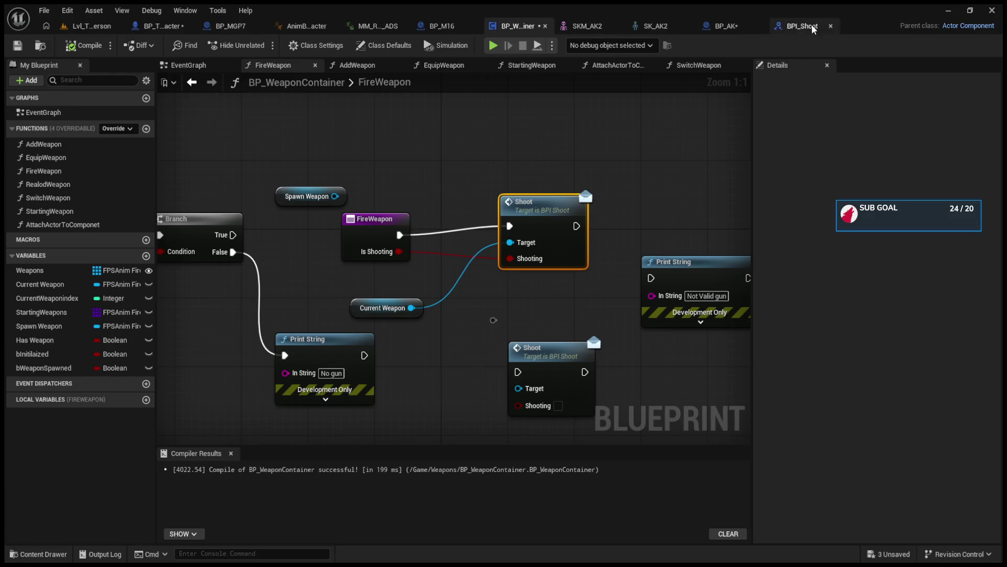
left_click(808, 25)
left_click(736, 26)
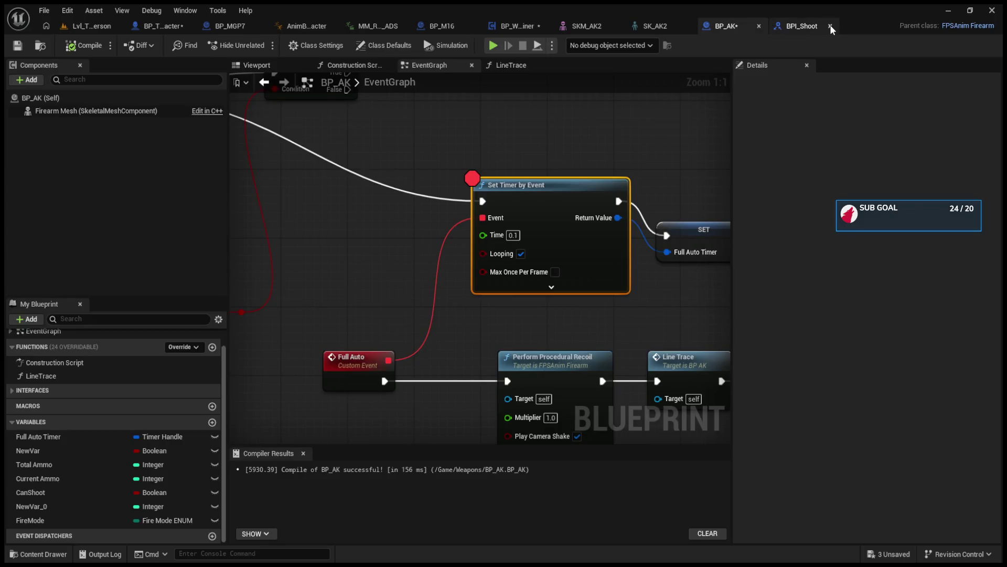
left_click(830, 24)
left_click(311, 184)
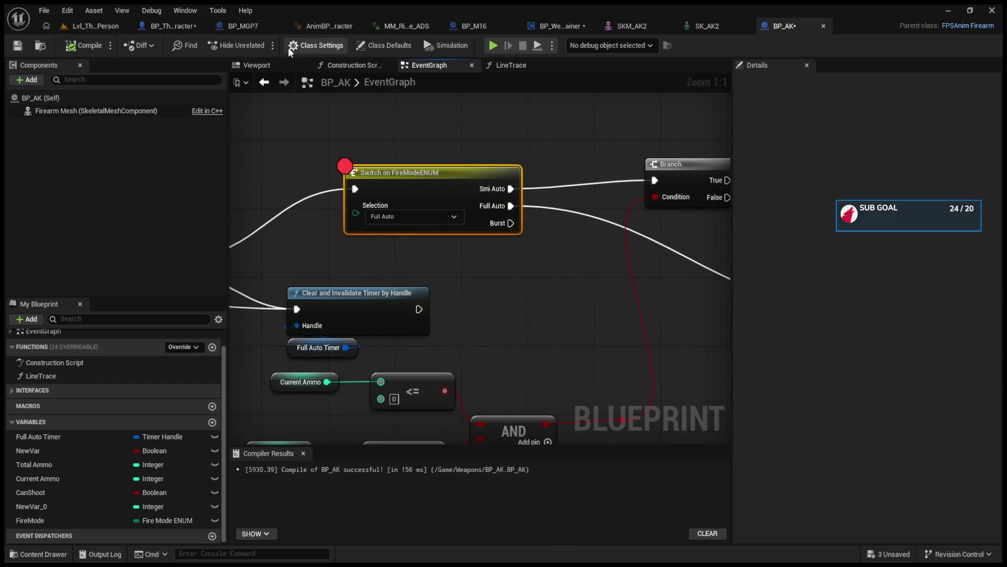
- Briefly run and stop a simulation, then select Event Shoot's first Branch node
left_click(493, 45)
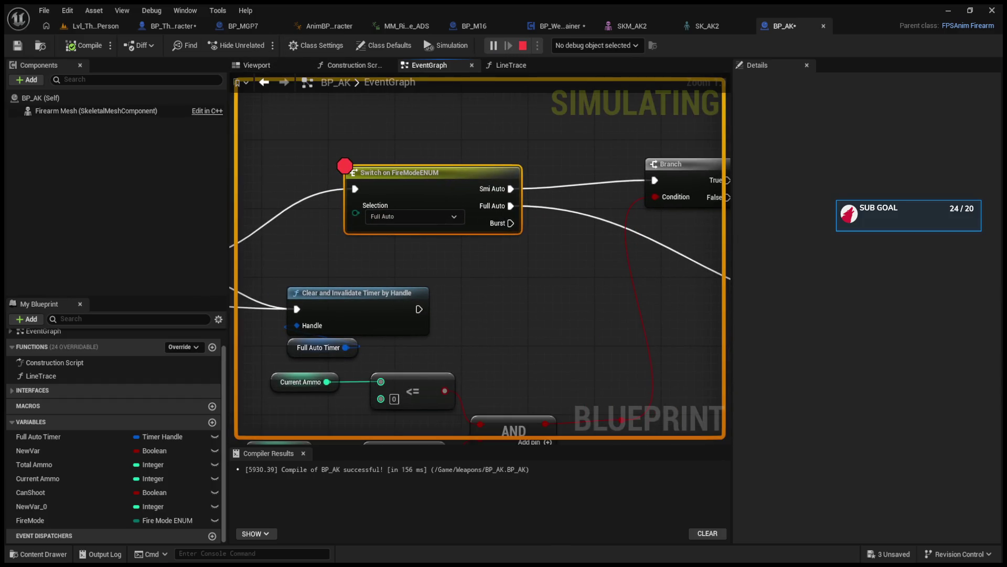
left_click(523, 45)
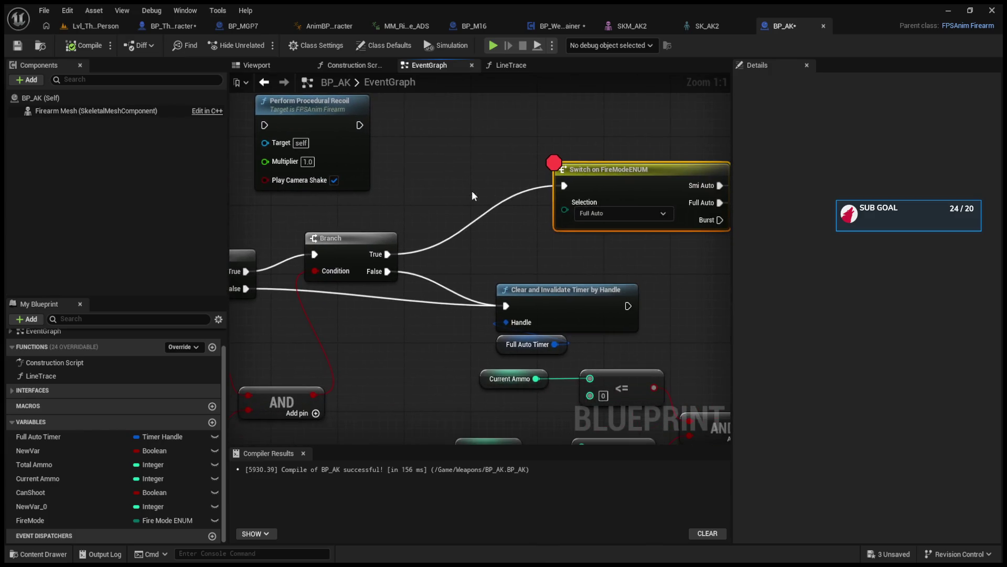
left_click_drag(205, 252, 450, 245)
left_click(450, 245)
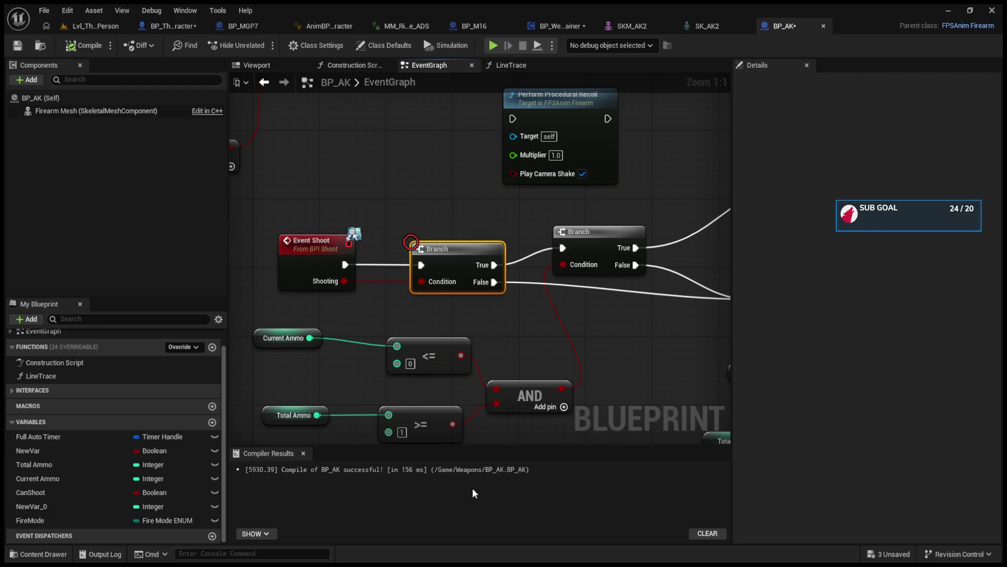
- Play and fire to hit the Branch breakpoint, step over three nodes, resume, stop, then shift Event Shoot left
left_click(92, 25)
left_click(259, 45)
left_click(407, 223)
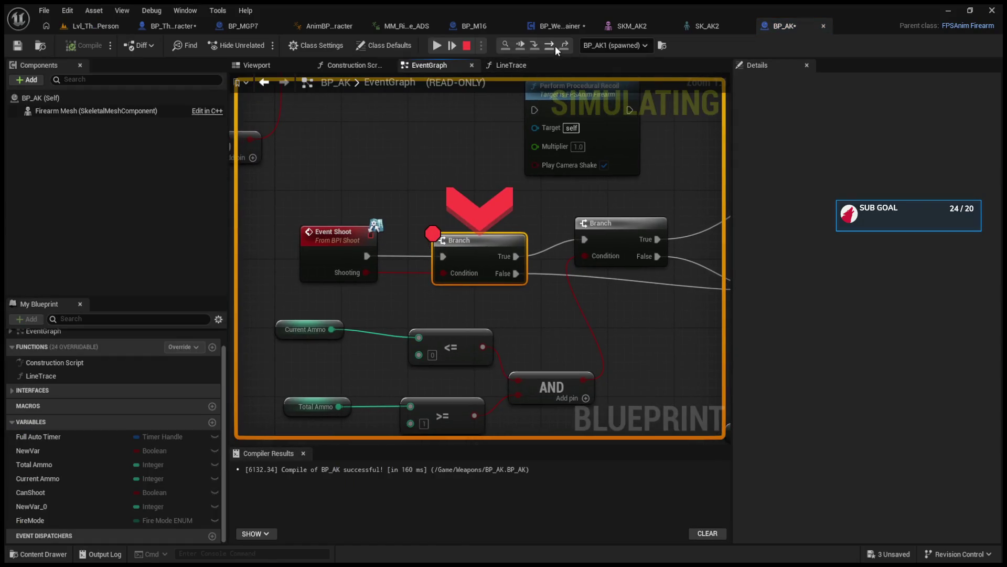
left_click(553, 44)
left_click(553, 44)
left_click(553, 44)
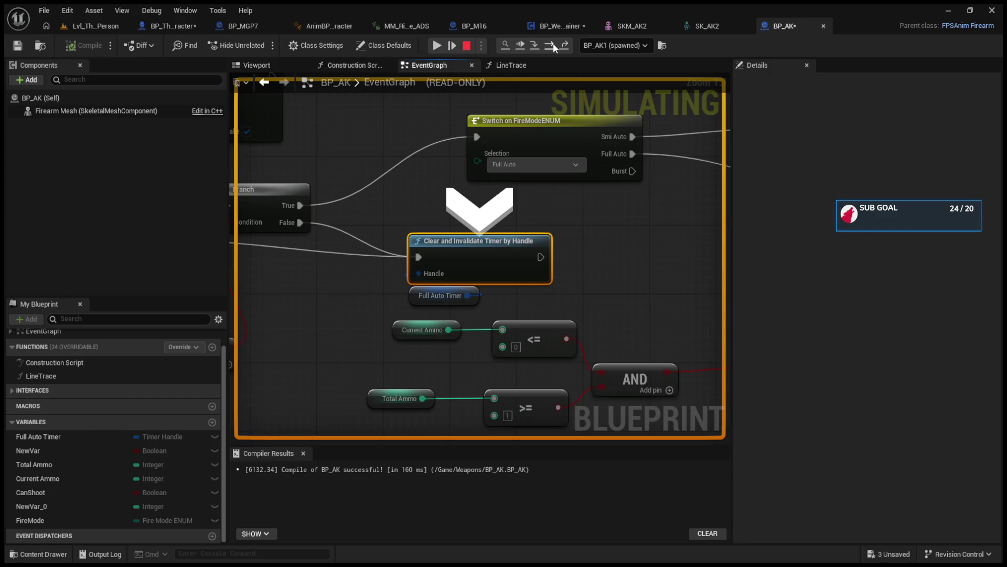
left_click(553, 43)
left_click(467, 46)
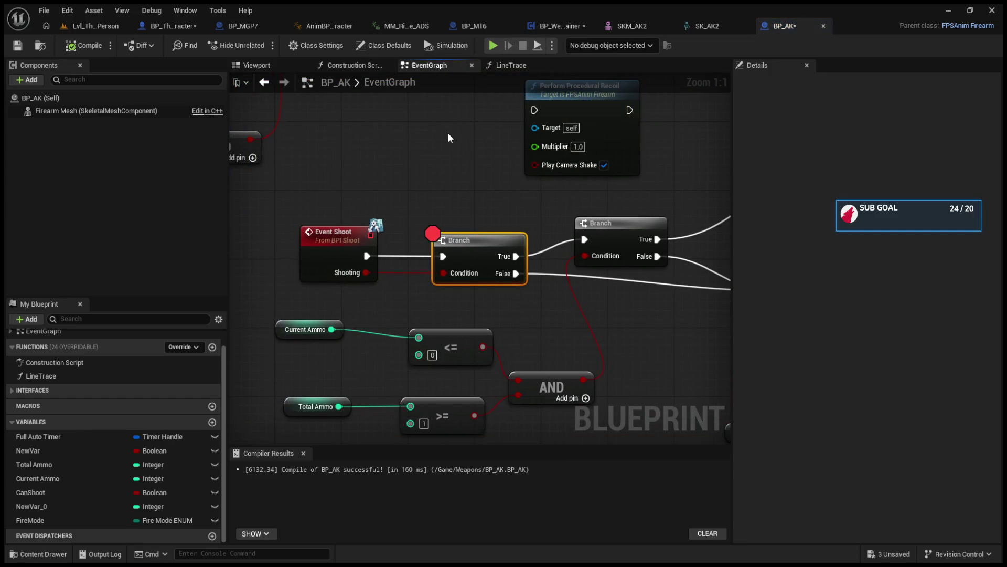
left_click_drag(396, 241, 264, 234)
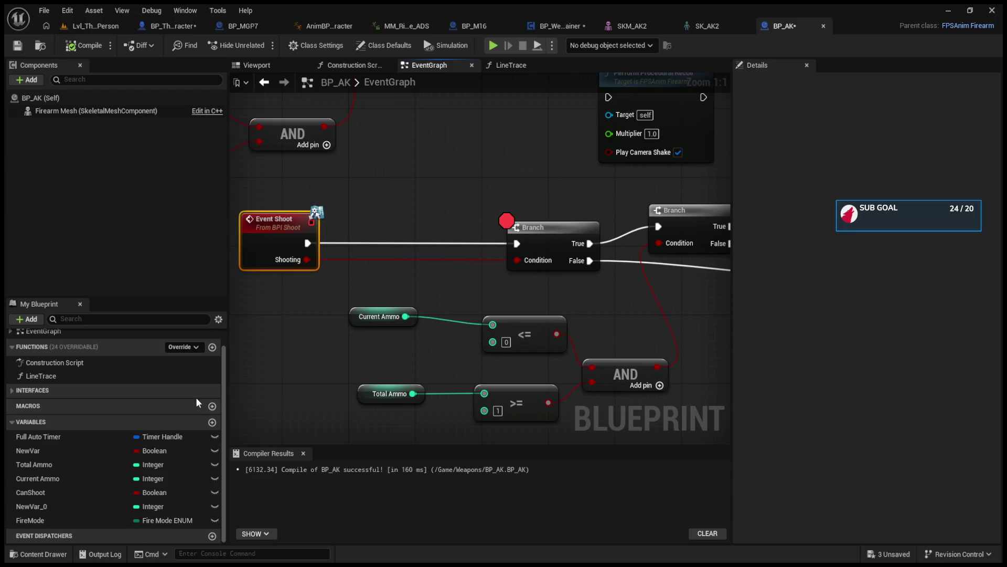
- Rename the NewVar variable to 'Is Shooting'
left_click(81, 449)
left_click(892, 114)
type("Is Shooting")
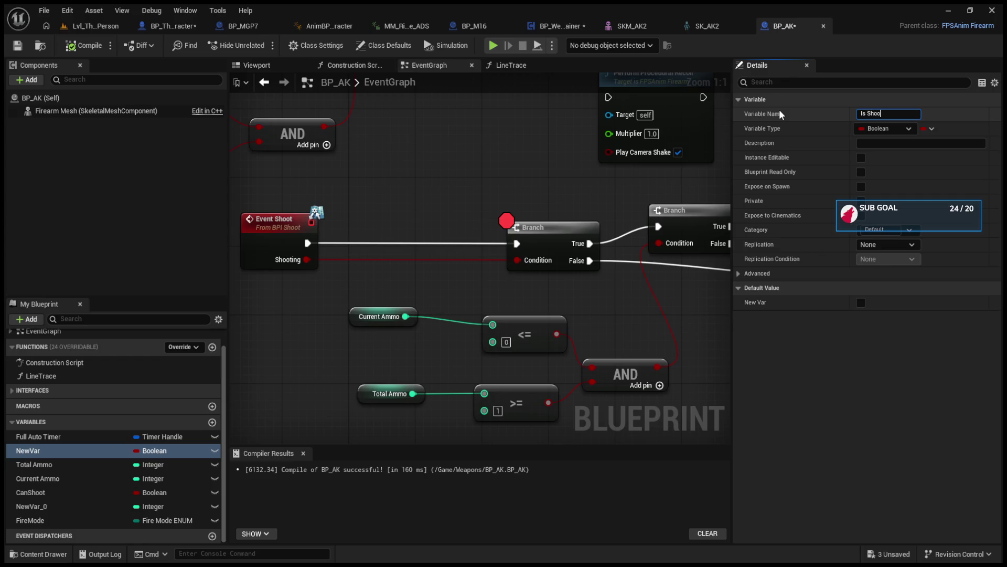
key("Return")
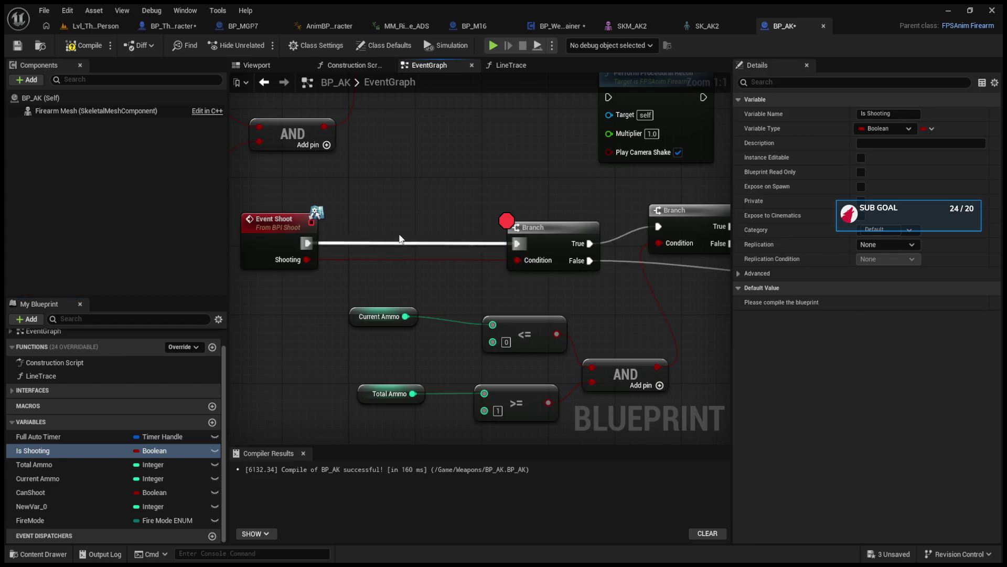
- Paste a SET Is Shooting node and insert it between Event Shoot and the Branch
key("ctrl+v")
mouse_move(307, 259)
left_mouse_down()
mouse_move(390, 229)
mouse_move(363, 213)
mouse_move(393, 209)
left_mouse_up()
left_click_drag(458, 226, 522, 260)
left_click_drag(459, 209, 516, 244)
- Start a play test and step execution twice past the Branch breakpoint
key("alt+p")
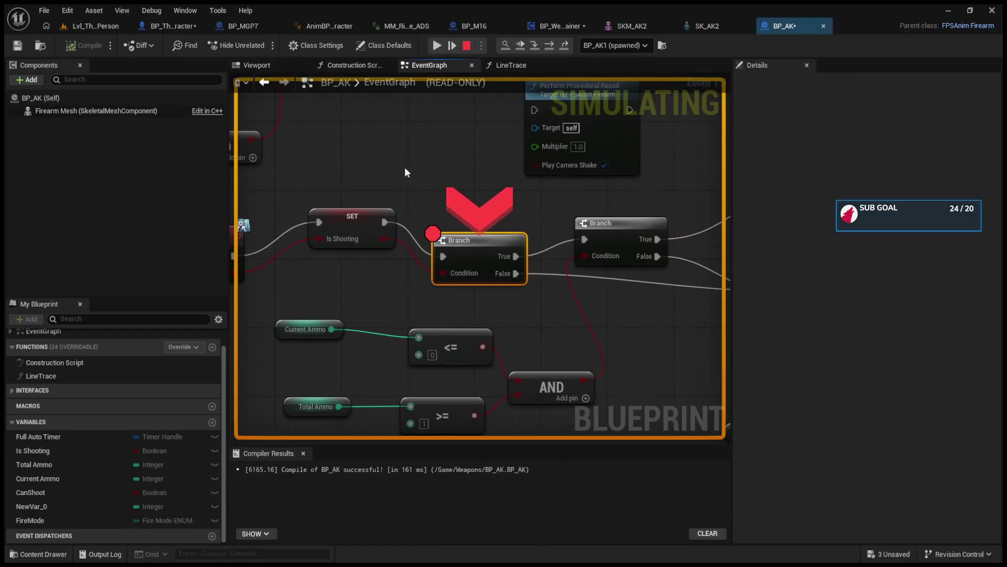
left_click(546, 43)
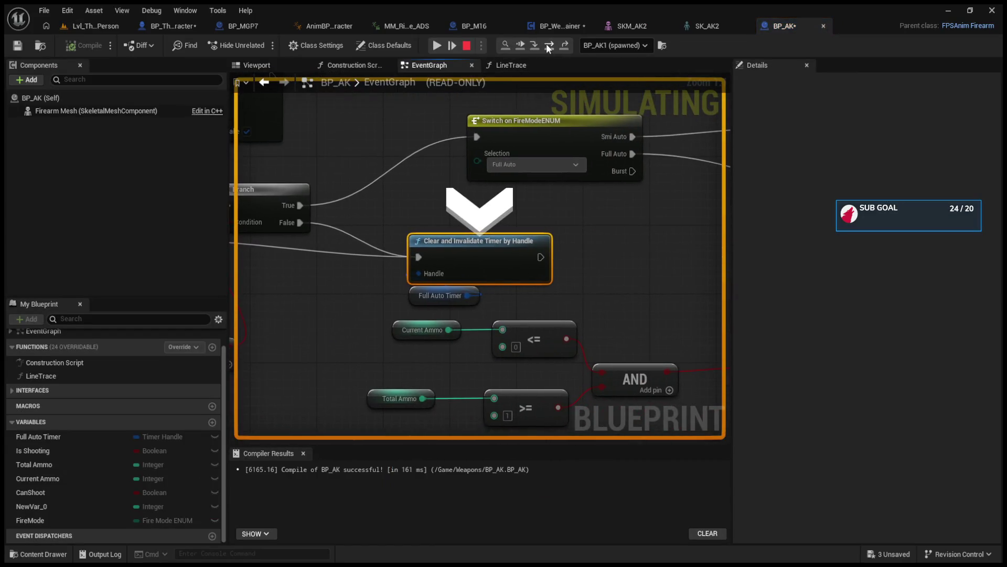
left_click(547, 43)
- Stop the Play In Editor session from the toolbar
left_click(466, 47)
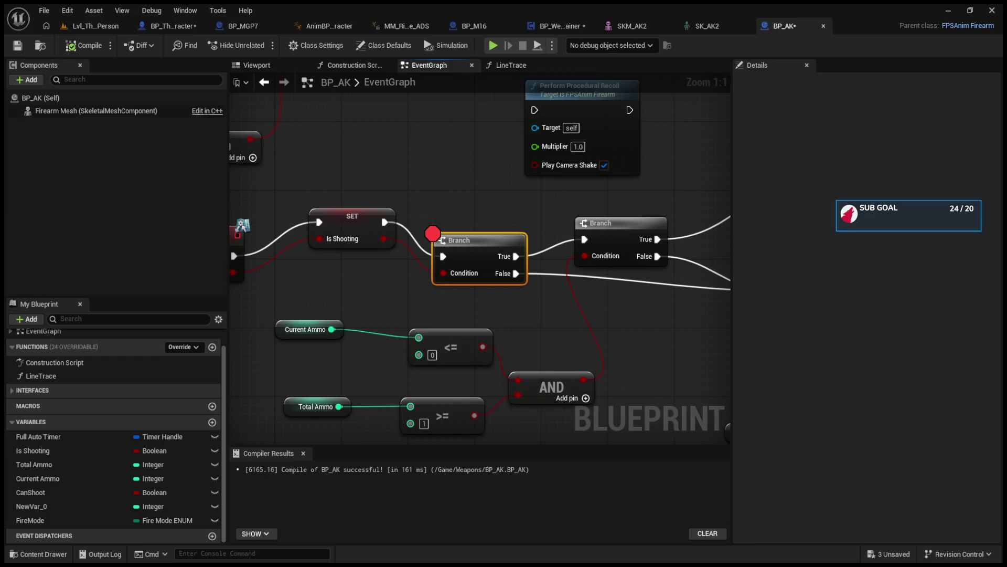
- Close the SK_AK2, SKM_AK2, MM_Rifle_Idle_ADS and AnimBP tabs, then open BP_ThirdPersonCharacter's EventGraph
mouse_move(462, 245)
left_mouse_down()
mouse_move(444, 172)
mouse_move(494, 218)
left_mouse_up()
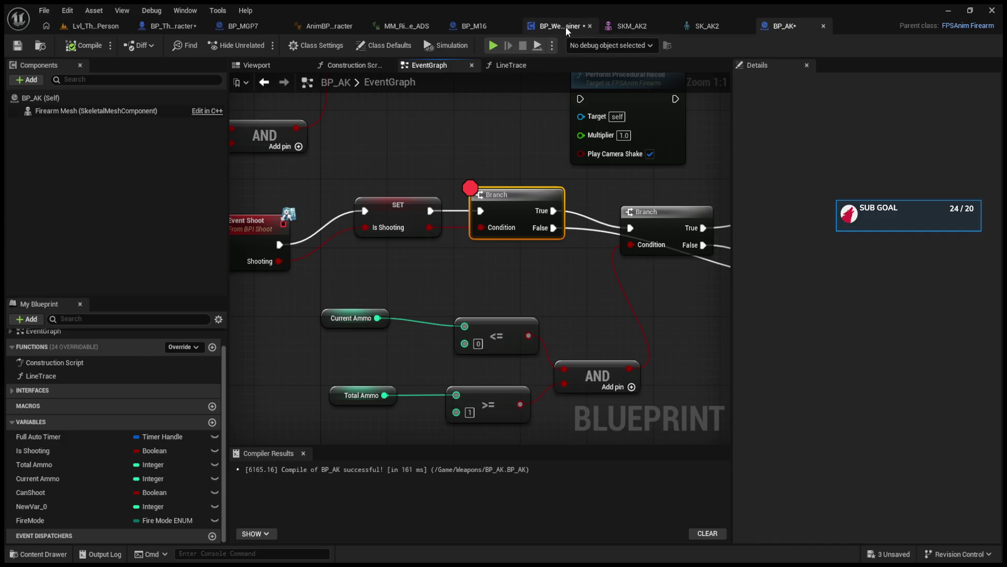
left_click(746, 26)
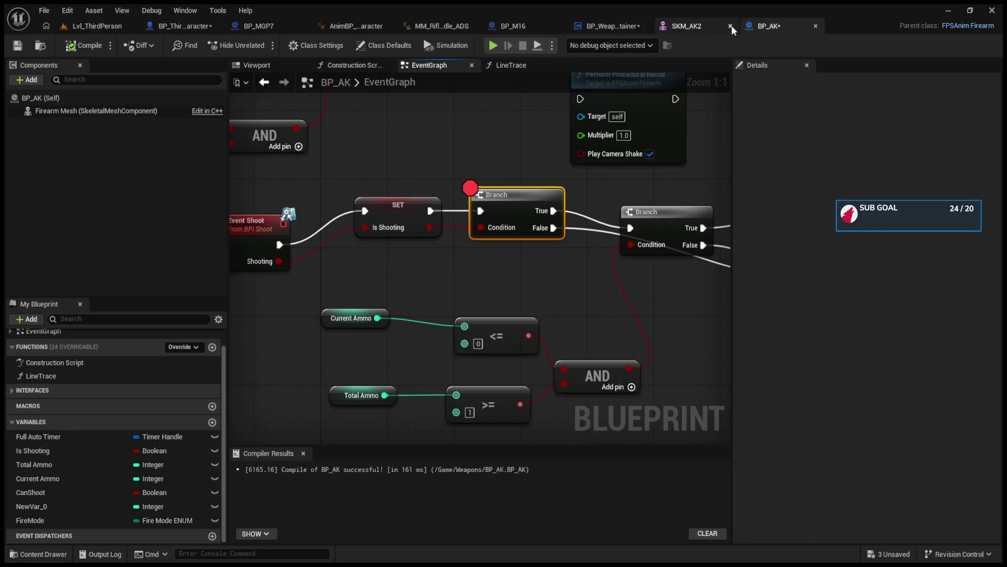
left_click(731, 25)
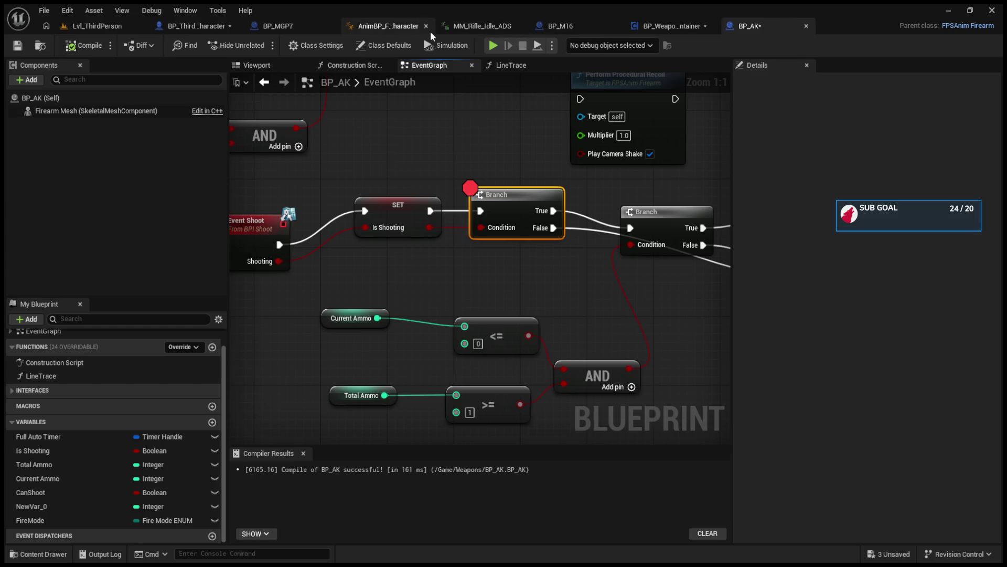
left_click(521, 26)
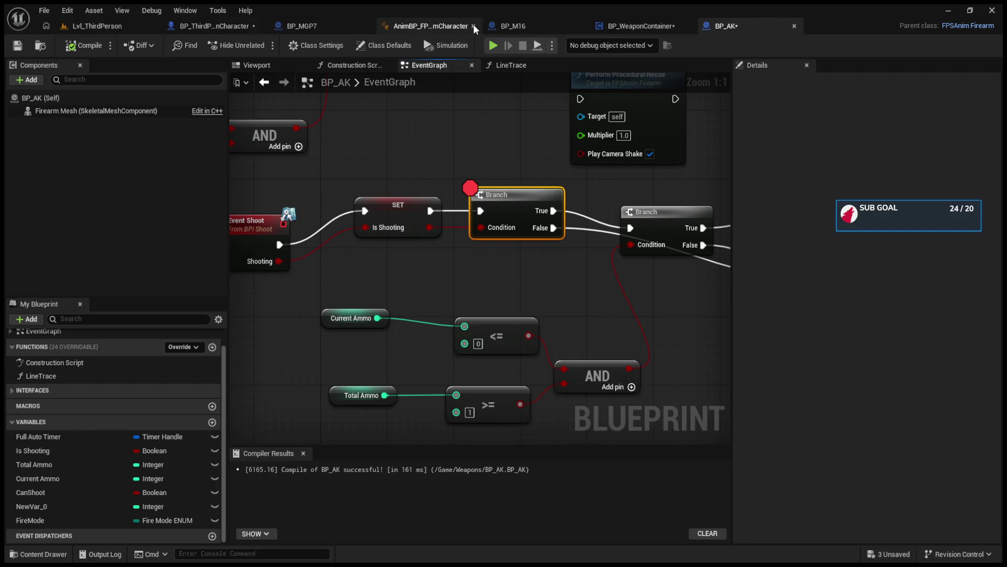
left_click(473, 26)
left_click(355, 24)
left_click(237, 24)
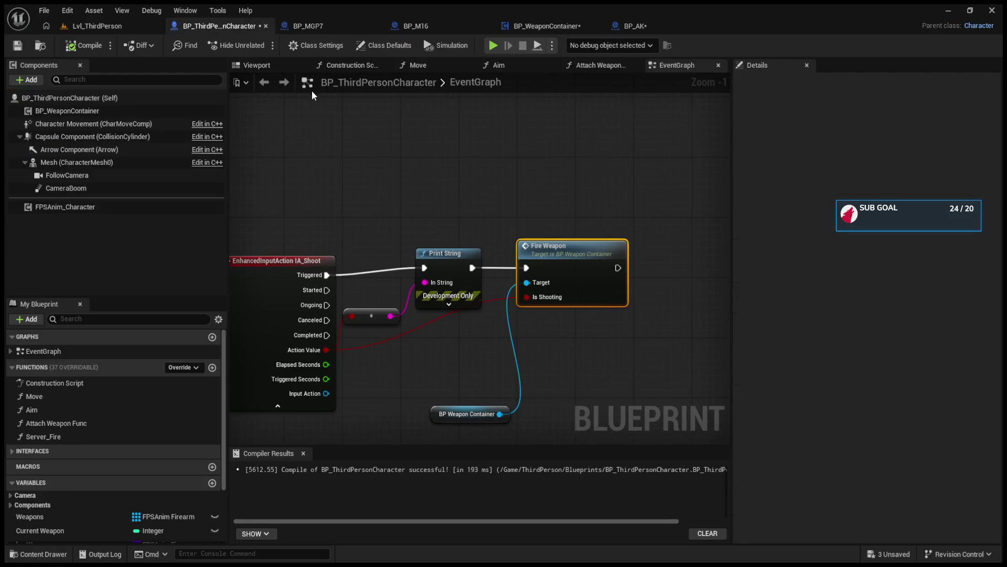
- Delete the conversion node feeding Print String and move Fire Weapon further right
mouse_move(418, 294)
left_mouse_down()
mouse_move(443, 341)
mouse_move(445, 327)
left_mouse_up()
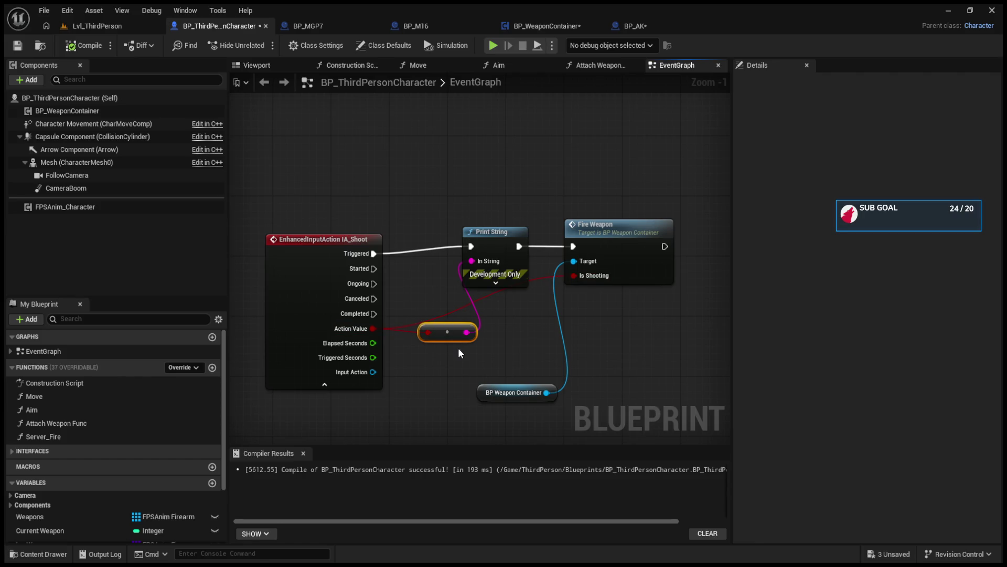
key("Delete")
left_click_drag(615, 236, 659, 235)
- Add a new Boolean variable named Is Shooting in the My Blueprint panel
mouse_move(367, 313)
left_mouse_down()
mouse_move(430, 290)
mouse_move(476, 253)
mouse_move(449, 343)
mouse_move(255, 392)
left_mouse_up()
scroll(90, 440, "down", 3)
left_click(205, 404)
left_click(71, 352)
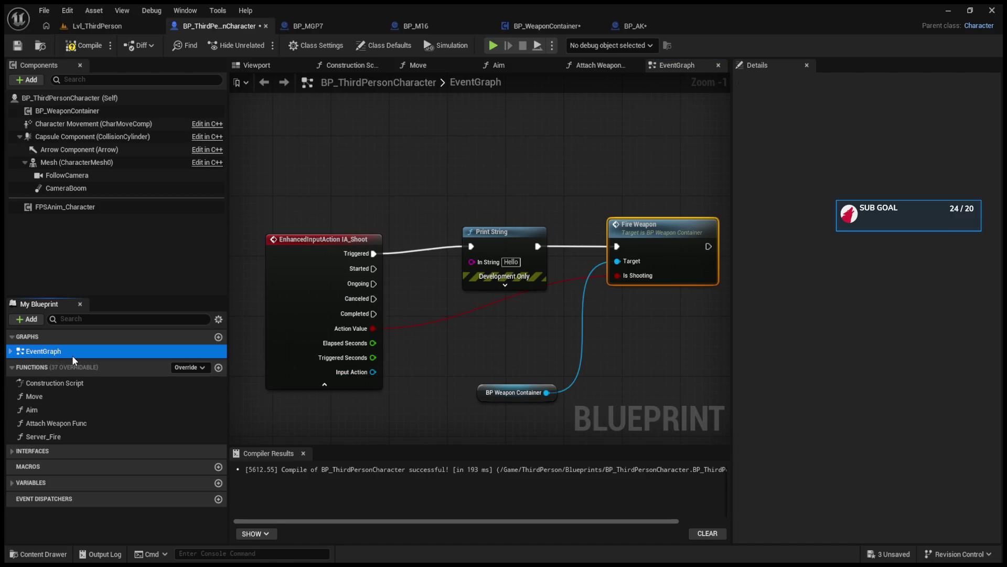
double_click(34, 352)
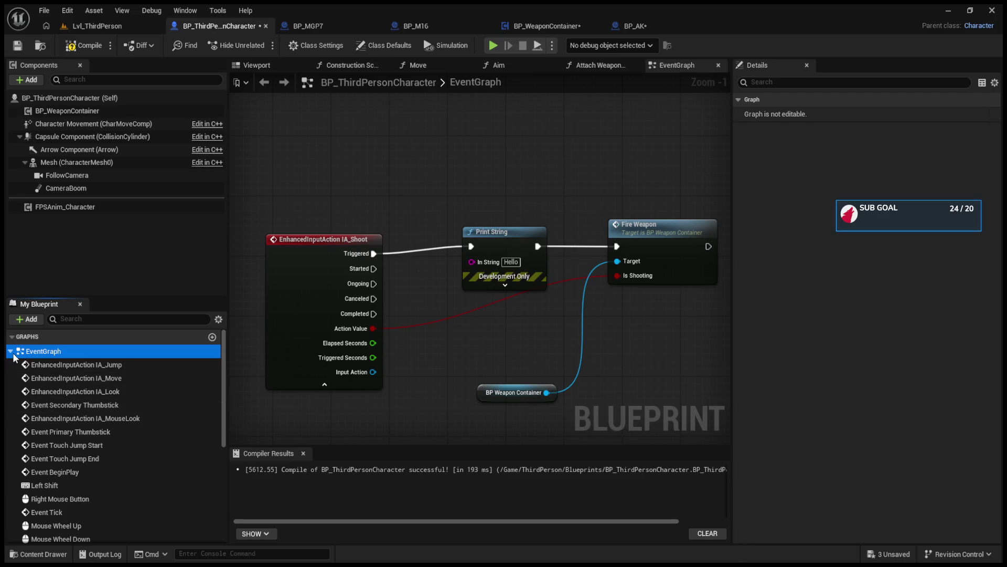
left_click(11, 351)
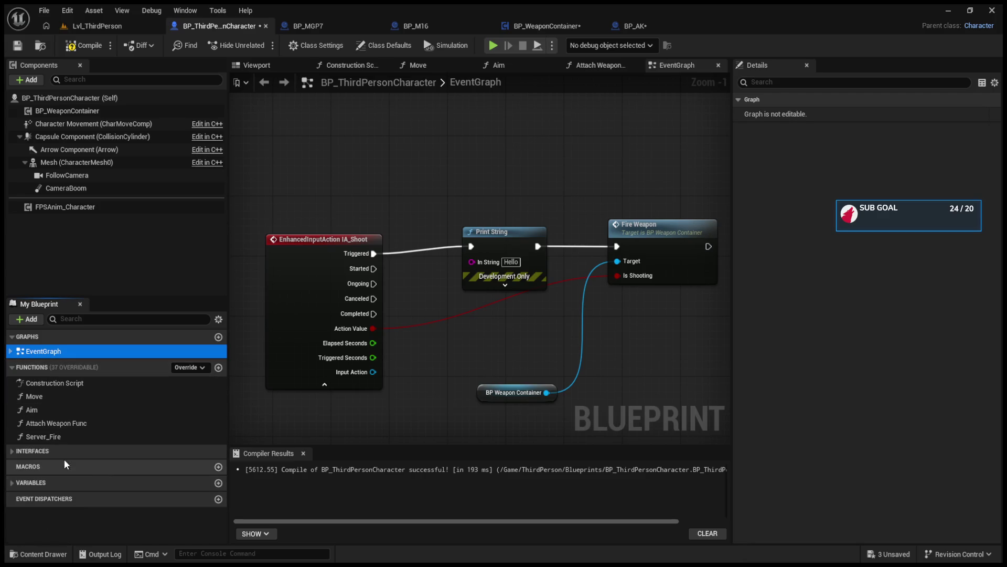
left_click(10, 482)
left_click(213, 482)
type("I")
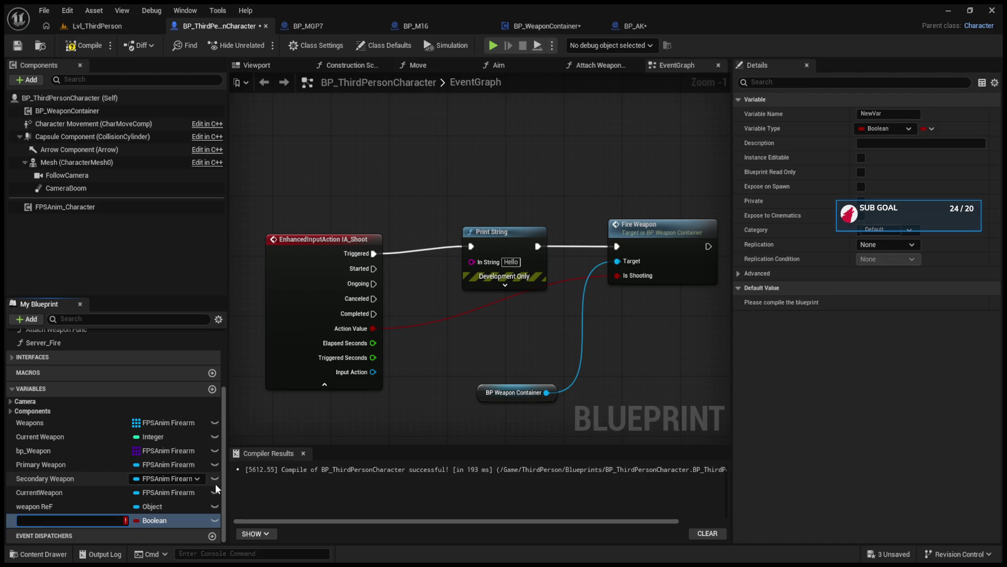
type("O")
key("BackSpace")
key("Return")
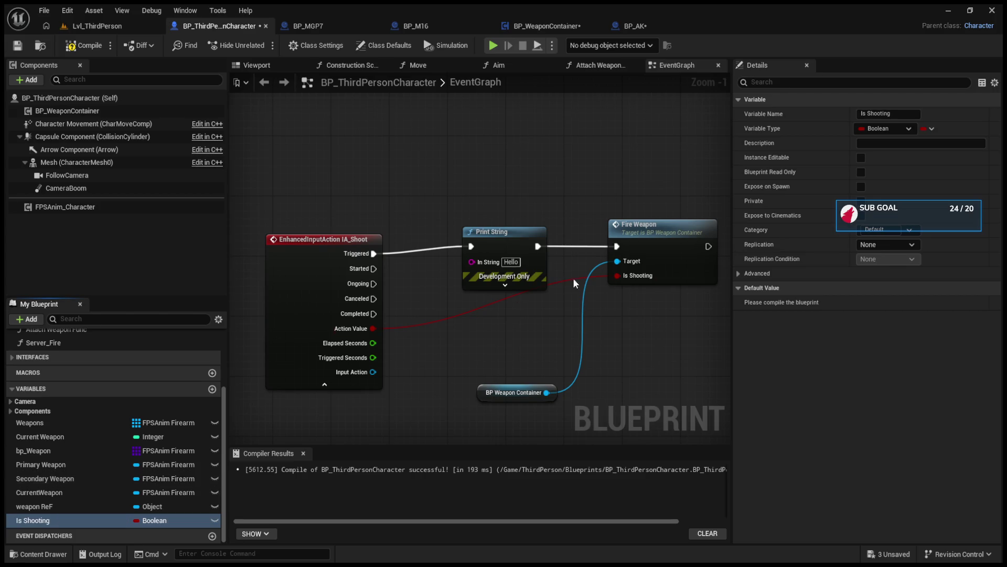
- Add a SET Is Shooting node on IA_Shoot Triggered, set to true
left_click_drag(533, 236, 547, 213)
left_click(47, 520)
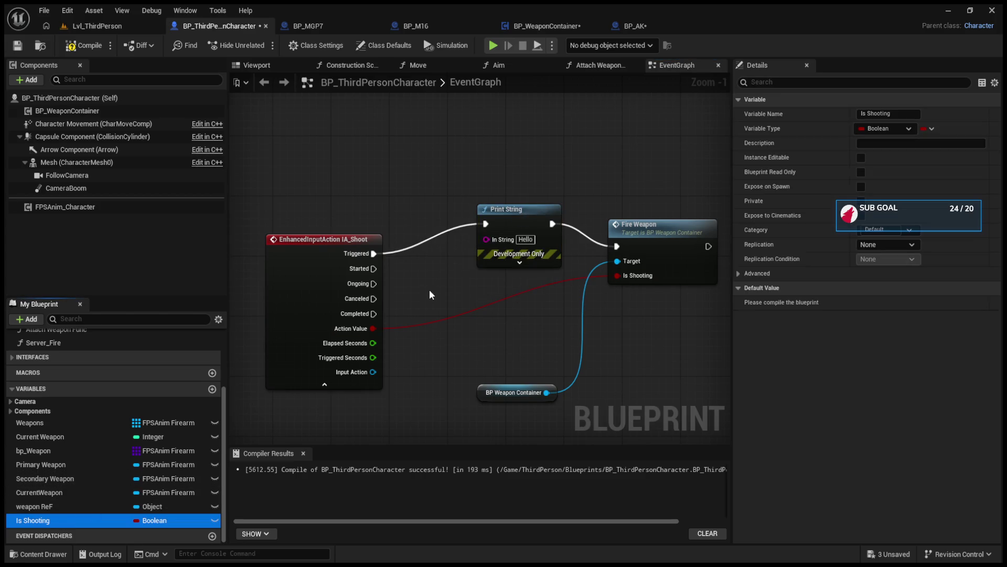
left_click_drag(442, 326, 443, 327)
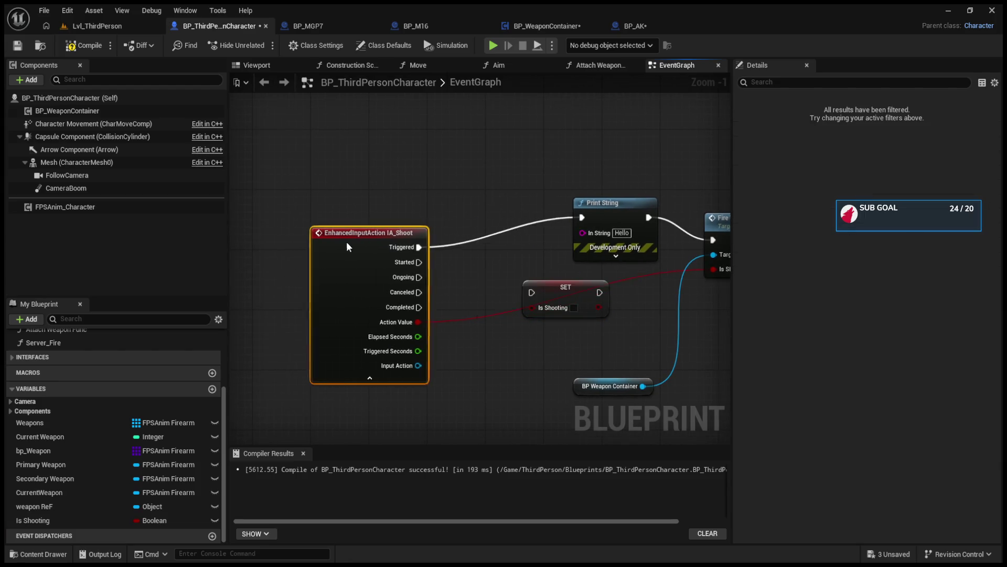
left_click(458, 242)
left_click_drag(460, 245, 468, 260)
left_click_drag(383, 248, 601, 242)
left_click_drag(298, 281, 347, 292)
left_click(412, 277)
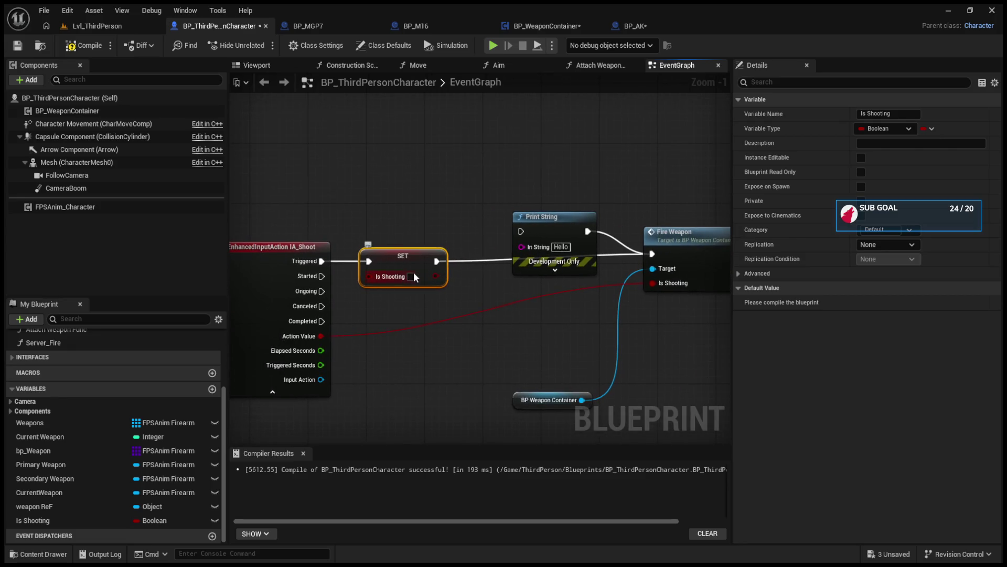
- Duplicate the SET node for IA_Shoot Completed, with Is Shooting set to false
key("ctrl+d")
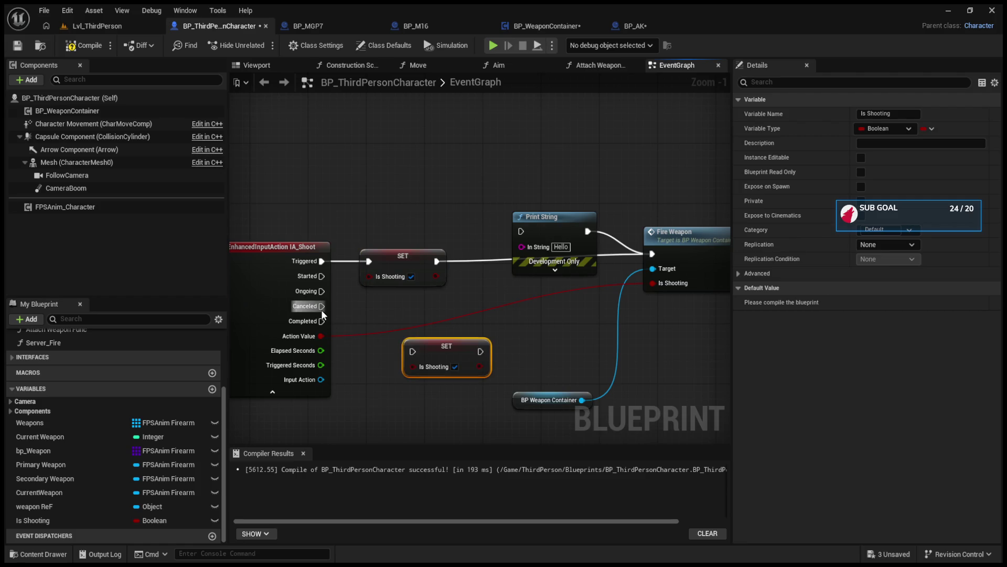
mouse_move(321, 321)
left_mouse_down()
mouse_move(413, 351)
mouse_move(521, 250)
left_mouse_up()
left_click(418, 344)
- Wire both SET nodes' Is Shooting values into Print String
left_click_drag(533, 216, 534, 239)
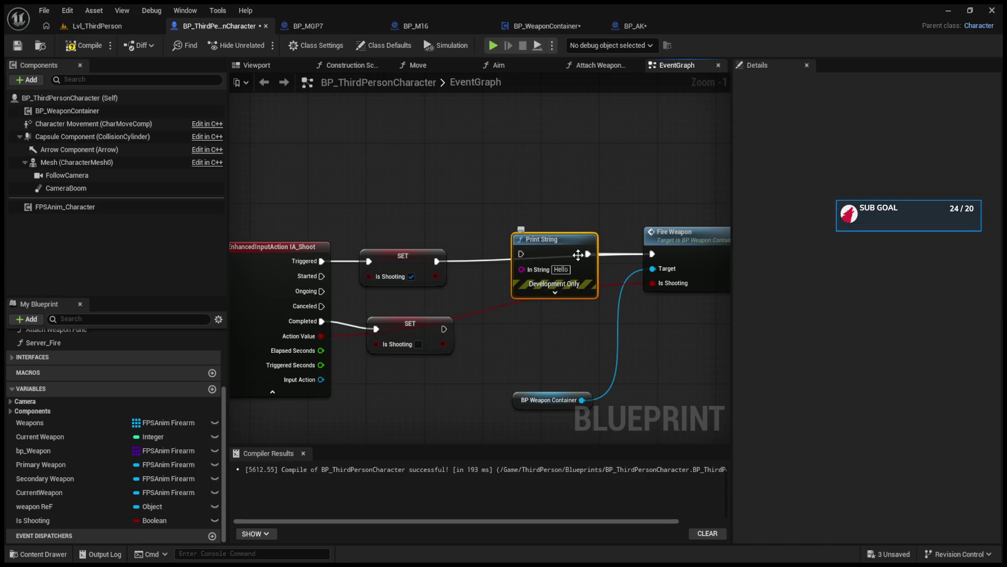
left_click_drag(443, 328, 520, 254)
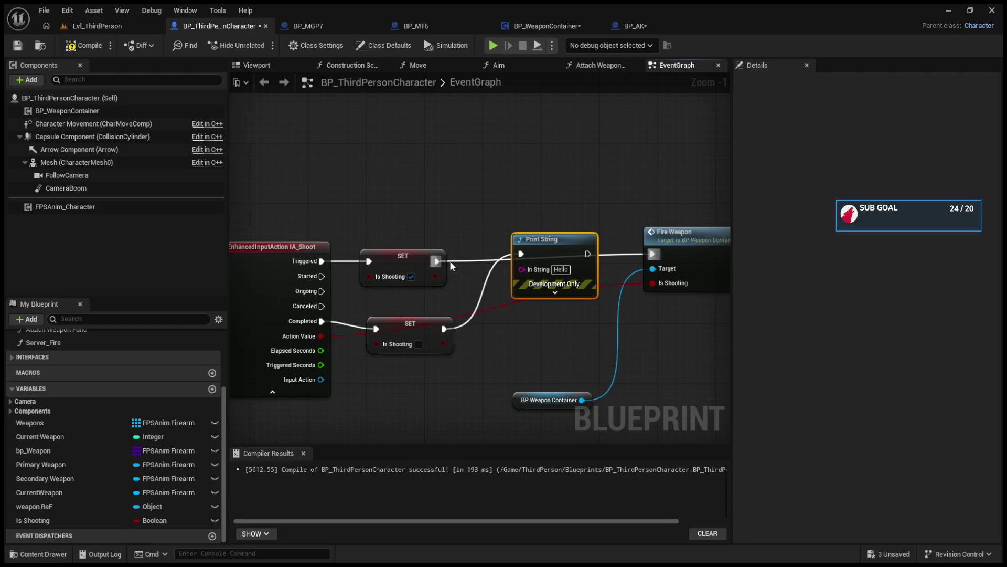
left_click_drag(439, 278, 521, 272)
left_click_drag(436, 279, 522, 270)
mouse_move(443, 343)
left_mouse_down()
mouse_move(502, 305)
mouse_move(521, 269)
left_mouse_up()
left_click(580, 283, "alt")
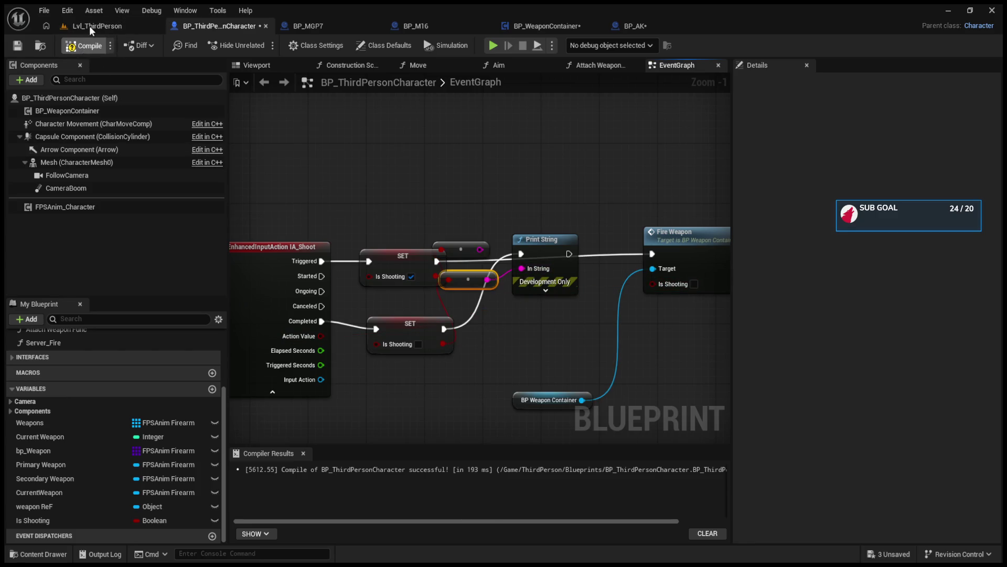
- Start a play test in the level editor and trigger shooting
left_click(90, 25)
key("alt+p")
left_click(334, 151)
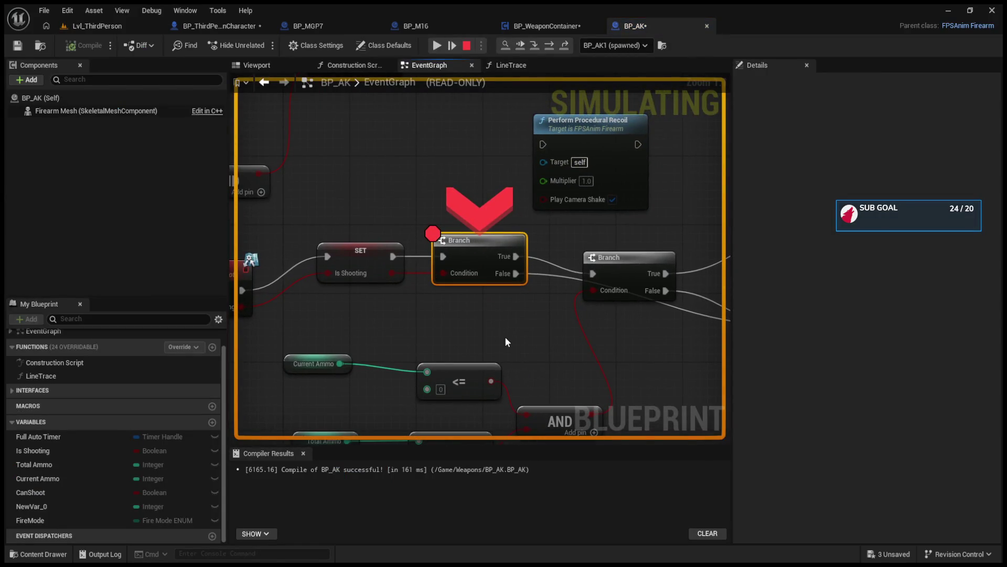
- Remove the Branch breakpoint, stop, and run Print String after the true SET node
key("F9")
left_click(466, 47)
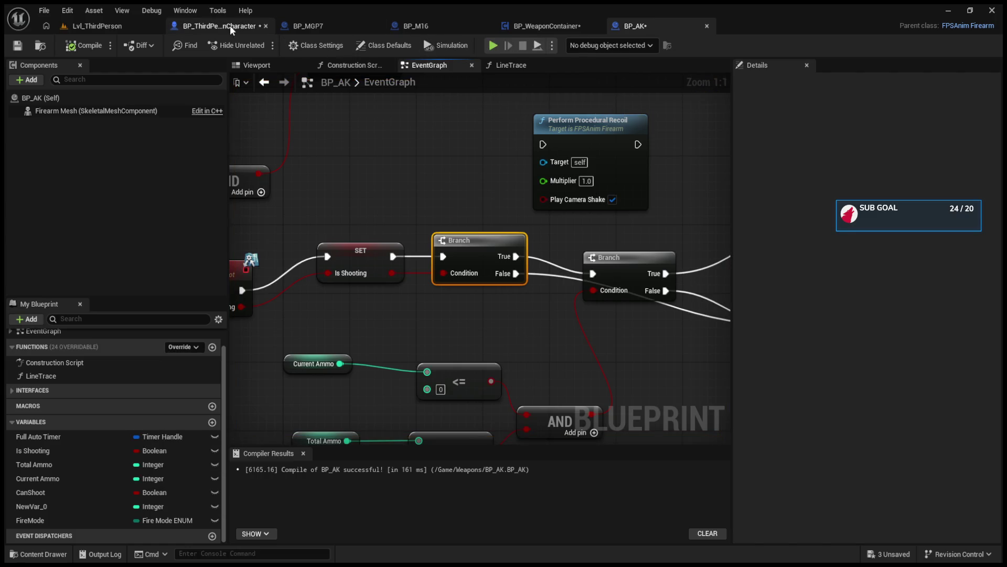
left_click(230, 25)
left_click_drag(553, 279, 568, 339)
left_click(436, 261, "alt")
left_click_drag(437, 261, 535, 313)
- Play-test and fire repeatedly to print alternating true/false values, then end the test
left_click(99, 29)
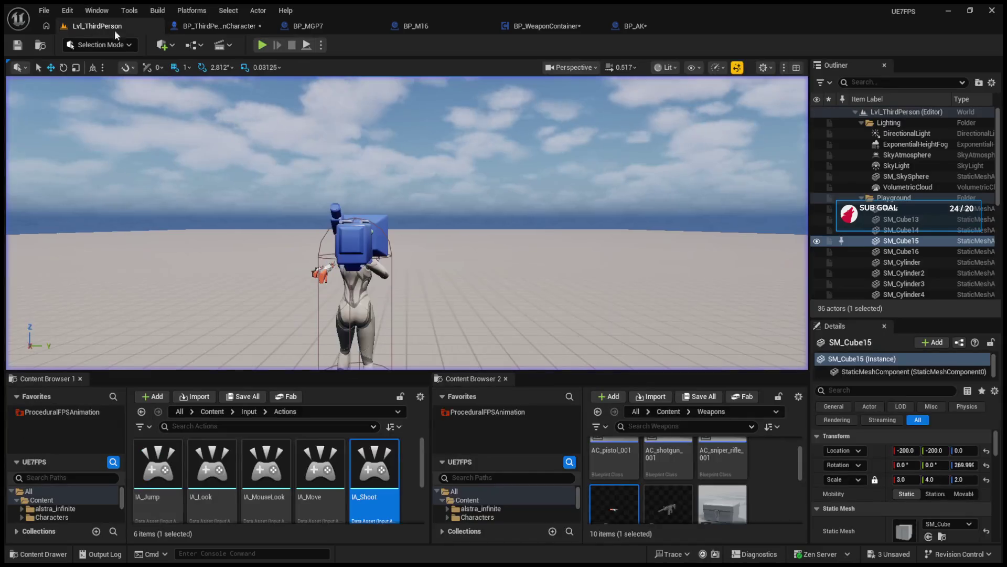
left_click(262, 45)
left_click(412, 220)
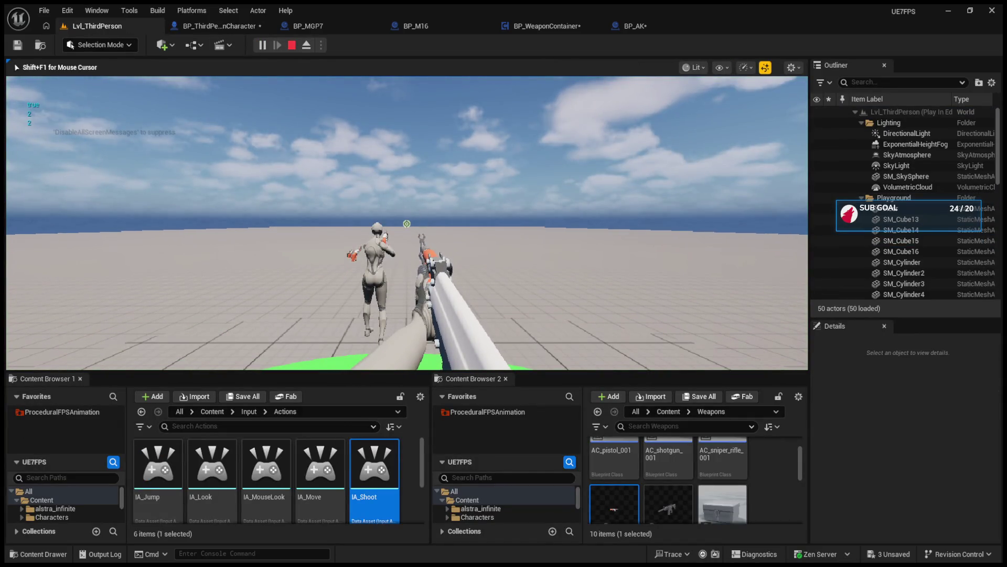
left_click(407, 224)
left_click(407, 223)
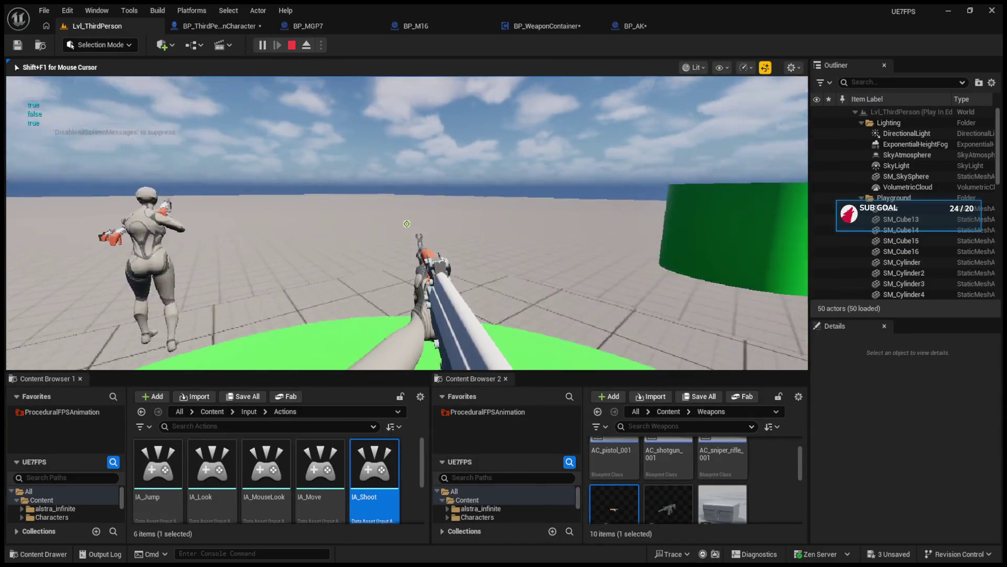
left_click(407, 223)
left_click(407, 223)
key("Escape")
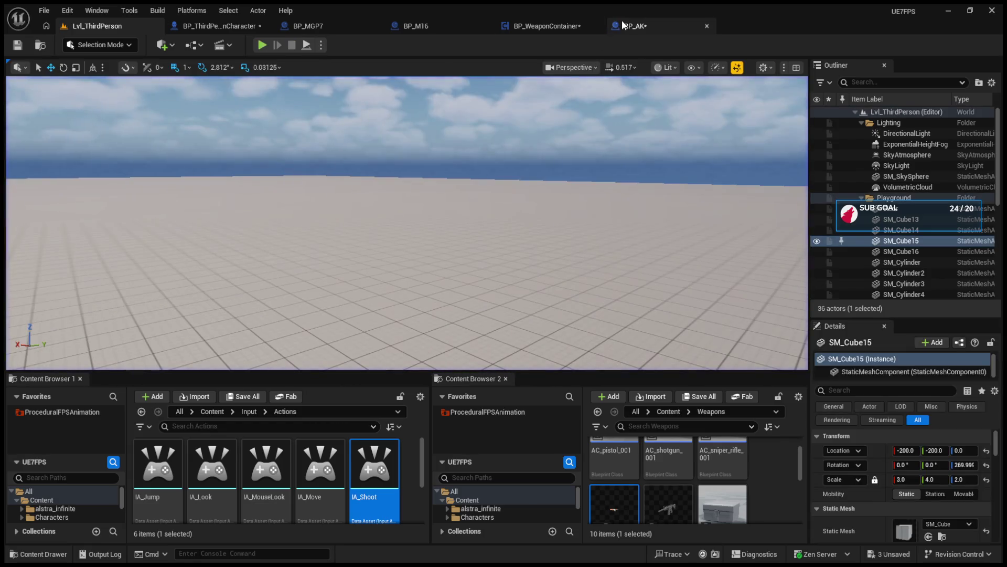
left_click(622, 21)
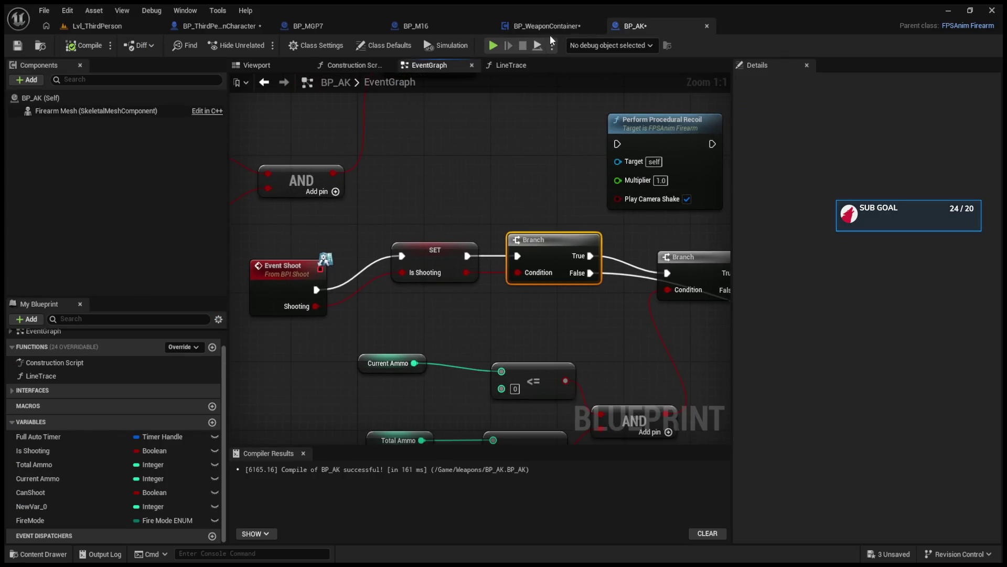
- In BP_AK, delete the Is Shooting SET node before the Branch
left_click(547, 26)
left_click(635, 25)
left_click_drag(414, 270, 406, 296)
left_click_drag(547, 244, 543, 267)
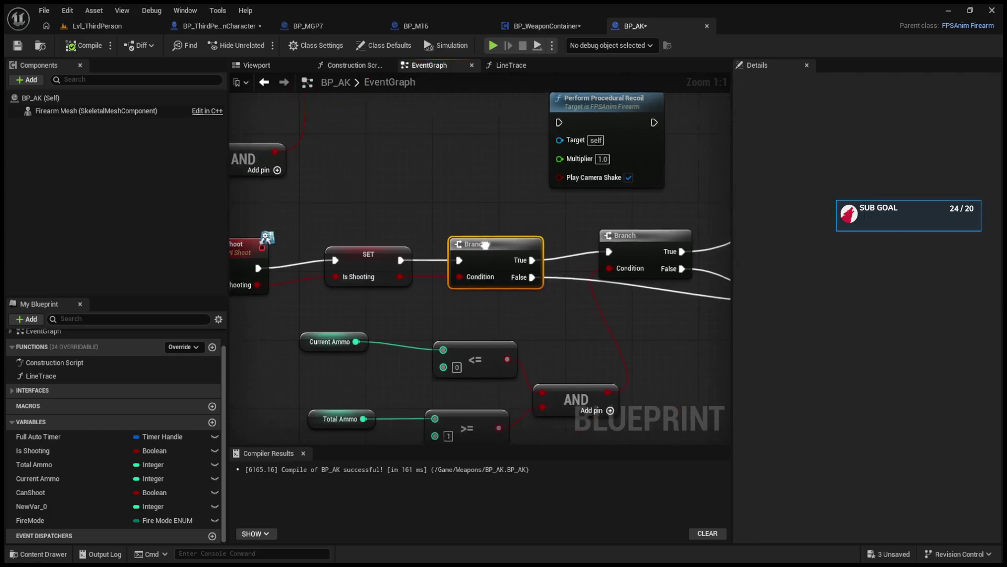
left_click(470, 284)
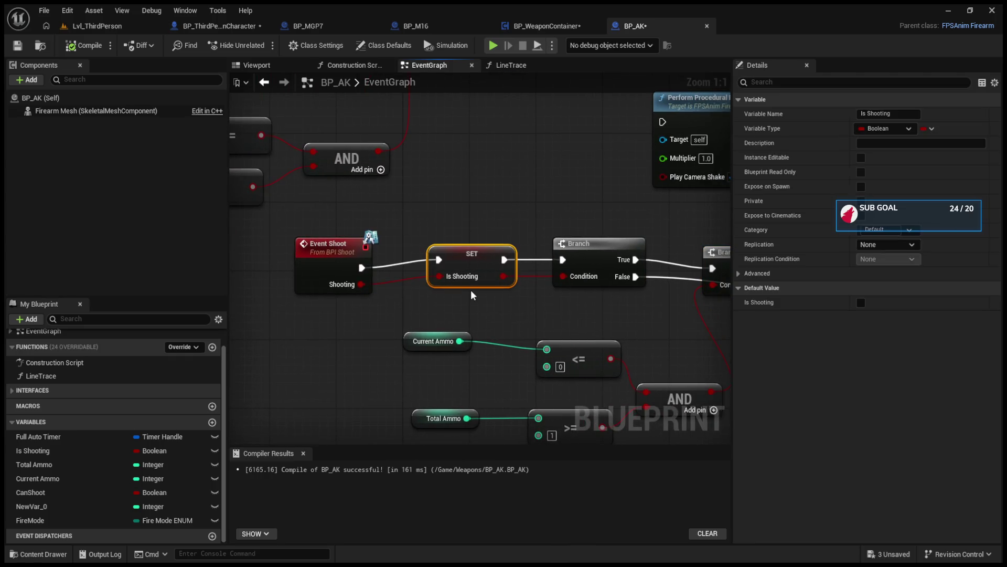
key("Delete")
- In BP_ThirdPersonCharacter, delete the reroute nodes and the Print String node
left_click(546, 28)
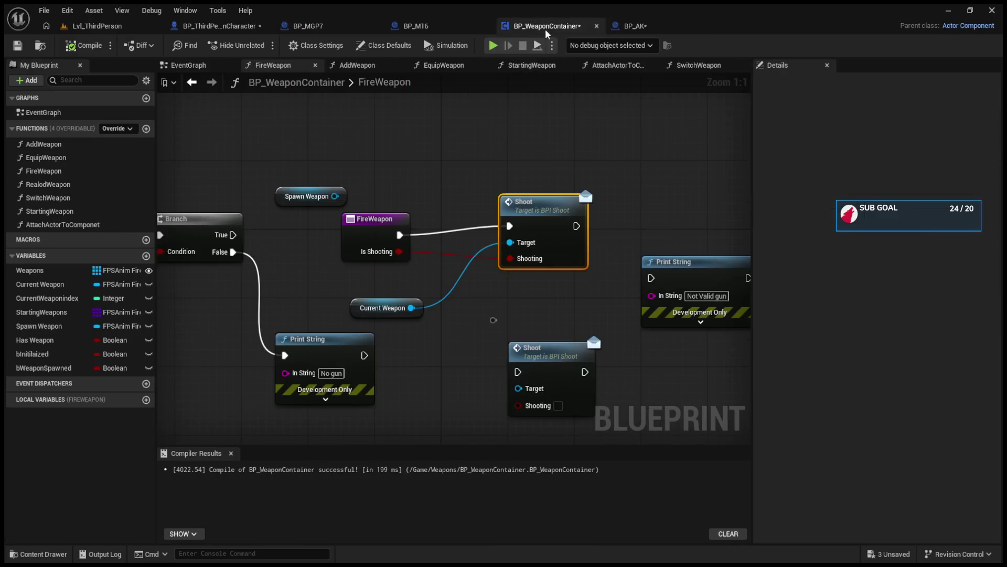
left_click(408, 27)
left_click(207, 27)
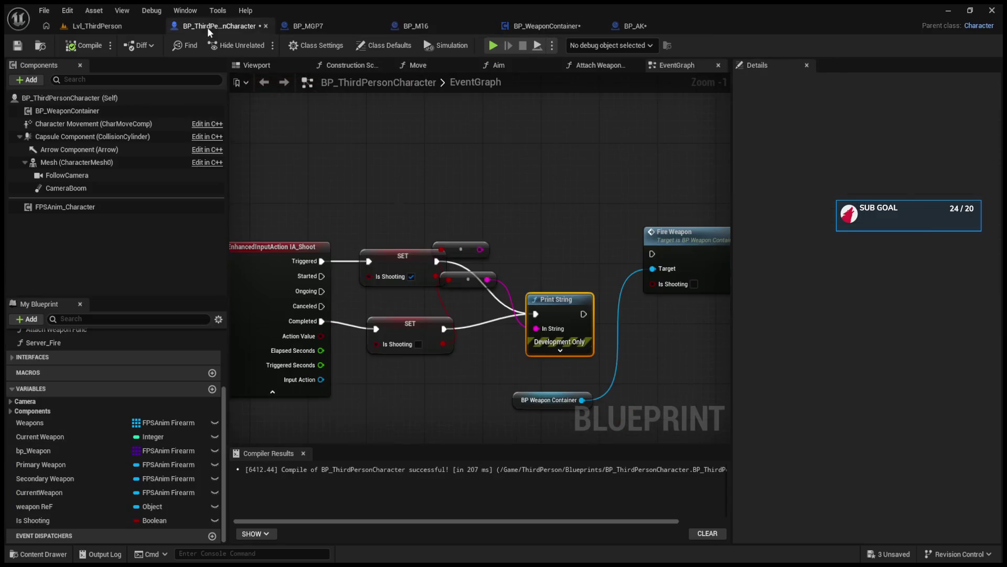
mouse_move(446, 206)
left_mouse_down()
mouse_move(386, 157)
mouse_move(445, 215)
mouse_move(437, 240)
left_mouse_up()
key("Delete")
left_click(494, 258)
key("Delete")
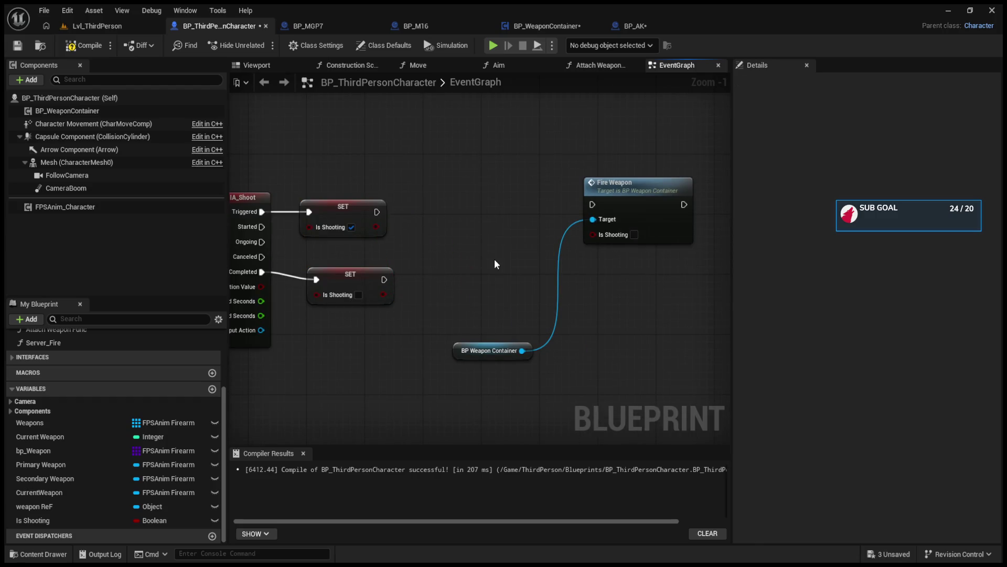
- Wire both SET nodes' execution into Fire Weapon and plug an Is Shooting getter into it
mouse_move(378, 213)
left_mouse_down()
mouse_move(628, 219)
mouse_move(593, 203)
left_mouse_up()
left_click_drag(375, 211, 592, 205)
left_click_drag(384, 279, 592, 204)
mouse_move(379, 302)
left_mouse_down()
mouse_move(372, 296)
mouse_move(593, 234)
left_mouse_up()
left_click_drag(376, 227, 593, 233)
left_click(630, 213)
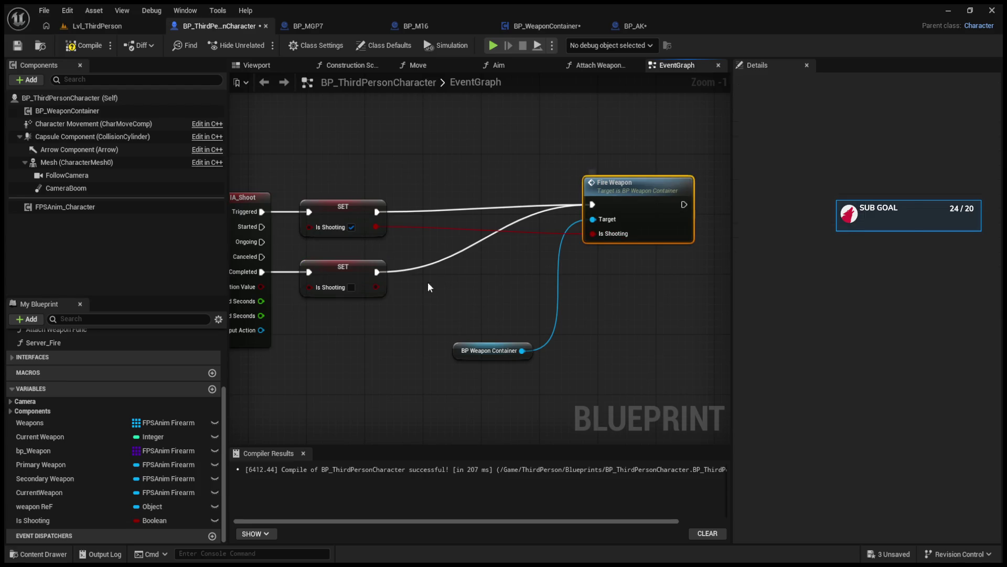
mouse_move(375, 285)
left_mouse_down()
mouse_move(424, 282)
mouse_move(502, 251)
mouse_move(470, 266)
left_mouse_up()
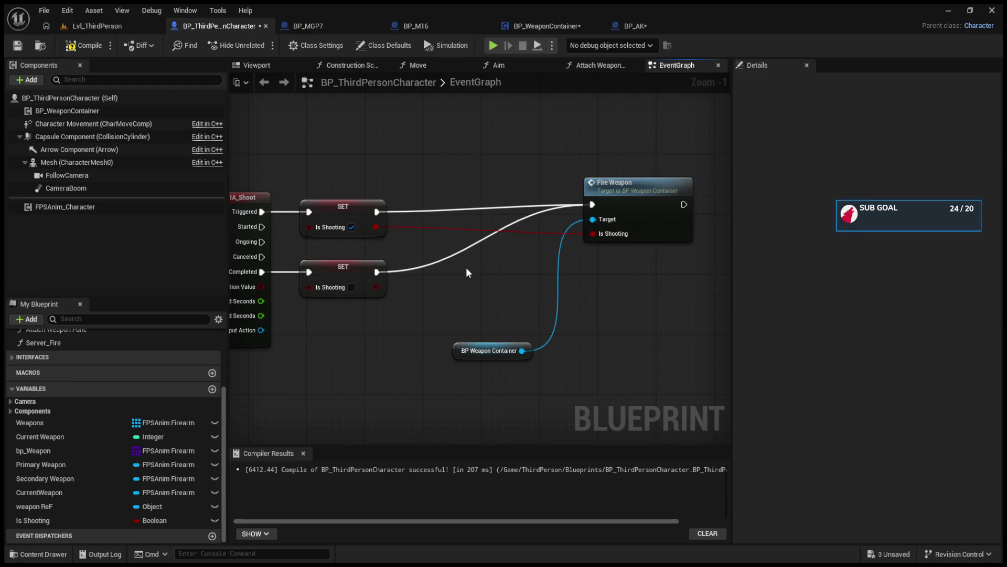
double_click(487, 229)
key("Delete")
left_click(48, 520)
mouse_move(49, 520)
left_mouse_down()
mouse_move(591, 249)
mouse_move(595, 235)
left_mouse_up()
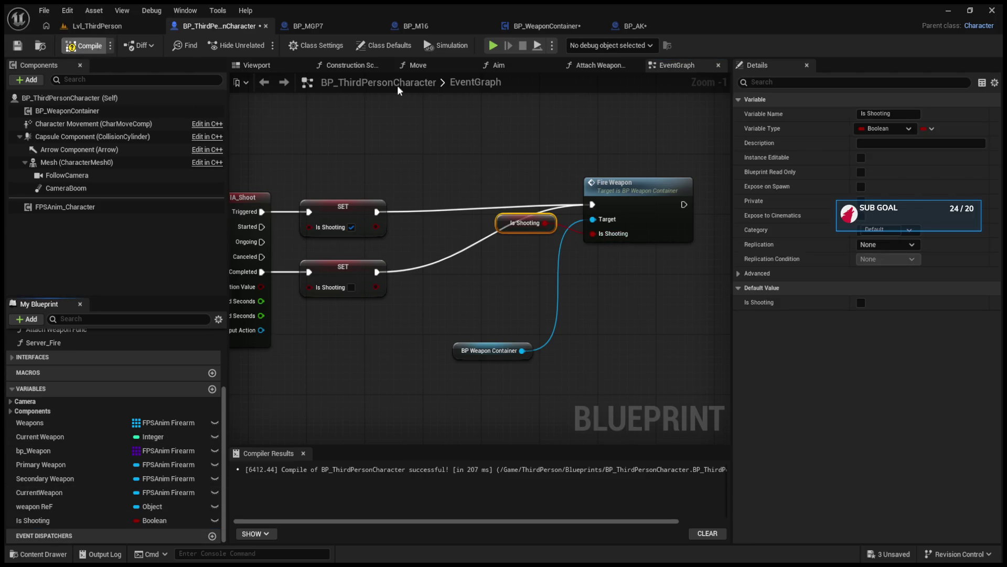
- Open the Fire Weapon function graph, then the BPI_Shoot Shoot interface function
double_click(624, 185)
left_click(555, 208)
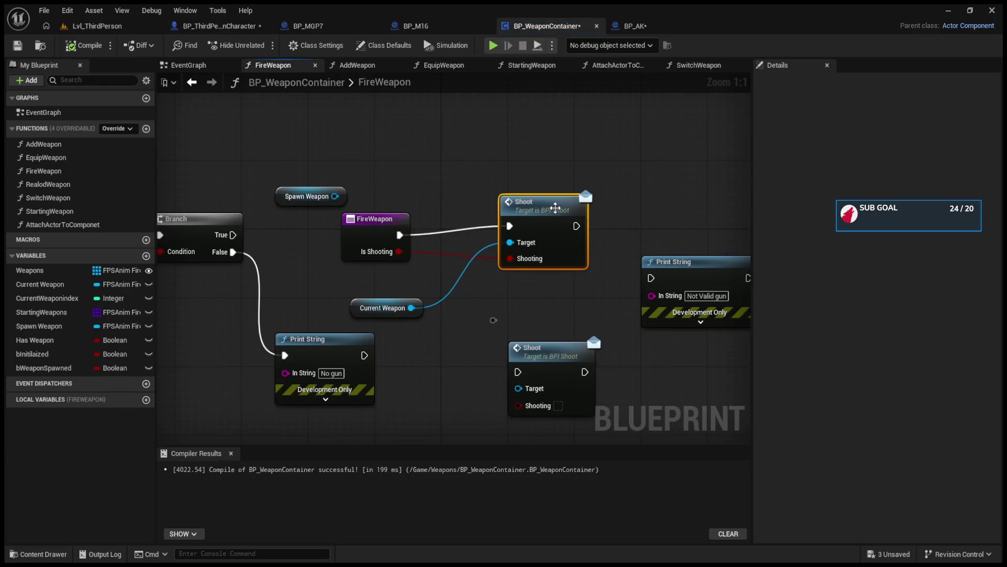
double_click(555, 208)
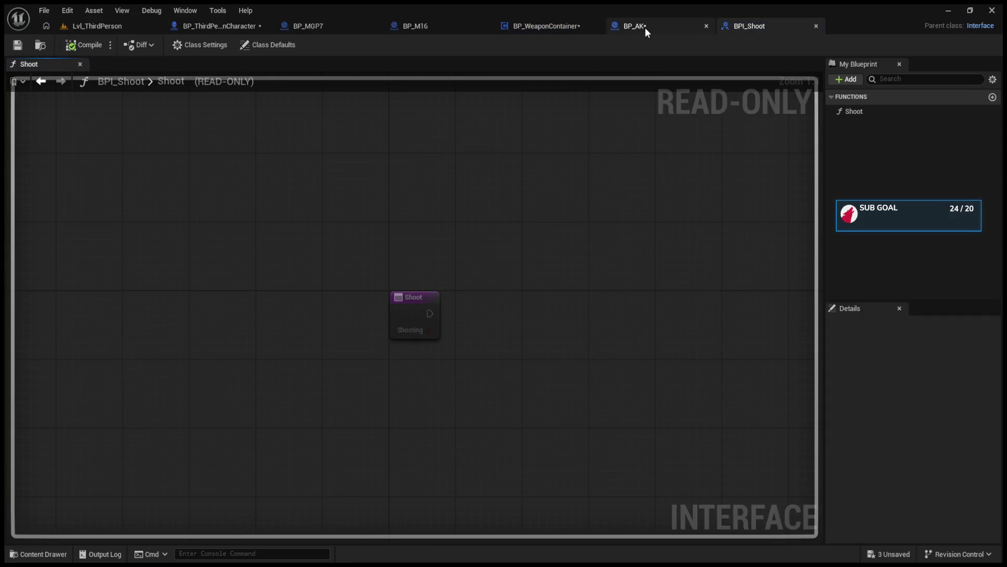
- Close BPI_Shoot and wire BP_AK's Event Shoot into the Branch
left_click(644, 27)
left_click(786, 30)
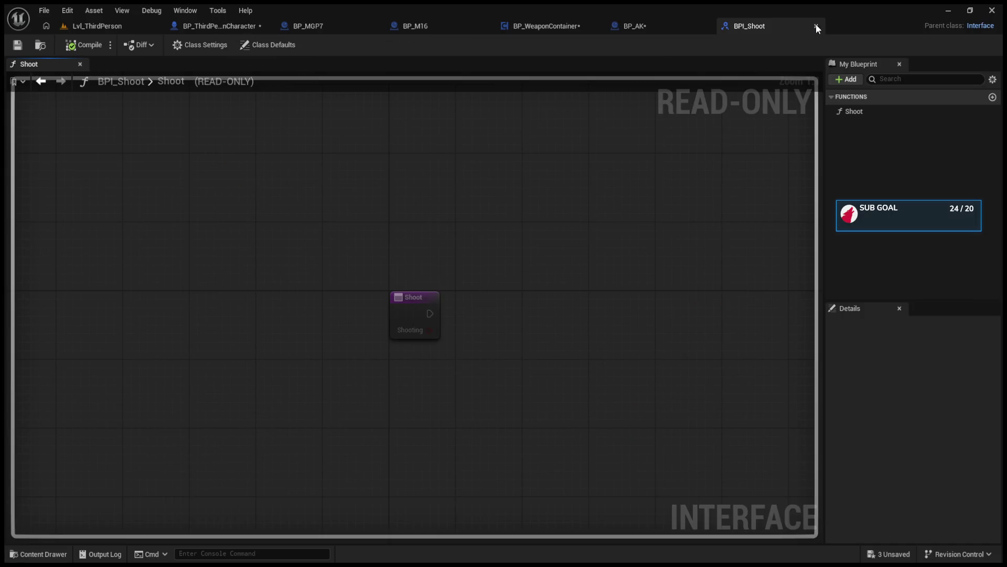
left_click(816, 26)
left_click_drag(361, 267, 562, 259)
mouse_move(342, 272)
left_mouse_down()
mouse_move(412, 252)
mouse_move(424, 262)
mouse_move(563, 278)
mouse_move(577, 227)
left_mouse_up()
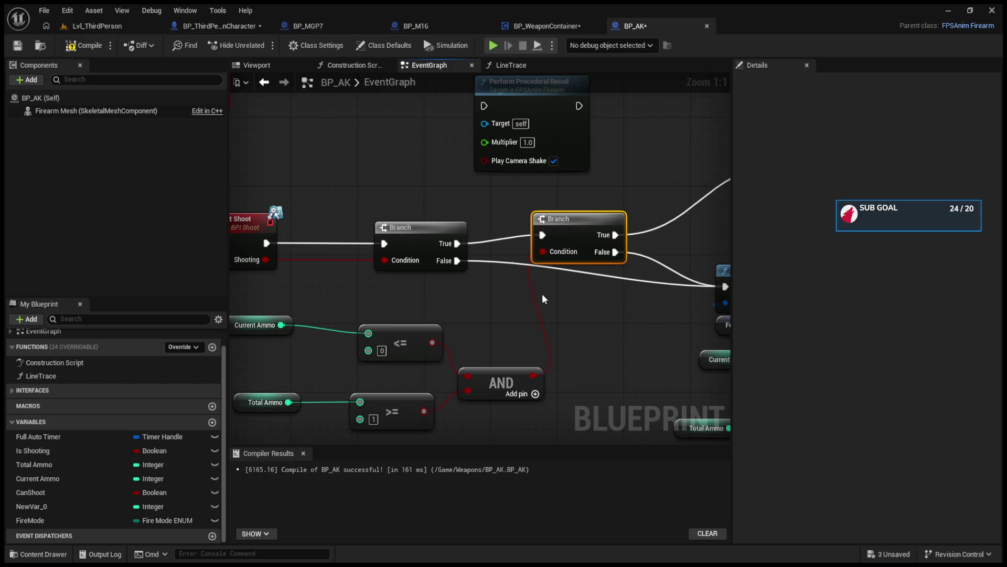
- Move the ammo-check nodes aside, disconnect the AND from the condition, and delete the second Branch
left_click_drag(542, 294, 568, 288)
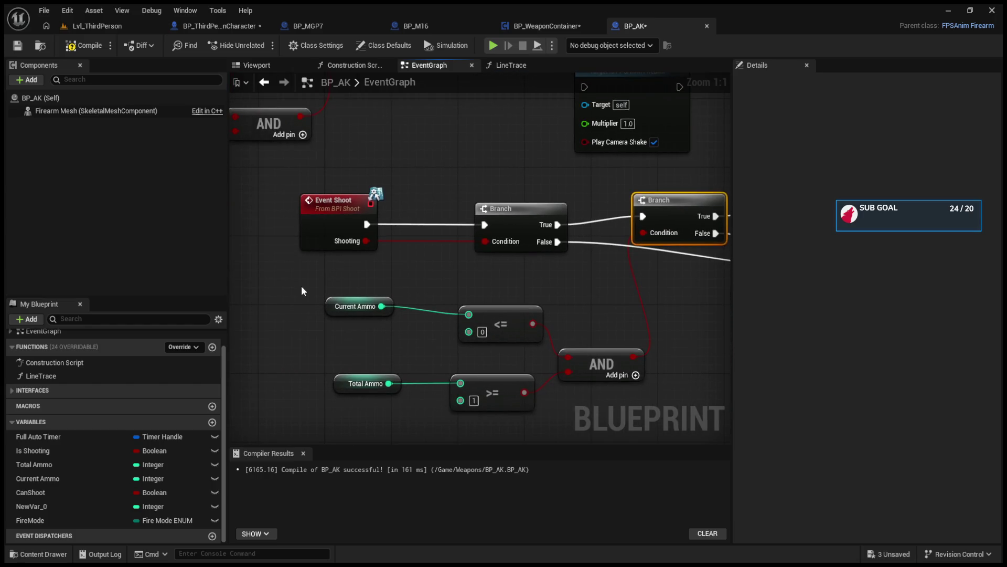
left_click_drag(302, 290, 650, 415)
left_click_drag(601, 362, 433, 361)
left_click(645, 232, "alt")
mouse_move(619, 269)
left_mouse_down()
mouse_move(588, 278)
mouse_move(511, 222)
mouse_move(433, 258)
left_mouse_up()
left_click(511, 222)
key("Delete")
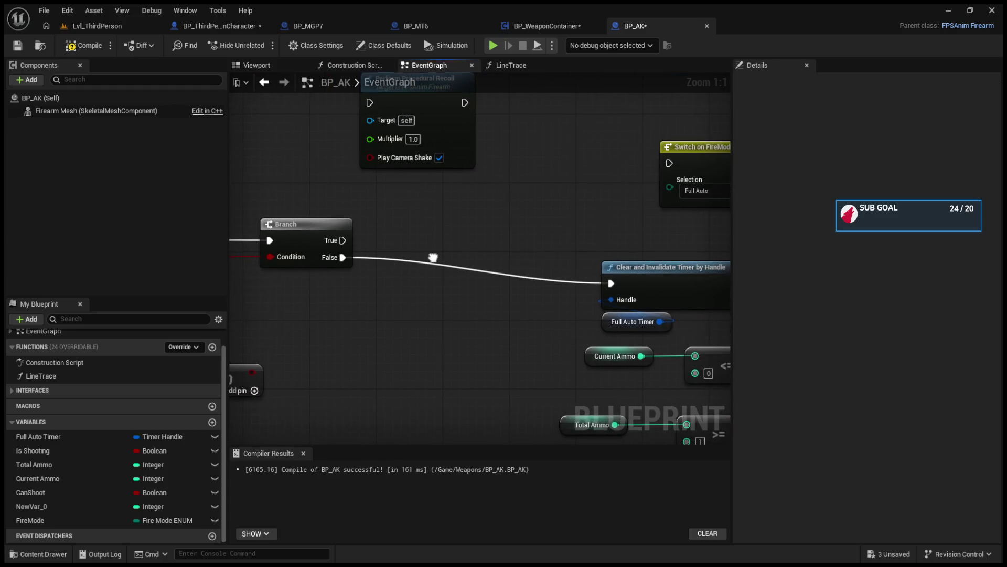
- Wire Shooting into the AND node feeding the Branch, tidy the layout, and compile BP_AK
mouse_move(270, 354)
left_mouse_down()
mouse_move(450, 338)
mouse_move(487, 319)
left_mouse_up()
left_click_drag(329, 241, 491, 338)
left_click_drag(562, 319, 481, 292)
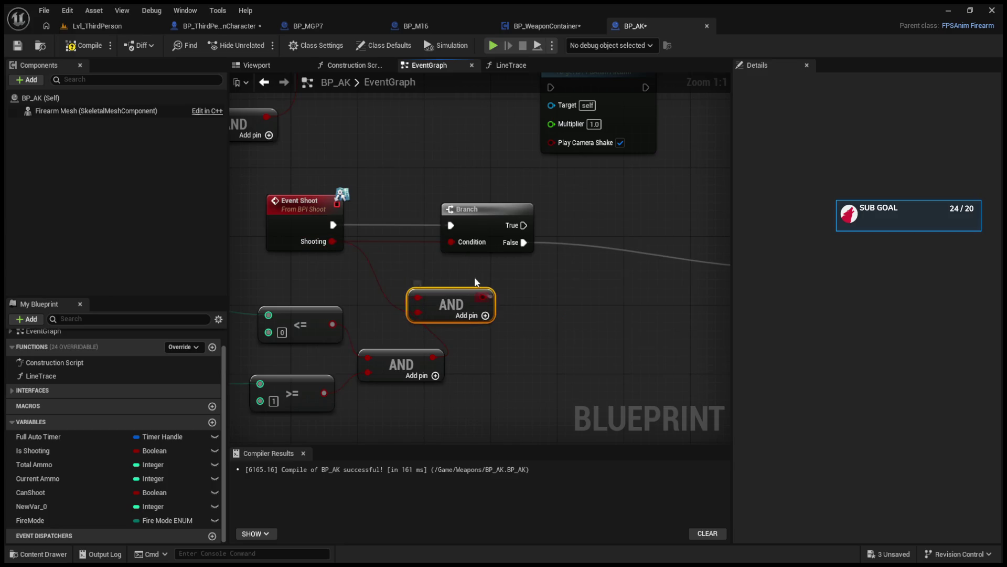
left_click_drag(468, 217, 550, 218)
mouse_move(452, 305)
left_mouse_down()
mouse_move(522, 294)
mouse_move(400, 288)
mouse_move(317, 220)
mouse_move(553, 147)
mouse_move(405, 287)
left_mouse_up()
left_click(87, 49)
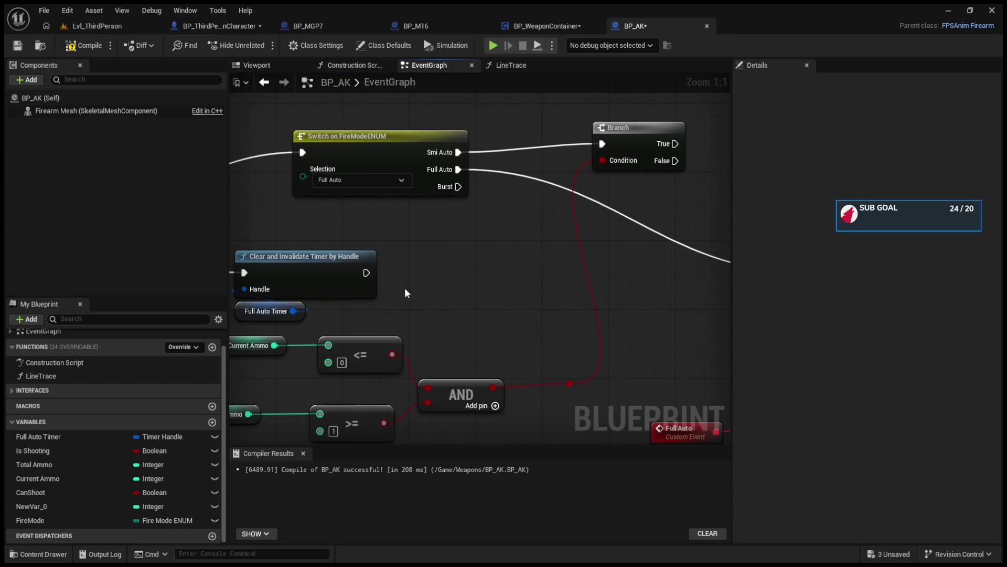
- Inspect the Set Timer by Event node, then return to Lvl_ThirdPerson and start a play test
mouse_move(479, 285)
left_mouse_down()
mouse_move(247, 291)
mouse_move(522, 247)
mouse_move(473, 281)
mouse_move(386, 146)
mouse_move(241, 97)
mouse_move(522, 317)
mouse_move(457, 324)
left_mouse_up()
left_click(489, 259)
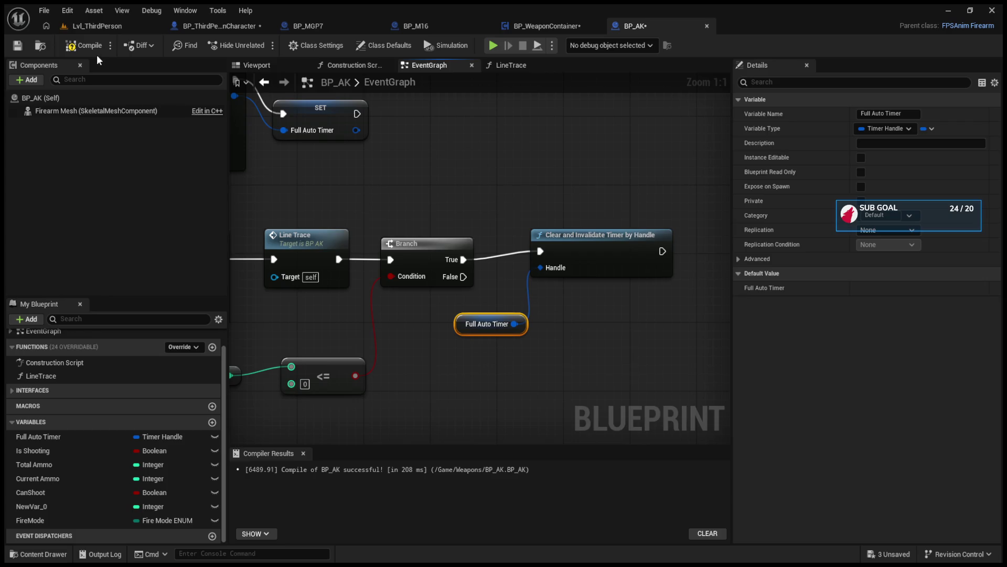
left_click(90, 29)
left_click(262, 45)
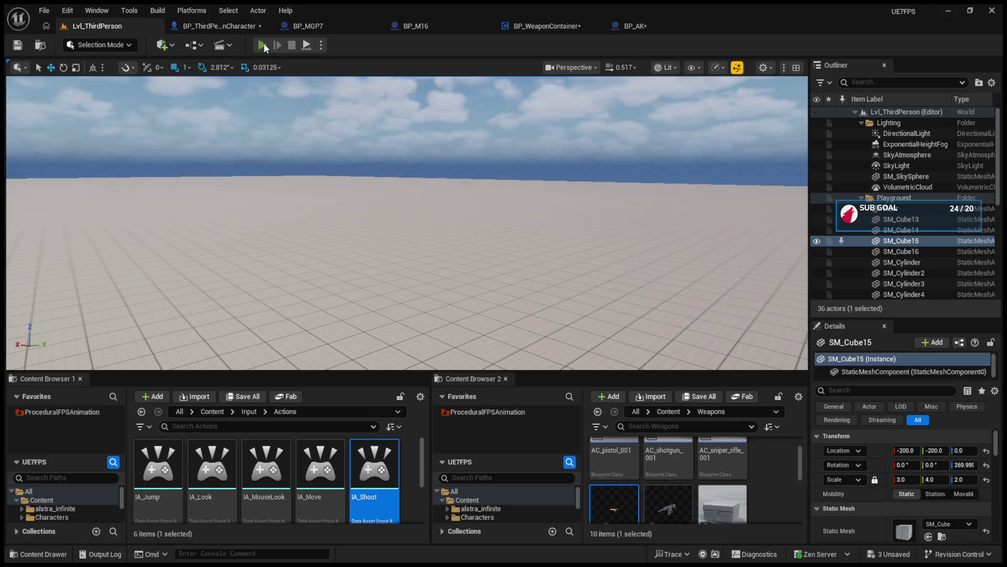
- Detach to the editor camera with F8 and select BP_AK's Branch after Event Shoot
mouse_move(407, 224)
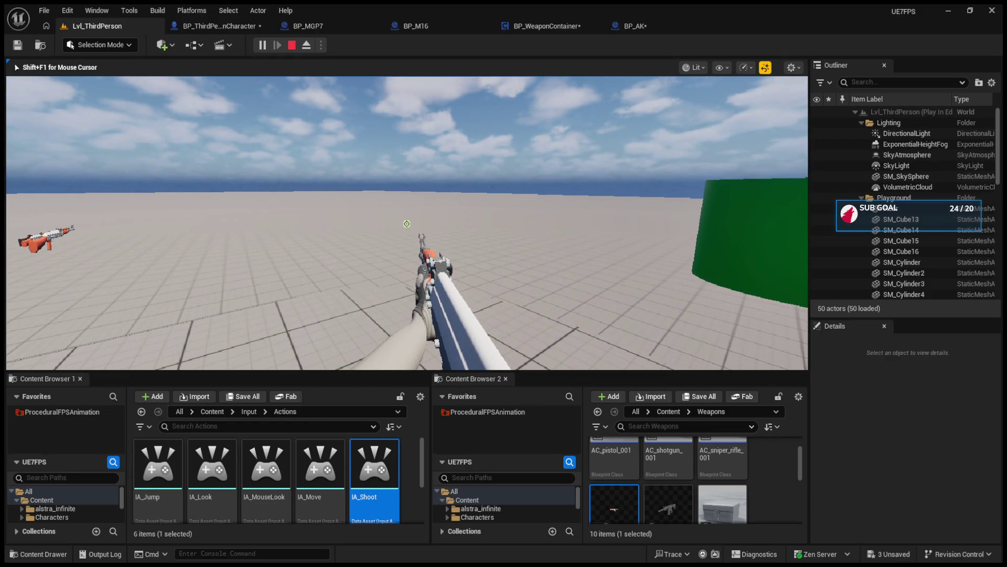
key("F8")
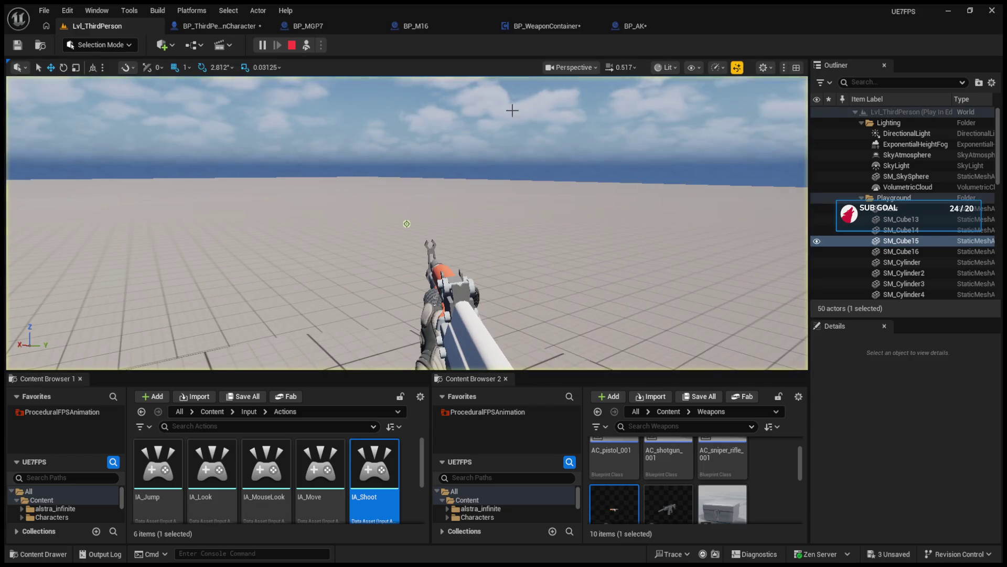
left_click(545, 27)
scroll(493, 180, "down", 3)
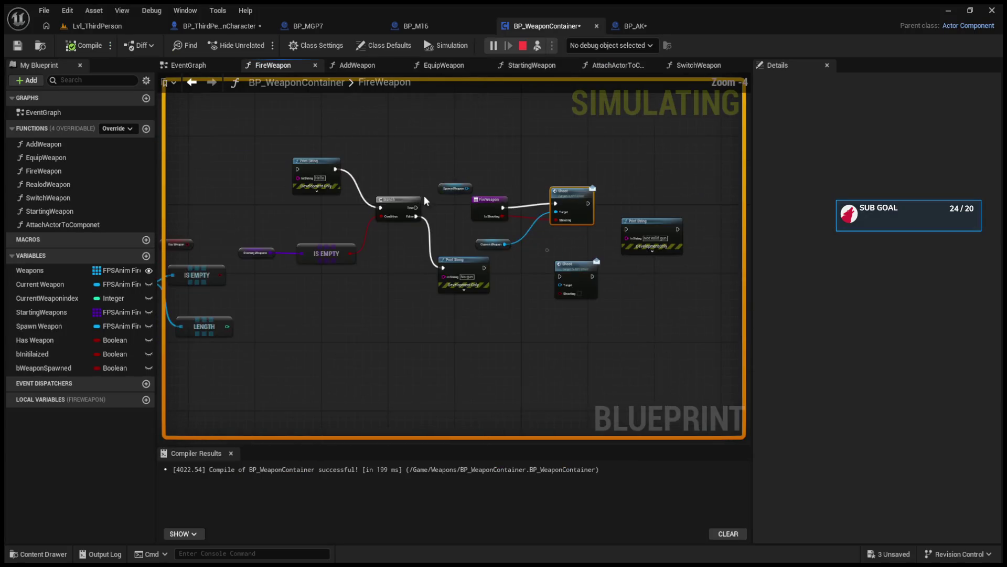
left_click(635, 25)
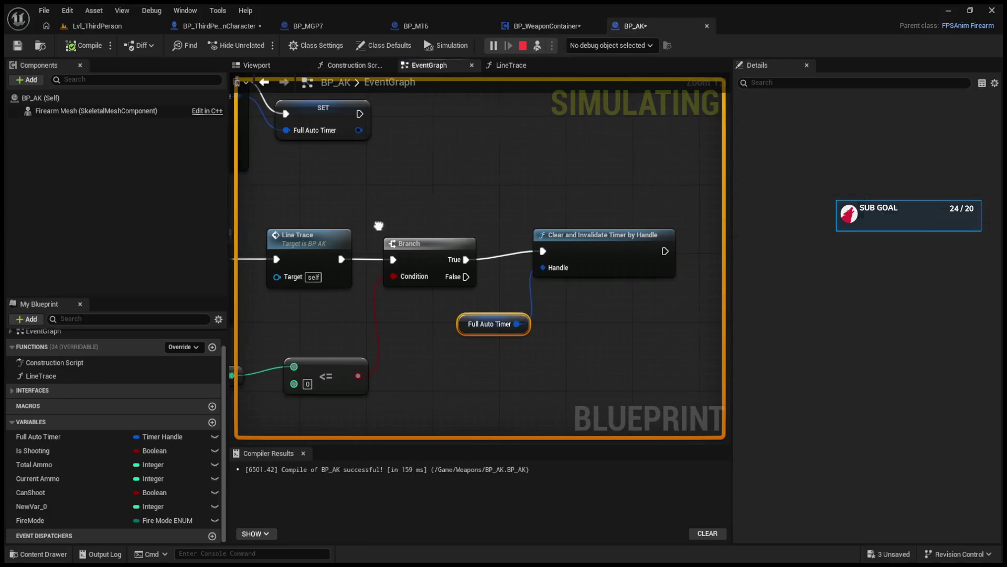
scroll(454, 268, "down", 6)
scroll(430, 234, "up", 1)
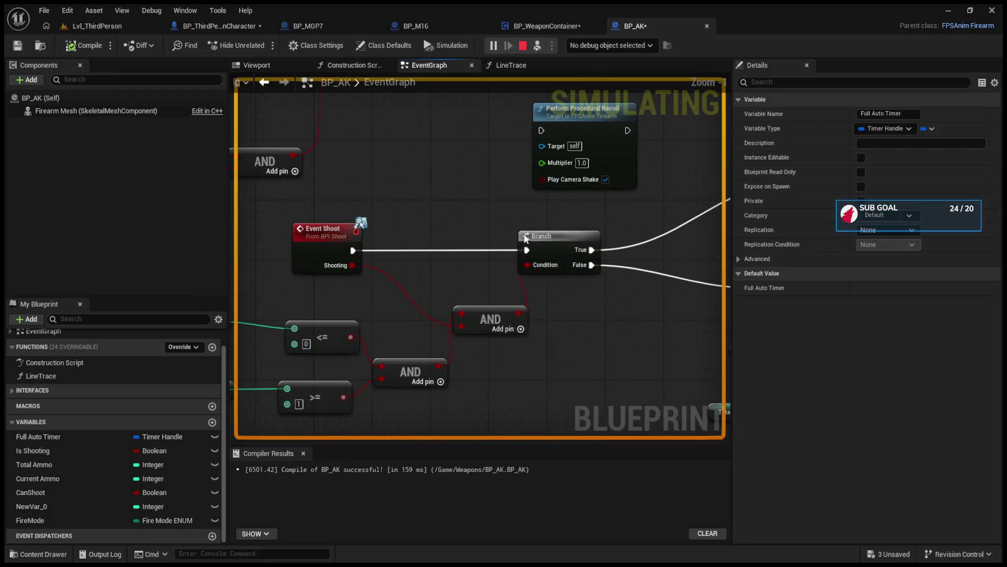
left_click(562, 245)
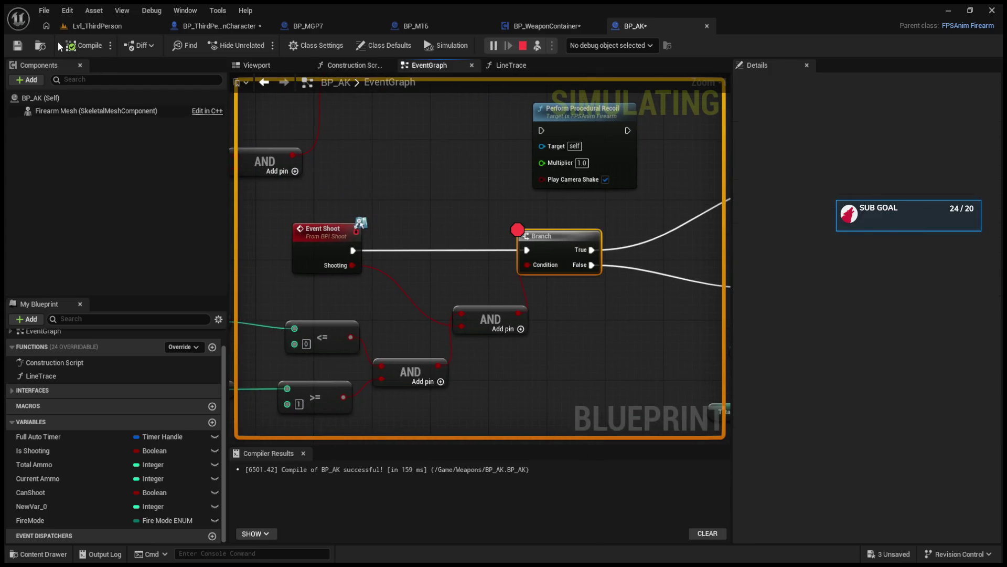
- Fire in game to hit the Branch breakpoint and step execution forward through the graph
left_click(97, 26)
left_click(337, 244)
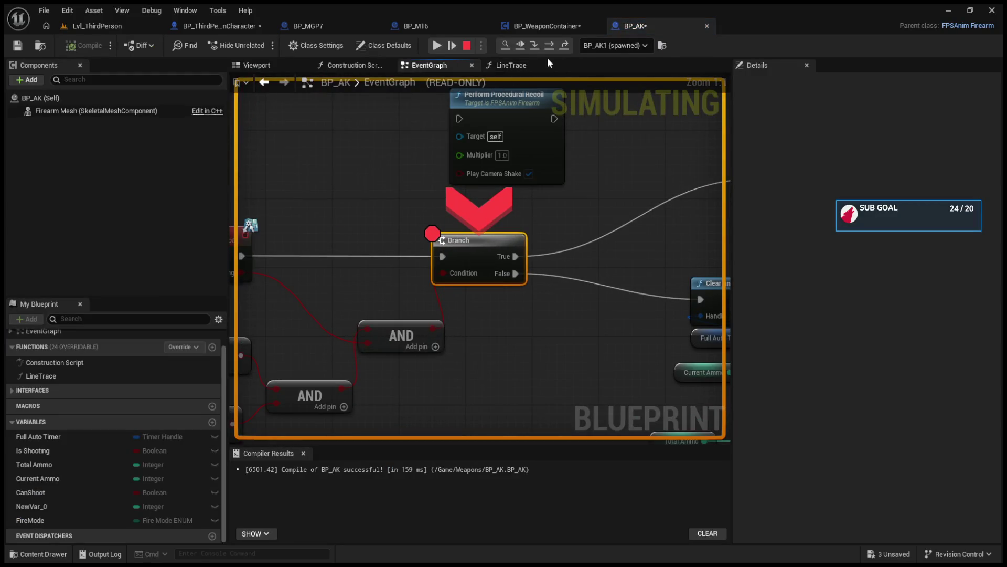
left_click(550, 45)
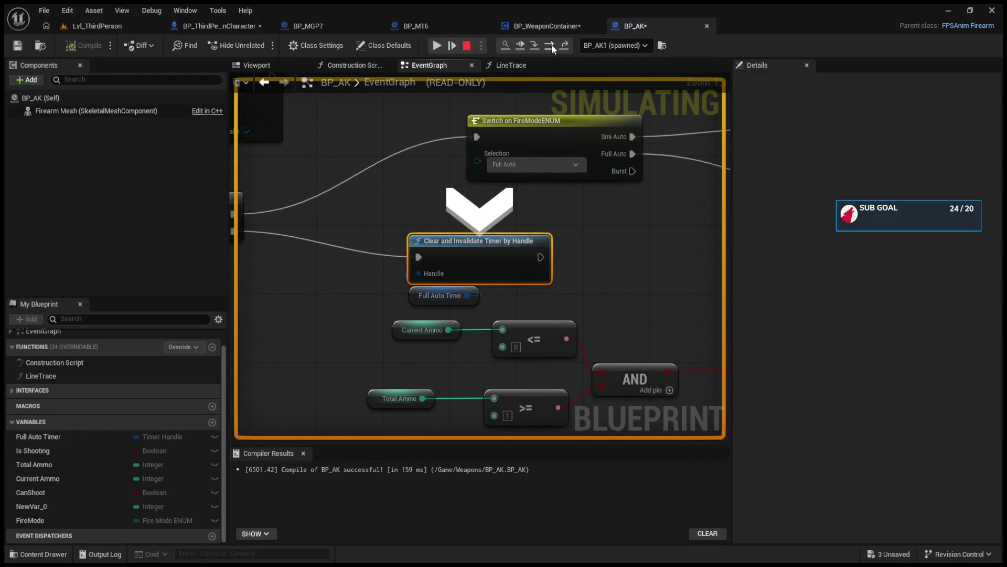
left_click(552, 44)
left_click(552, 44)
left_click(552, 44)
left_click(552, 44)
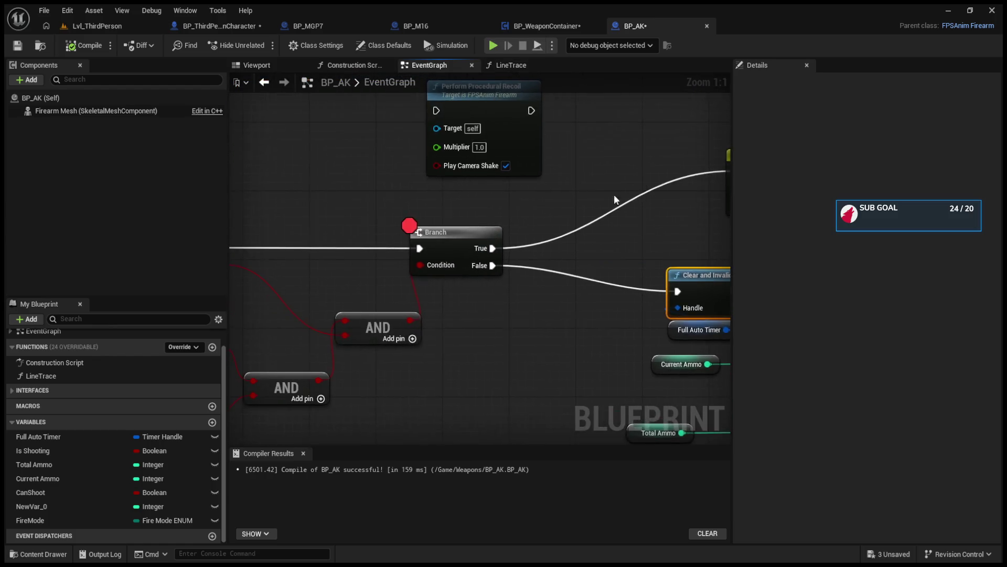
- Disconnect the Branch True output from the fire-mode Switch and review the timer nodes
left_click_drag(447, 218, 516, 244)
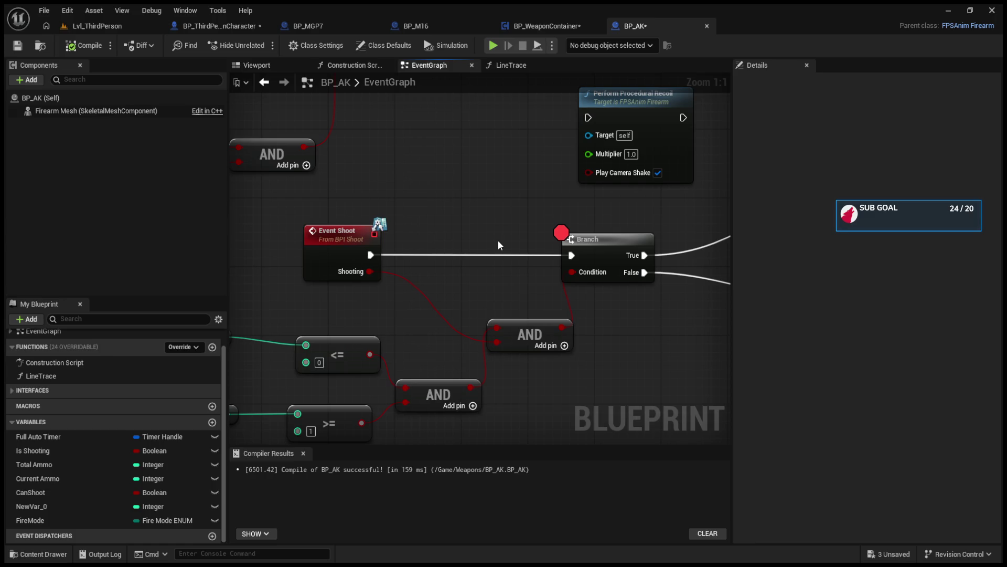
left_click_drag(498, 240, 110, 252)
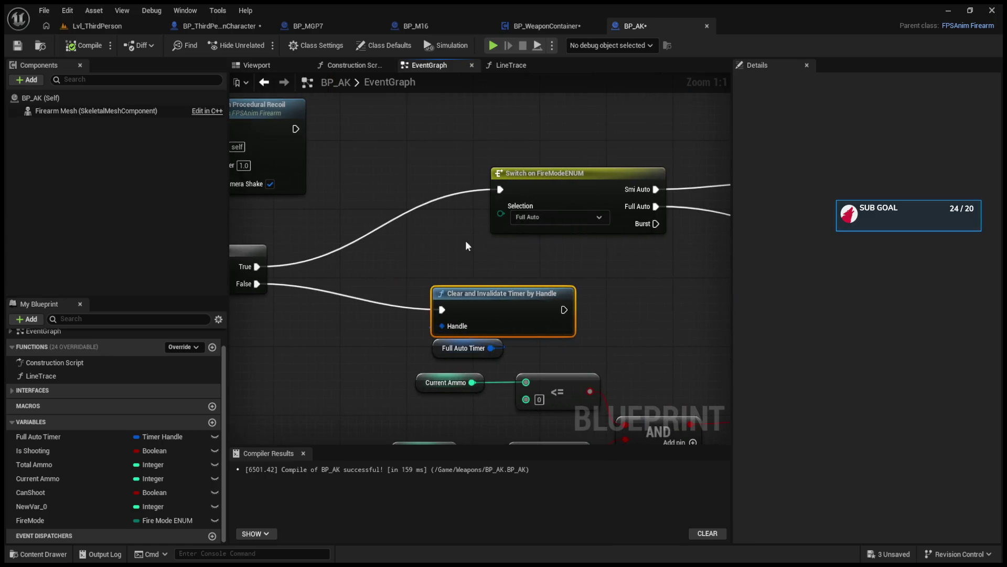
left_click(500, 190, "alt")
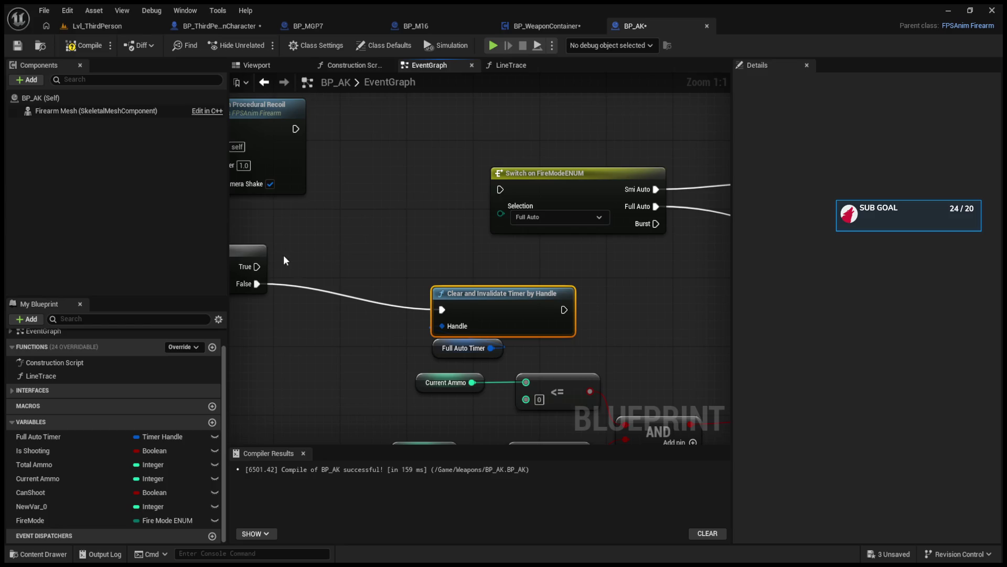
mouse_move(256, 266)
left_mouse_down()
mouse_move(599, 350)
mouse_move(441, 343)
left_mouse_up()
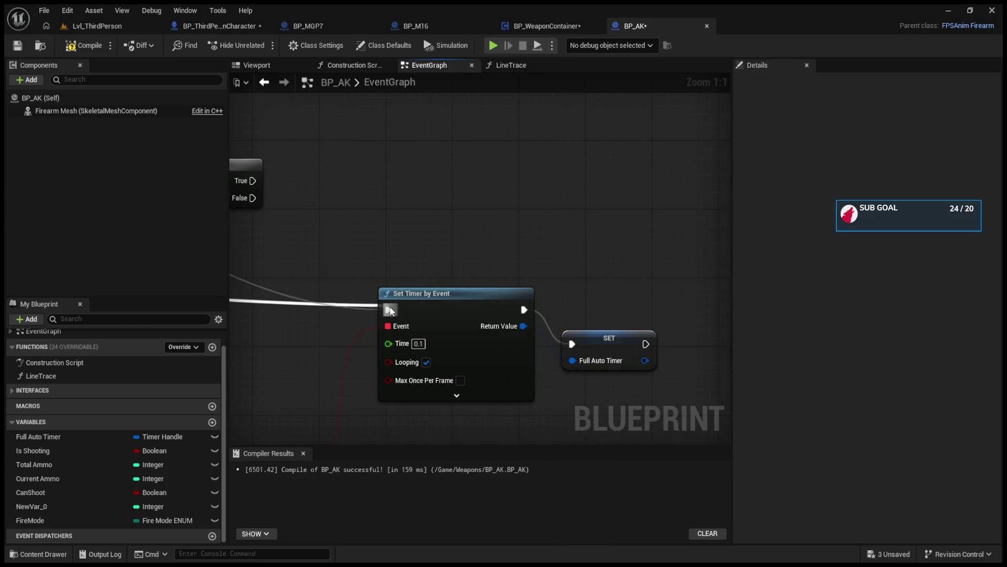
left_click_drag(357, 323, 685, 345)
- Replay the level, fire to reach the breakpoint, step once, and stop the simulation
left_click(139, 26)
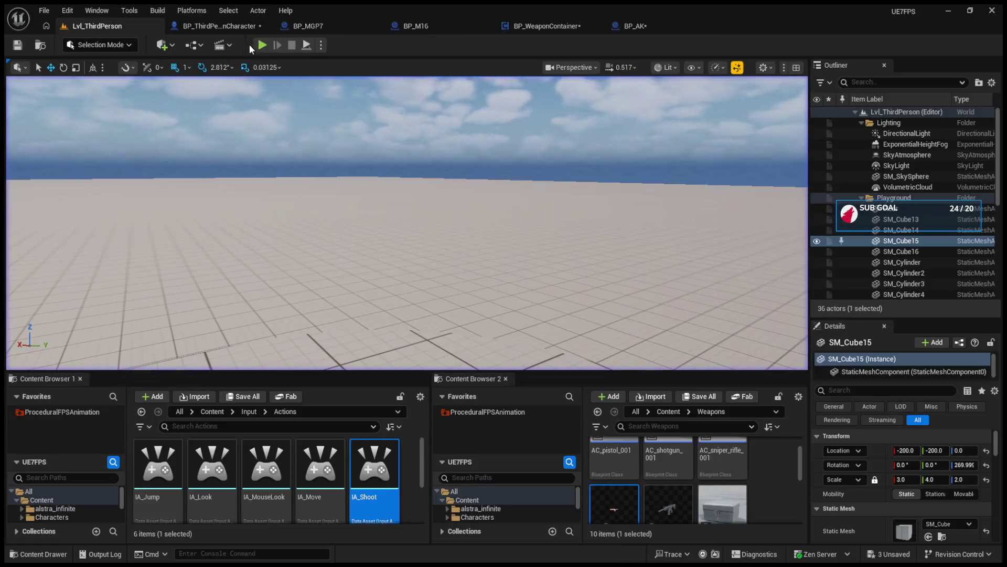
key("alt+p")
left_click(354, 216)
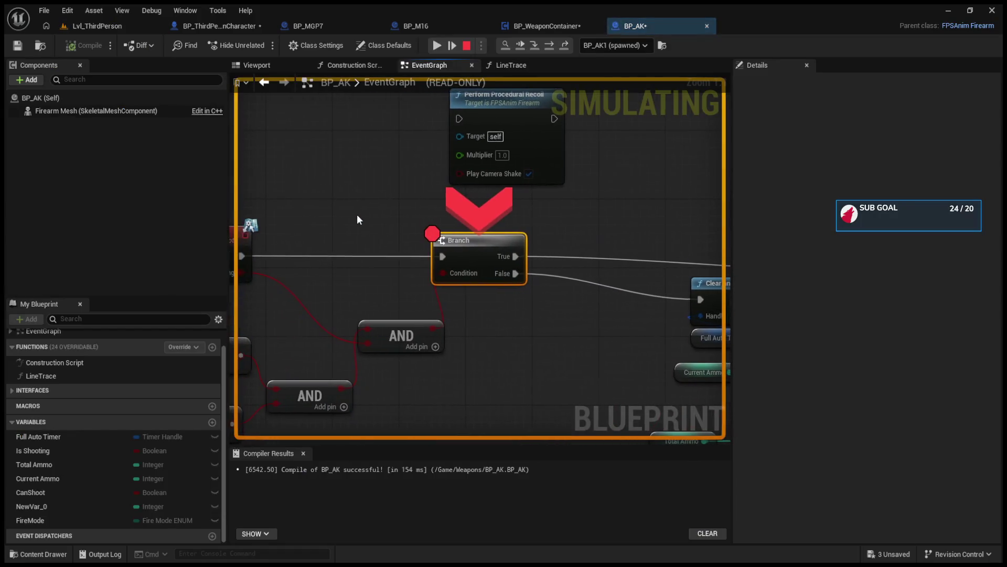
left_click(535, 47)
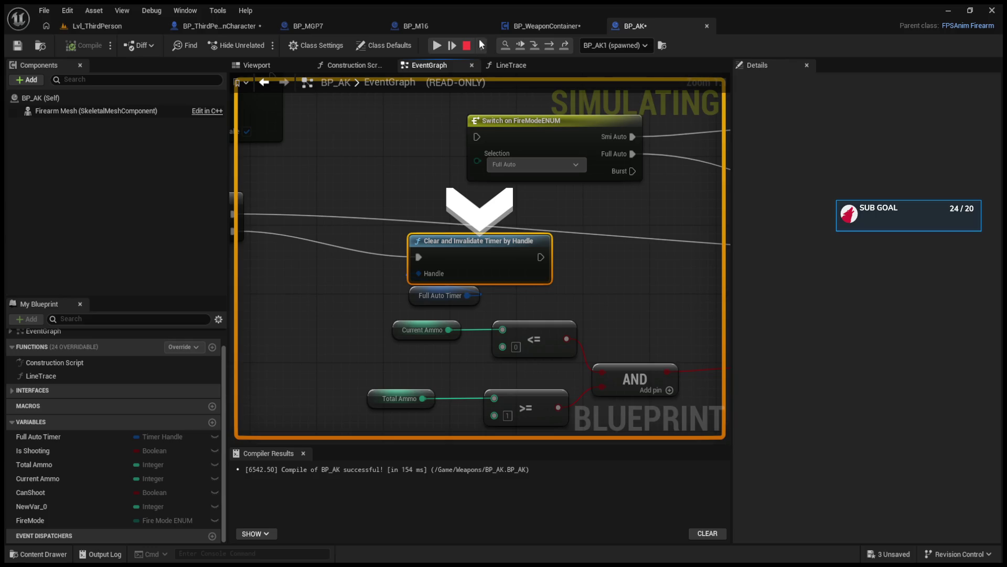
key("Escape")
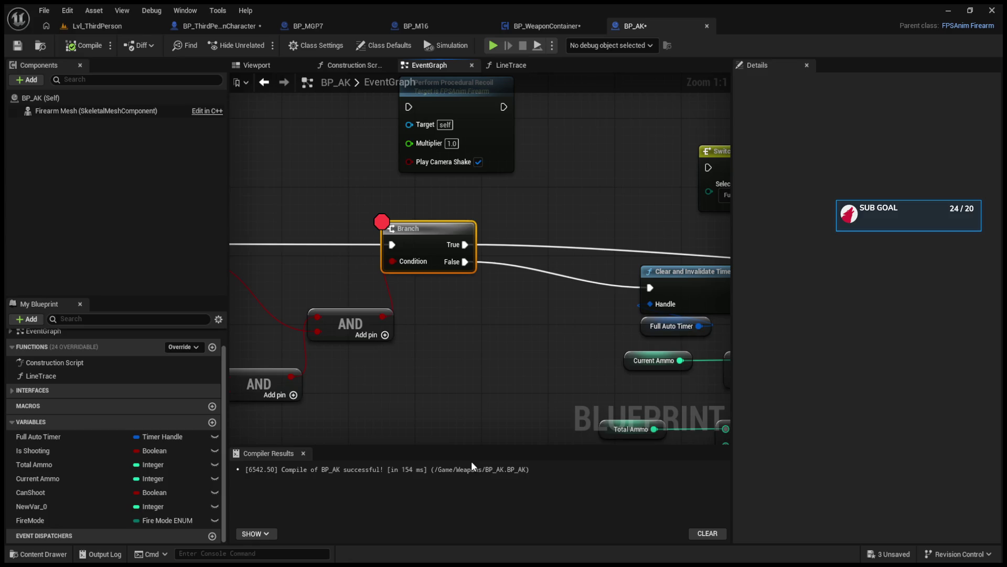
- Run another play test in Lvl_ThirdPerson, end it, and open BP_WeaponContainer
left_click(105, 26)
left_click(257, 45)
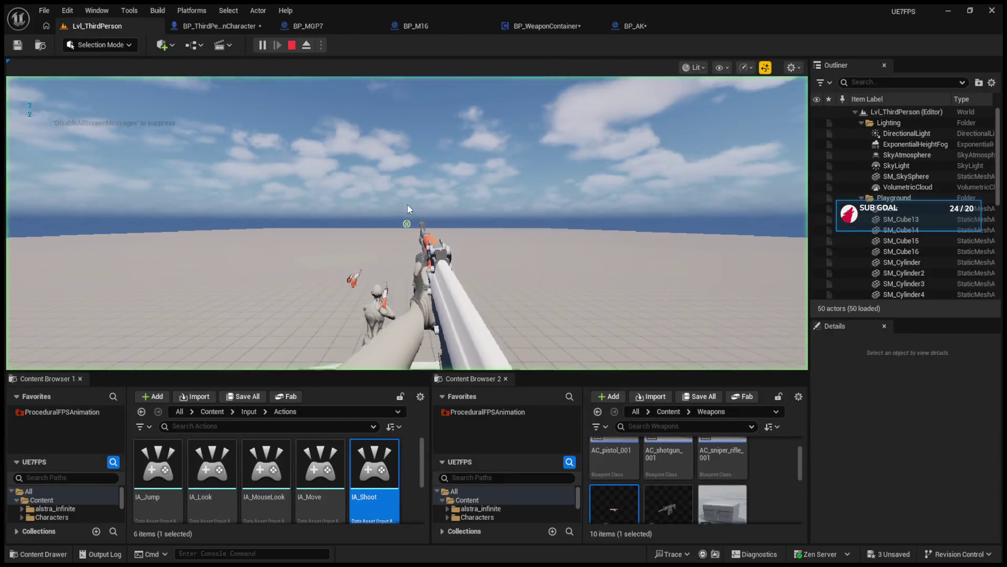
left_click(408, 209)
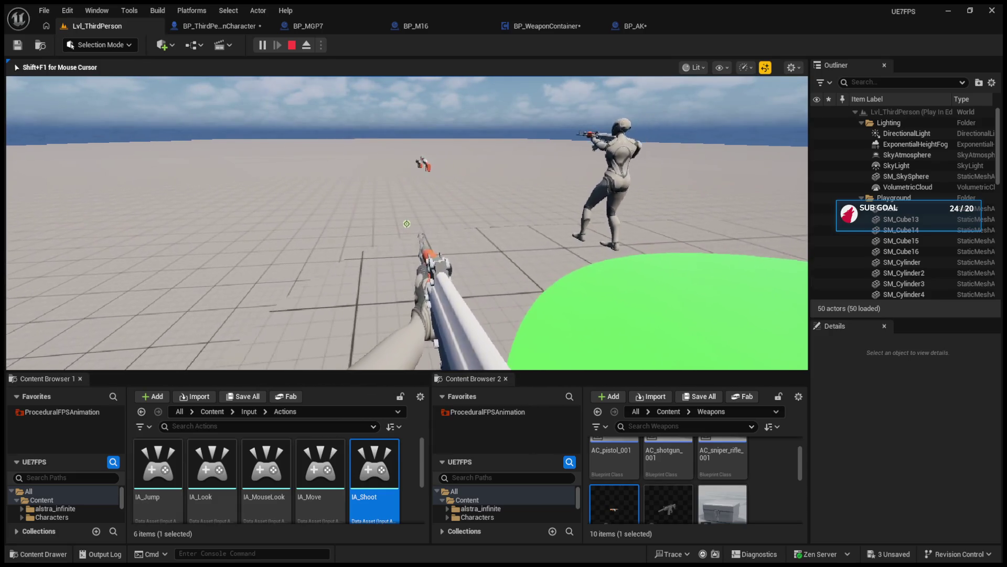
key("Escape")
left_click(558, 27)
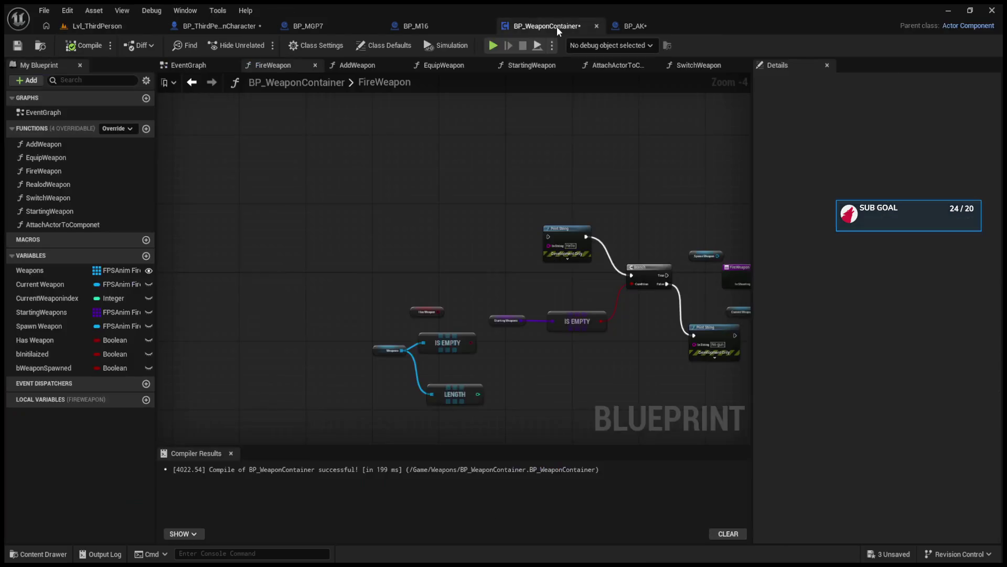
- Rearrange FireWeapon's Shoot, Print String and Current Weapon getter to make room
scroll(524, 268, "up", 3)
left_click(612, 215)
left_click_drag(612, 214, 669, 214)
left_click_drag(657, 288, 673, 326)
mouse_move(339, 234)
left_mouse_down()
mouse_move(397, 173)
mouse_move(411, 134)
mouse_move(425, 154)
mouse_move(366, 130)
mouse_move(356, 154)
left_mouse_up()
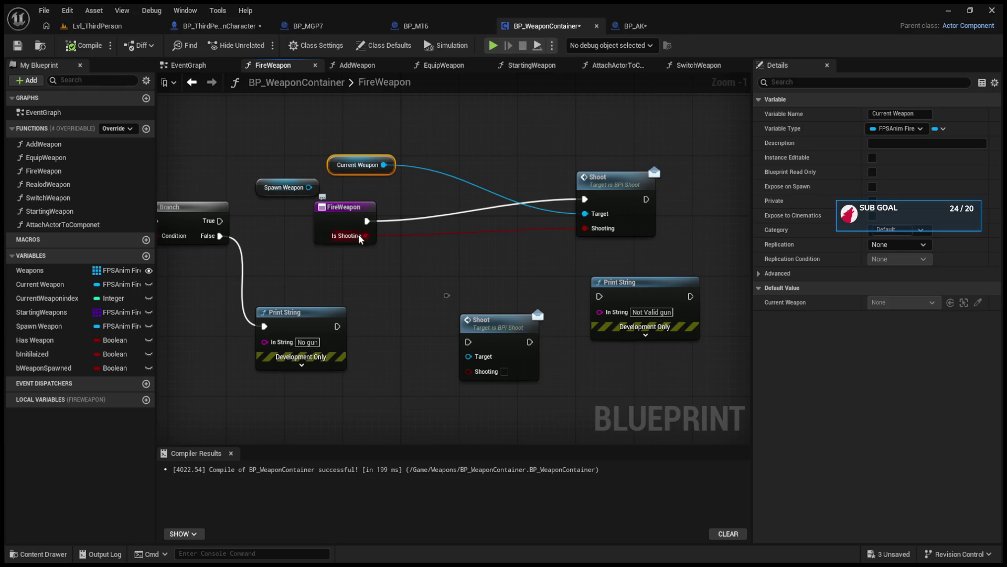
- Insert a Branch after FireWeapon whose True output calls Shoot
left_click(415, 260)
left_click_drag(440, 268, 435, 204)
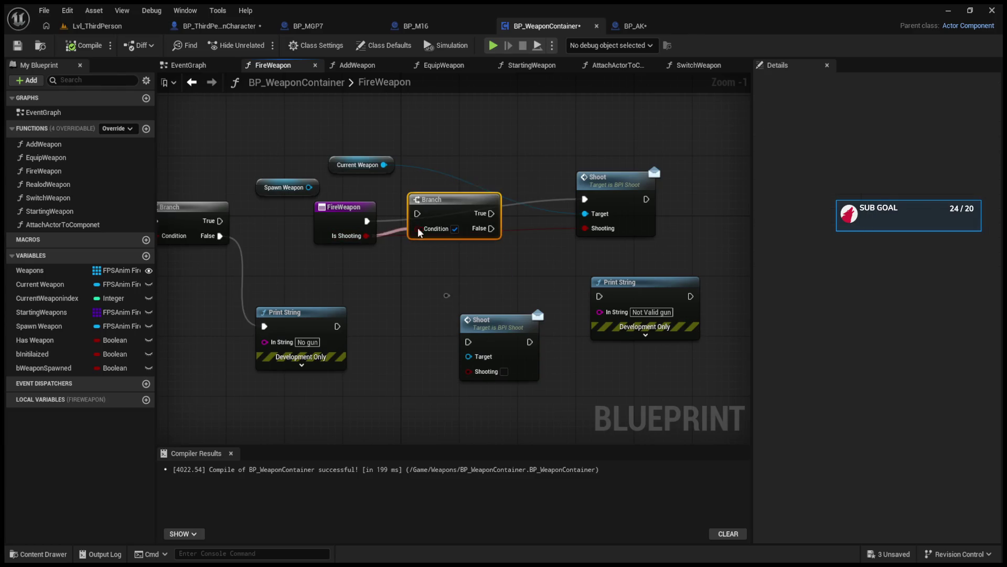
left_click_drag(366, 221, 417, 214)
left_click_drag(481, 214, 585, 199)
left_click(590, 231, "alt")
left_click_drag(467, 207, 482, 215)
- Check the BPI_Shoot definition, then delete BP_AK's extra AND and wire the ammo AND into the Branch condition
left_click(619, 185)
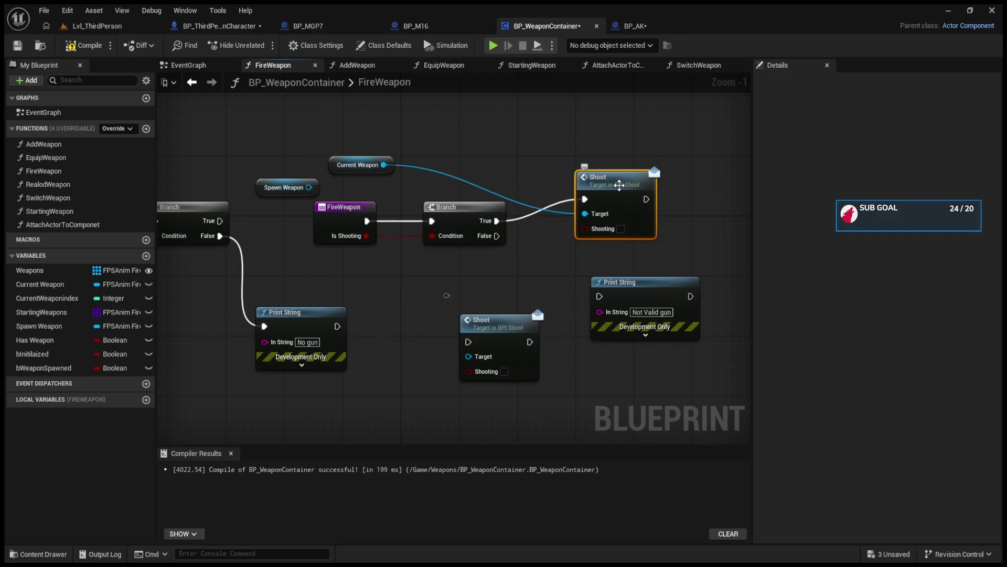
double_click(610, 194)
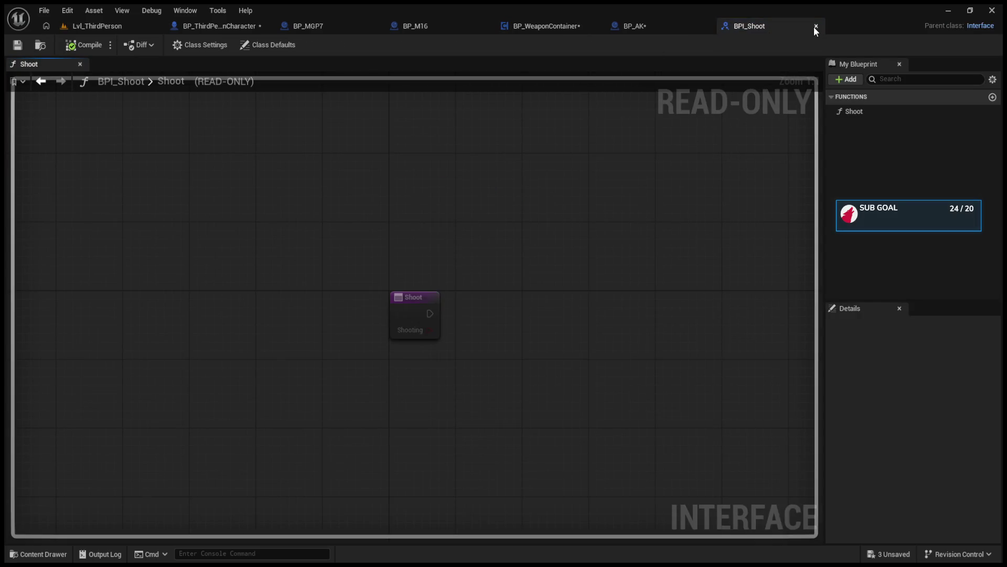
left_click(816, 26)
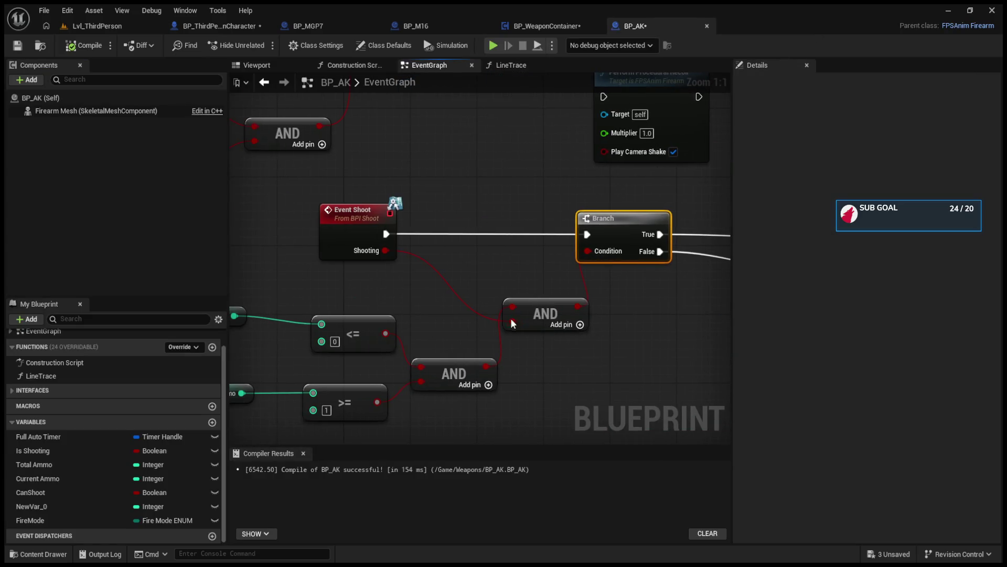
left_click_drag(498, 288, 569, 350)
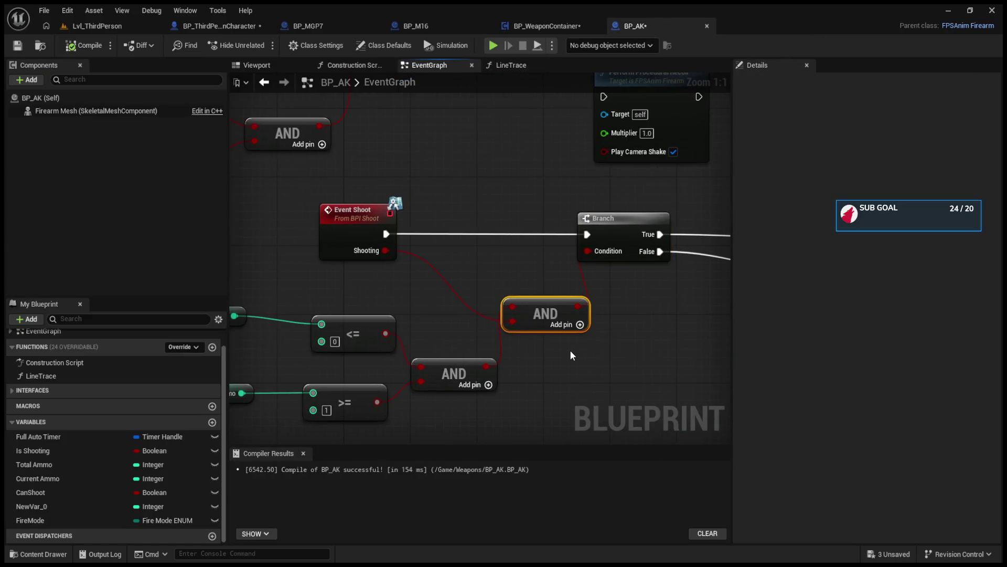
key("Delete")
mouse_move(483, 370)
left_mouse_down()
mouse_move(588, 252)
mouse_move(534, 234)
left_mouse_up()
mouse_move(544, 303)
left_mouse_down()
mouse_move(335, 307)
mouse_move(357, 294)
mouse_move(315, 294)
mouse_move(463, 291)
left_mouse_up()
left_click(97, 26)
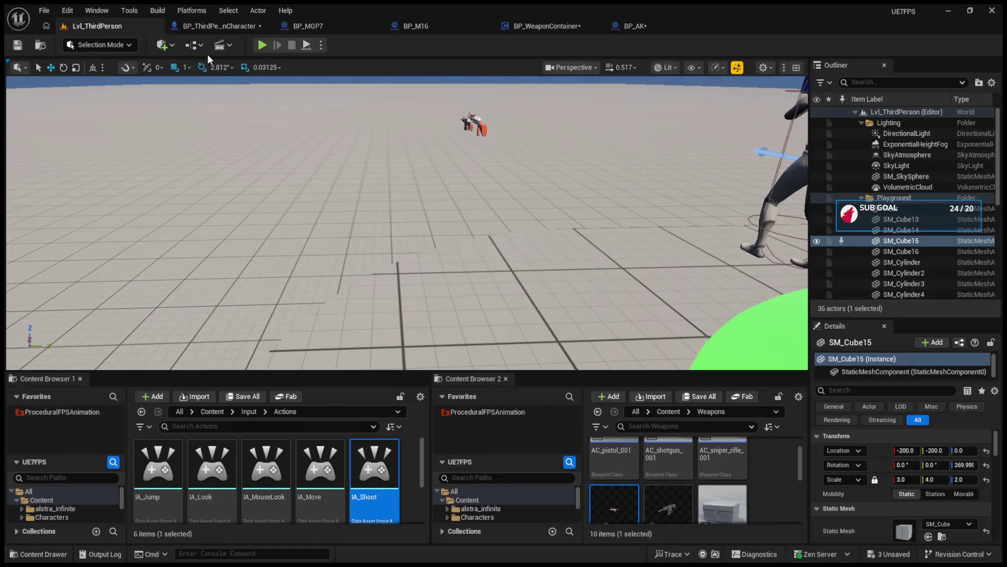
- After a quick play test, attach a Print String 'Hello' to the Branch False output
left_click(261, 45)
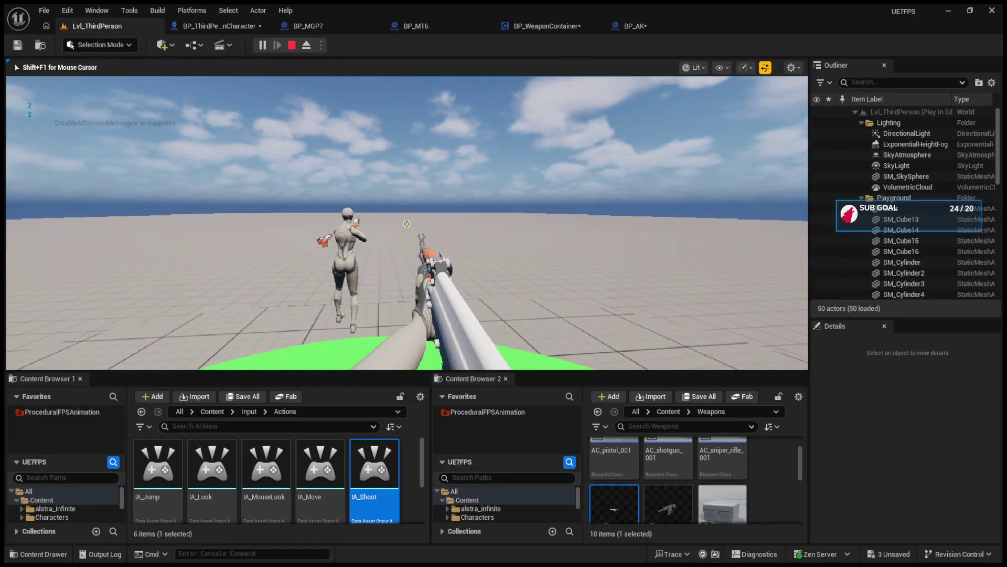
key("w")
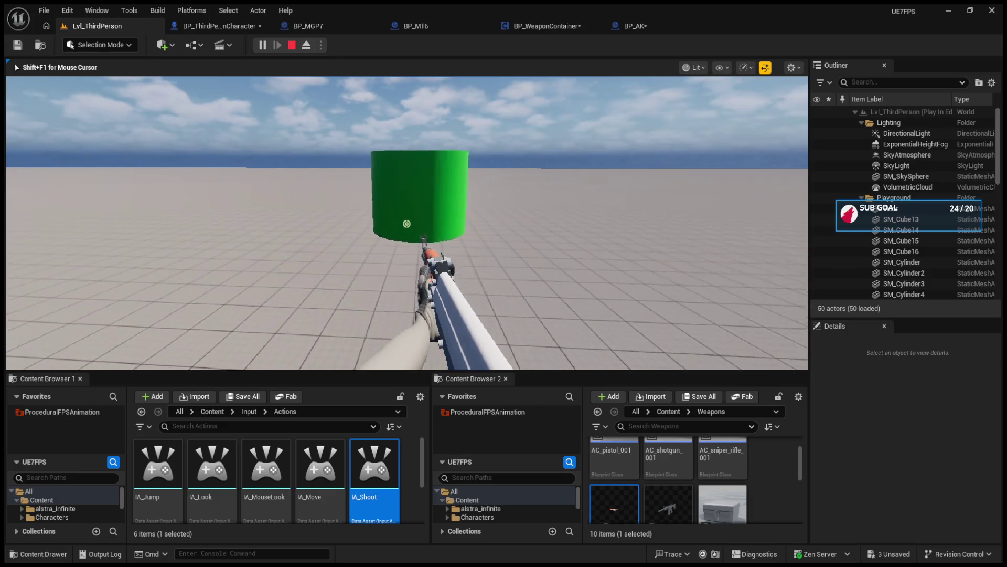
left_click(546, 26)
mouse_move(502, 231)
left_mouse_down()
mouse_move(521, 270)
mouse_move(531, 269)
left_mouse_up()
mouse_move(660, 282)
left_mouse_down()
mouse_move(674, 362)
mouse_move(639, 265)
left_mouse_up()
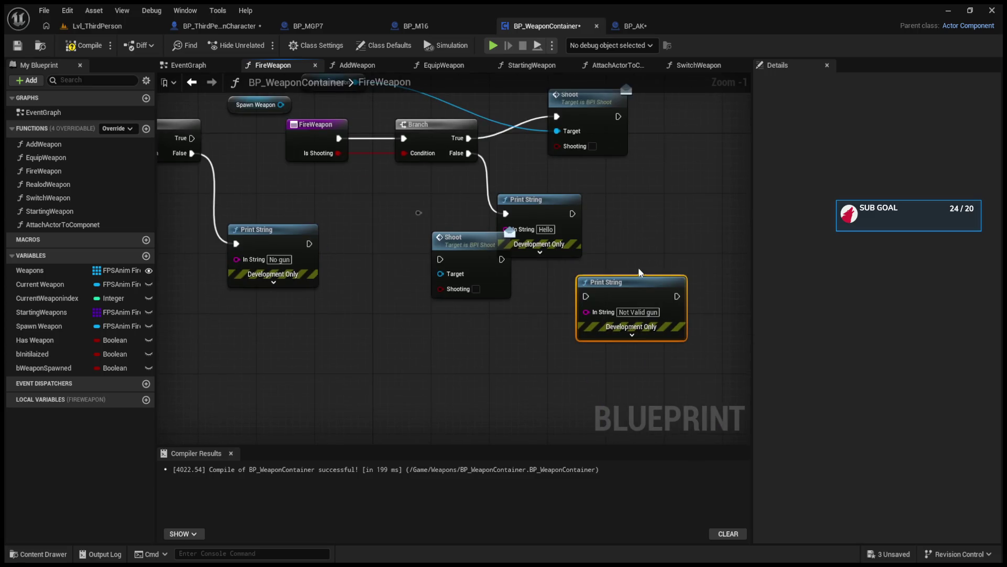
left_click_drag(557, 210, 645, 179)
- Delete the old IS EMPTY nodes, No gun print, Print String, Branch and Starting Weapons nodes
left_click_drag(399, 231, 659, 385)
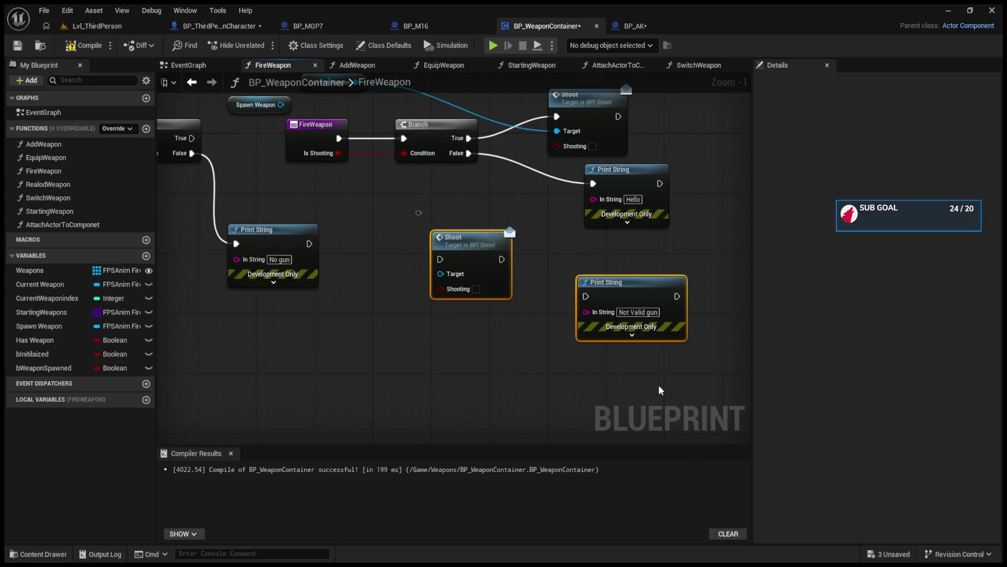
key("Delete")
key("ctrl+z")
key("ctrl+z")
mouse_move(714, 371)
left_mouse_down()
mouse_move(479, 351)
mouse_move(170, 256)
mouse_move(222, 234)
mouse_move(190, 291)
mouse_move(404, 309)
left_mouse_up()
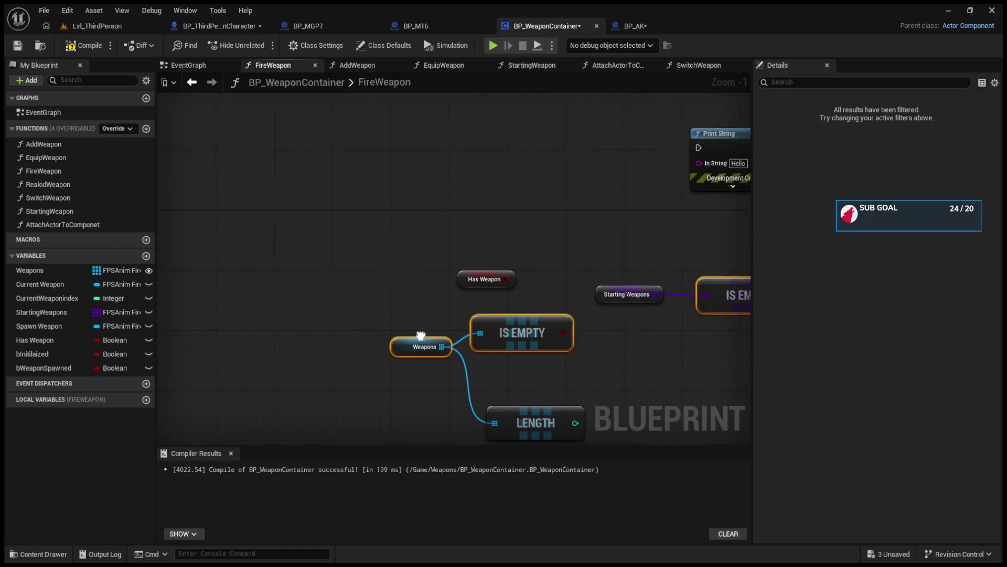
key("Delete")
left_click_drag(268, 118, 530, 294)
key("Delete")
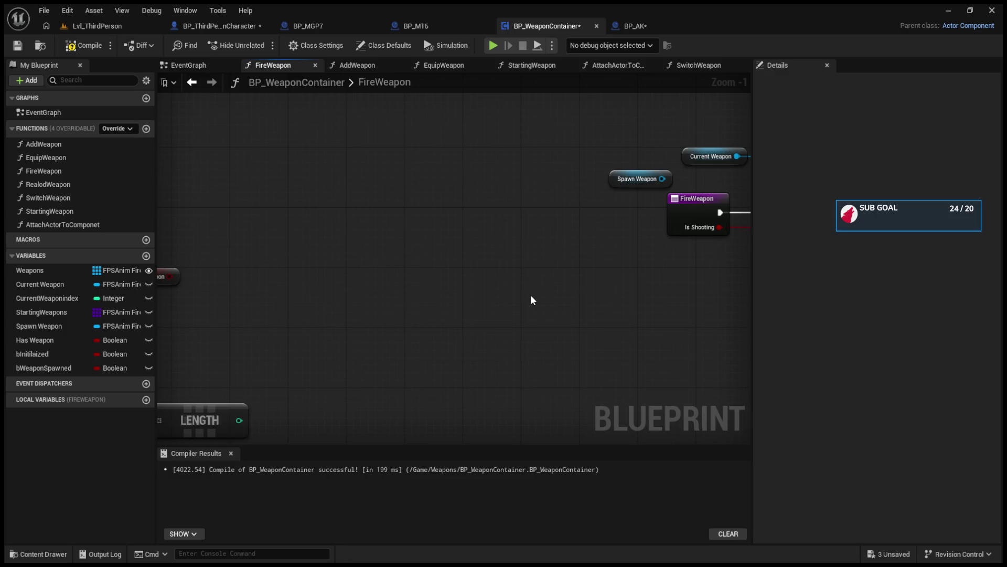
- Delete the leftover Has Weapon, LENGTH and Spawn Weapon nodes, then return to the level
scroll(505, 272, "down", 3)
left_click_drag(207, 214, 425, 361)
key("Delete")
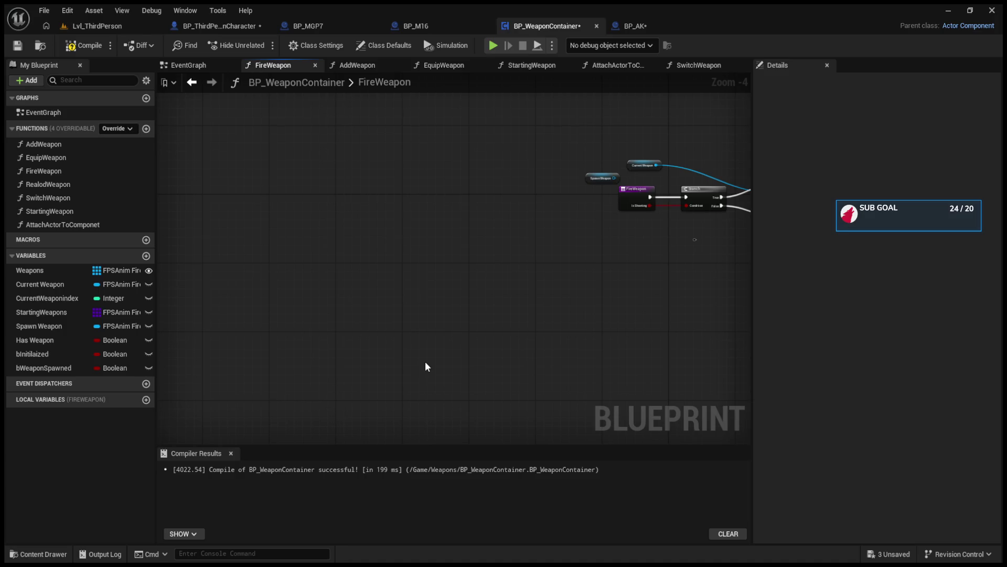
left_click(446, 223)
key("Delete")
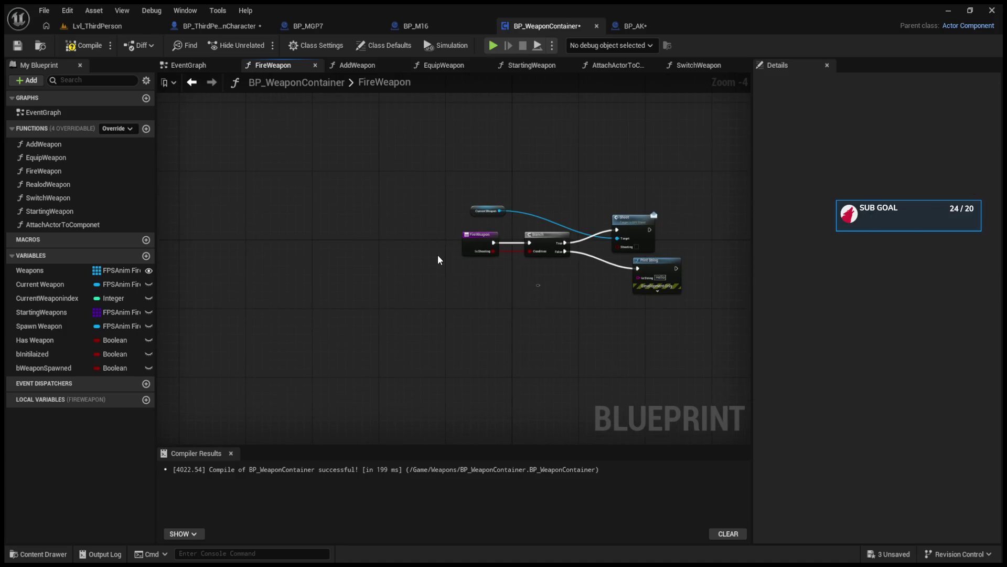
scroll(439, 259, "up", 3)
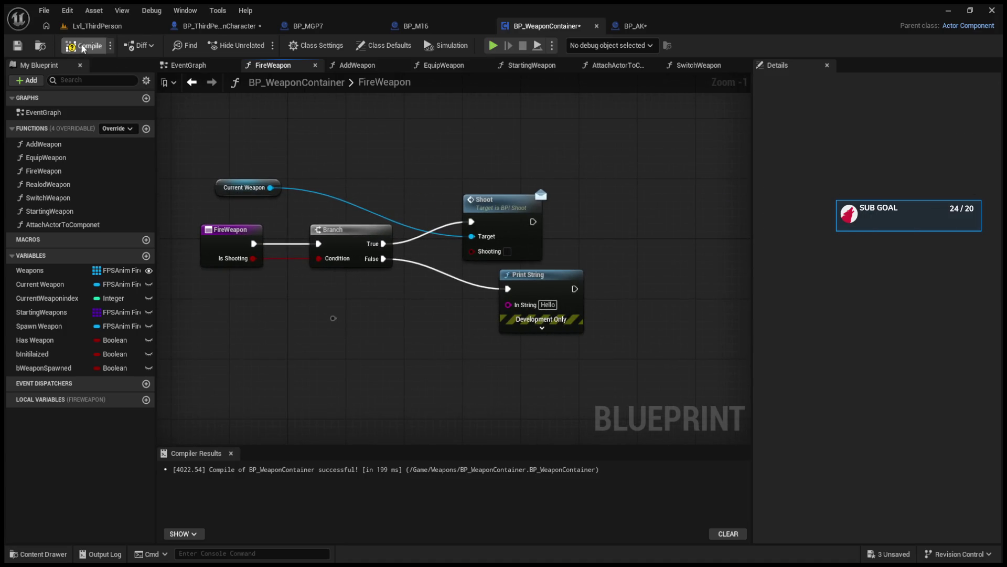
left_click(89, 22)
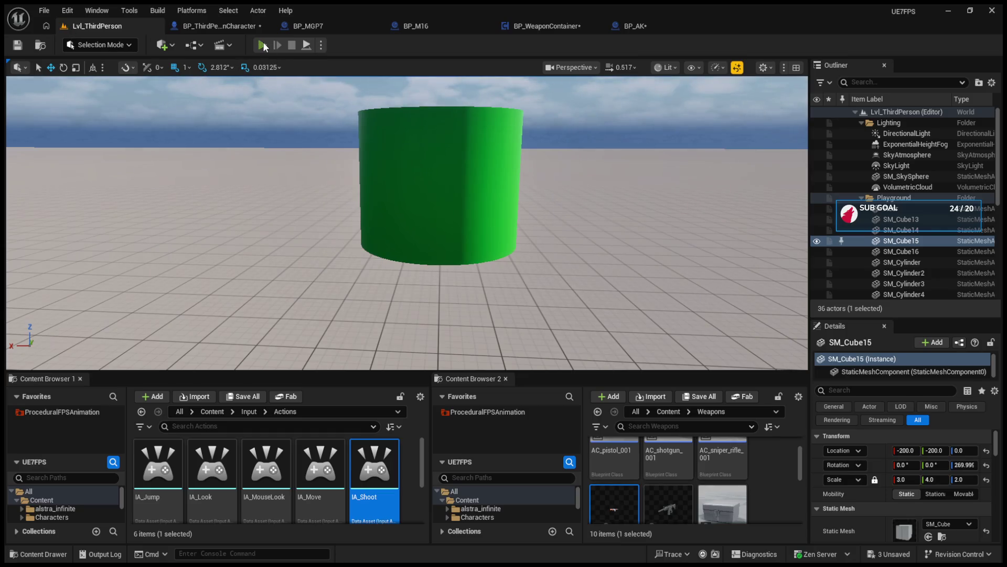
- Play-test twice, firing the rifle to see Hello printed, then open BP_ThirdPersonCharacter's EventGraph
left_click(262, 45)
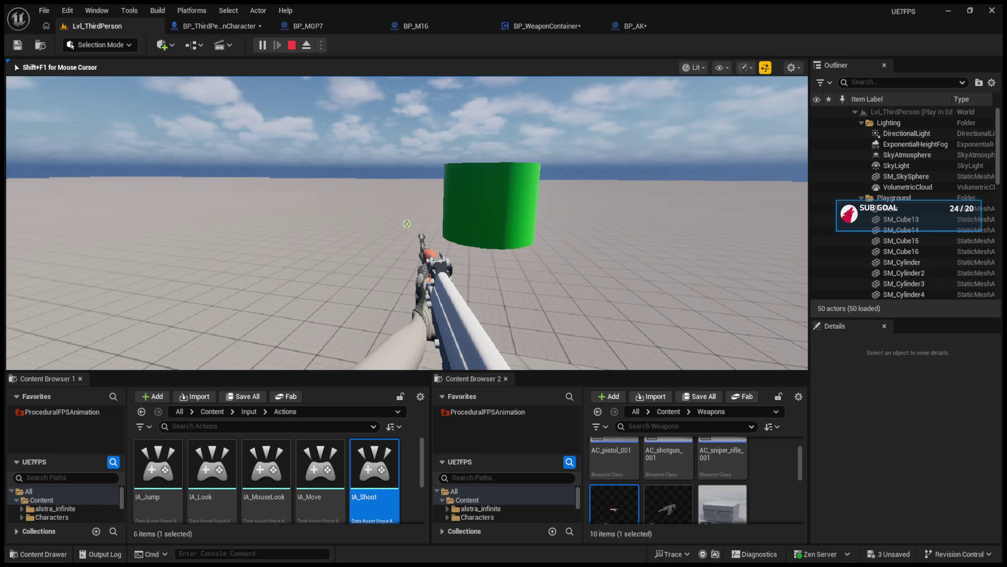
key("Escape")
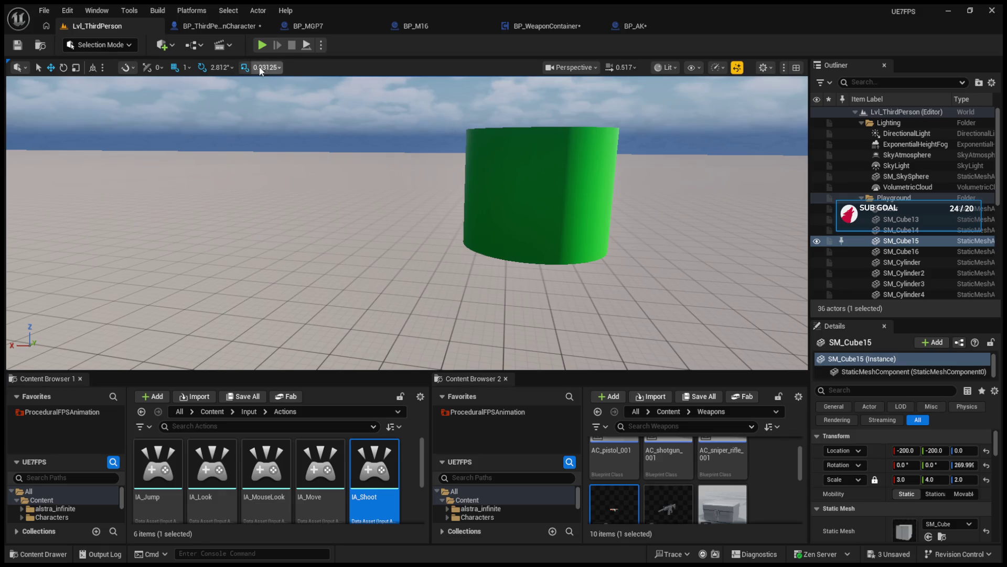
left_click(261, 45)
left_click(412, 224)
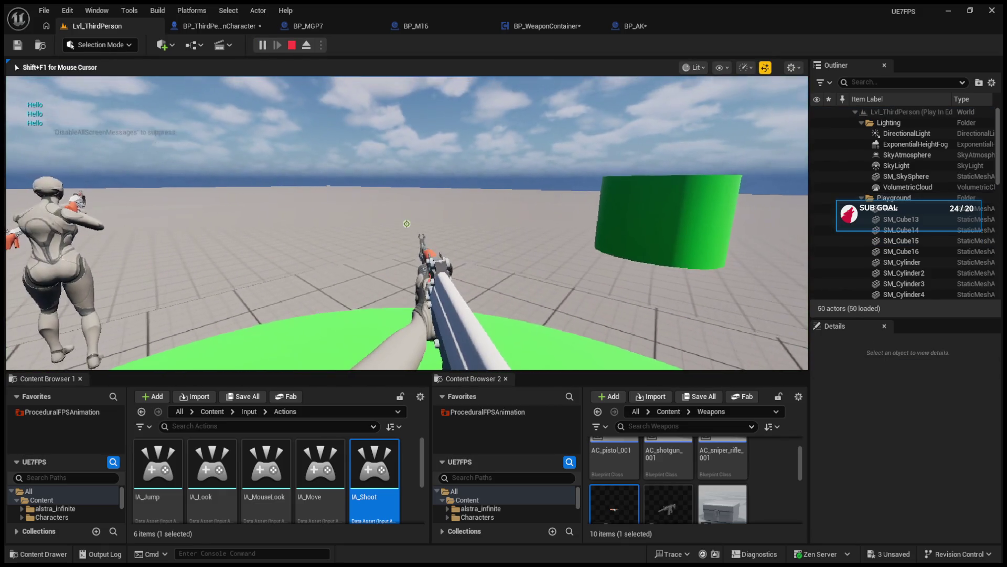
key("Escape")
left_click(226, 24)
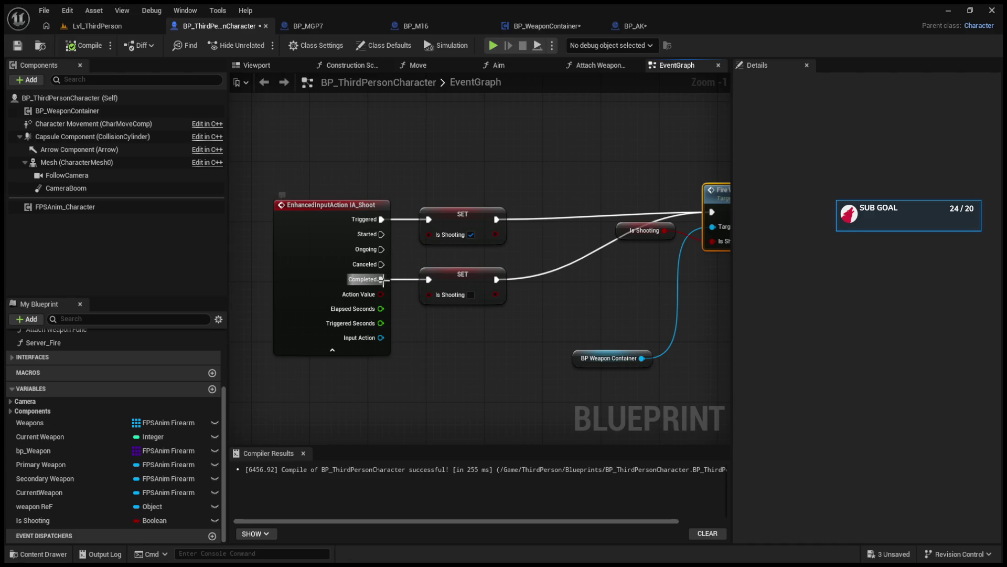
- Inspect the Fire Weapon and Shoot functions, then go back to BP_AK's Event Shoot
left_click_drag(452, 273, 475, 274)
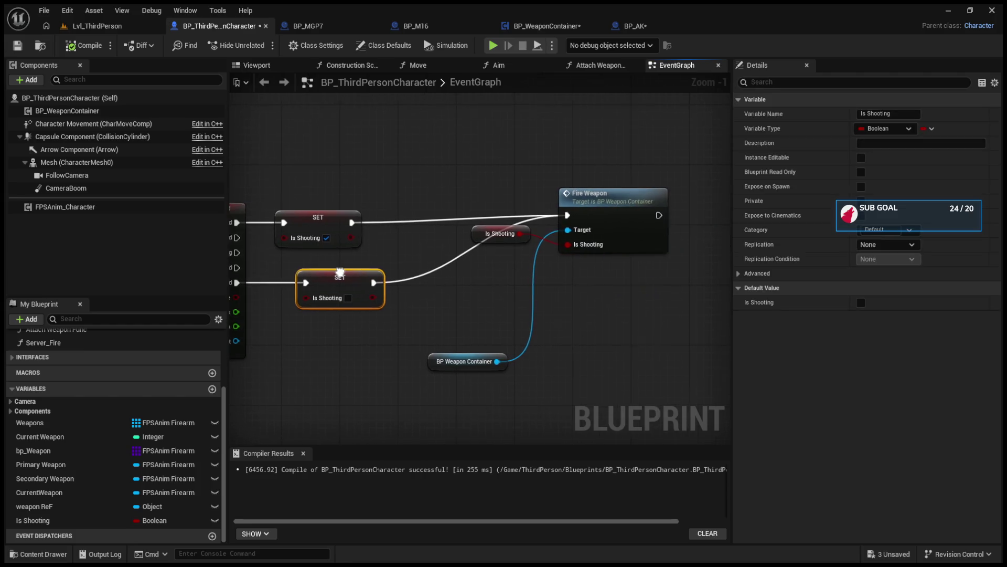
left_click(499, 236)
double_click(609, 216)
double_click(614, 217)
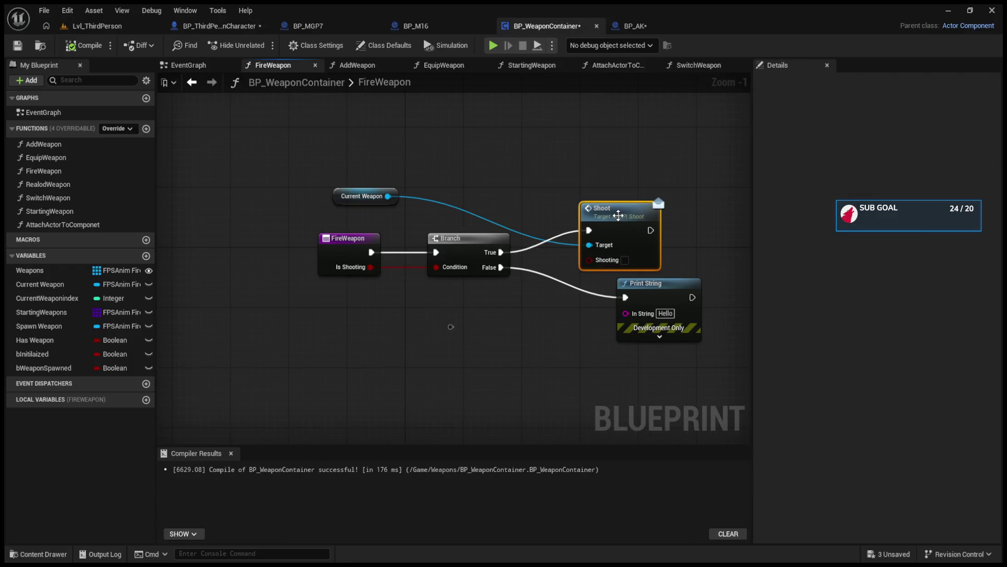
left_click(640, 27)
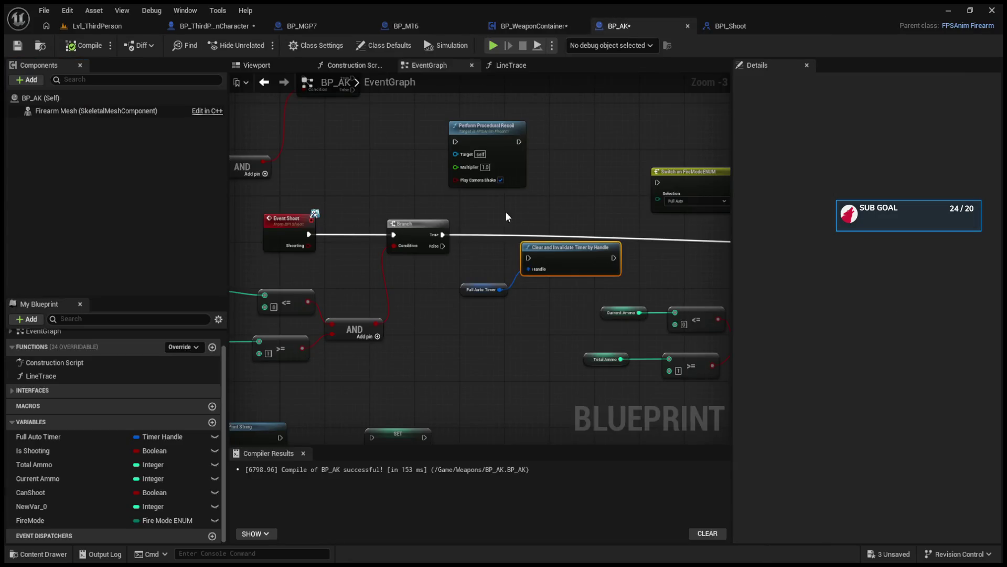
scroll(493, 265, "up", 4)
left_click(409, 194)
- Expand Set Timer by Event and break the Branch True link to Clear and Invalidate Timer
mouse_move(542, 299)
left_mouse_down()
mouse_move(479, 288)
mouse_move(367, 292)
mouse_move(472, 284)
mouse_move(583, 258)
mouse_move(455, 250)
left_mouse_up()
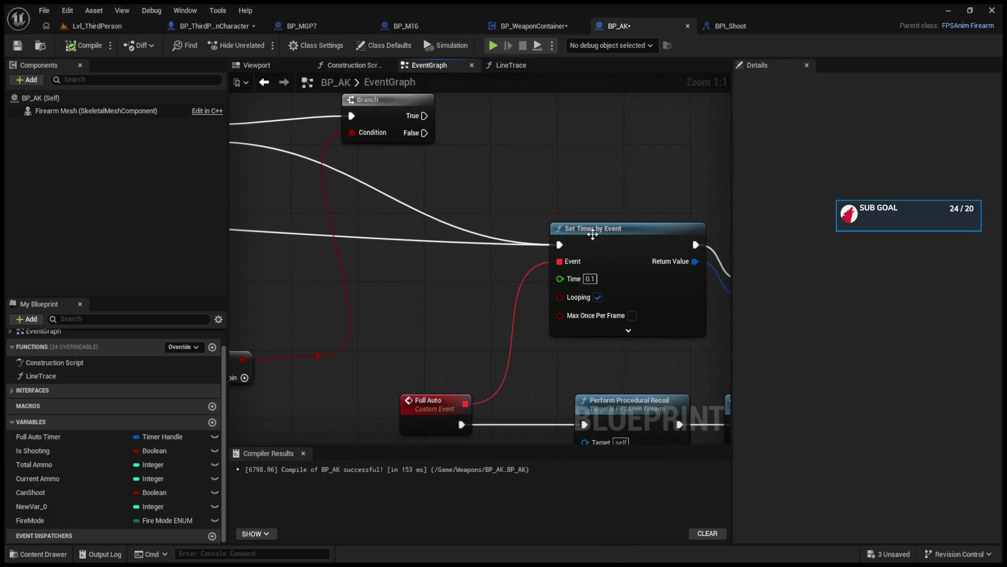
left_click(627, 328)
left_click(628, 332)
left_click_drag(494, 277, 395, 234)
left_click(682, 233)
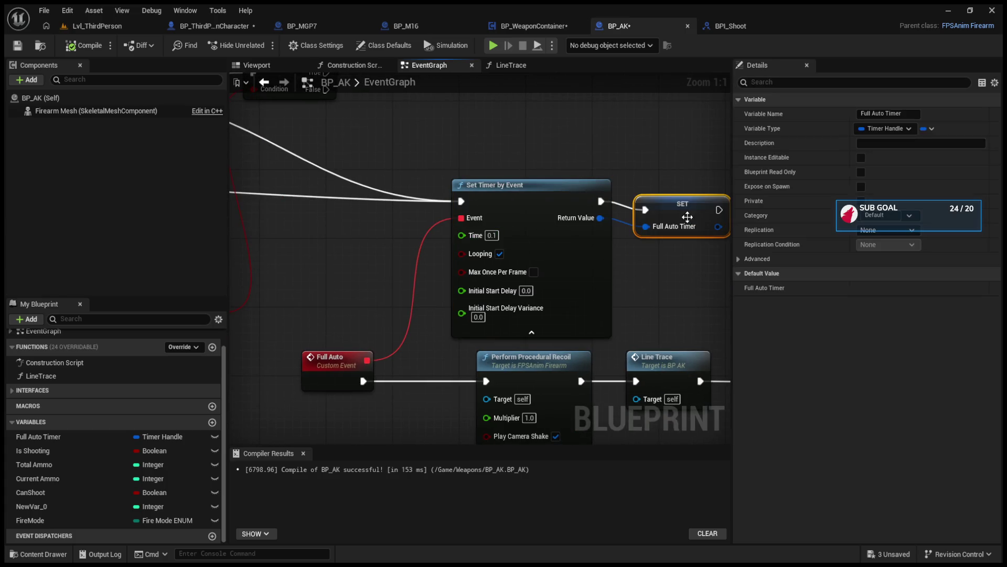
left_click_drag(685, 297, 539, 216)
left_click_drag(604, 311, 576, 249)
left_click(553, 251, "alt")
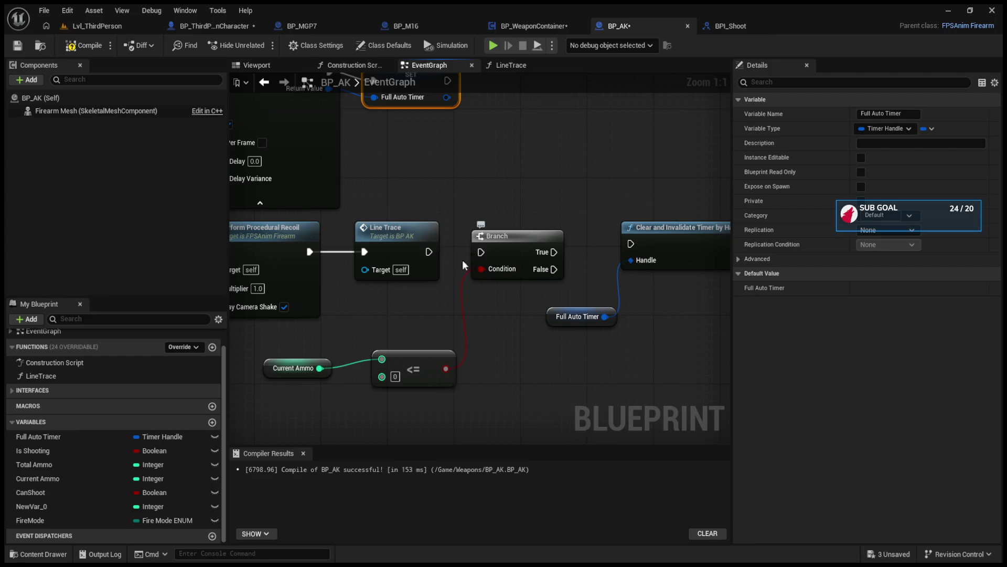
- Add a Print String 'Full Auto' after the Full Auto event, compile, and start a play test
mouse_move(475, 269)
left_mouse_down()
mouse_move(383, 273)
mouse_move(479, 267)
left_mouse_up()
type("print string")
key("Return")
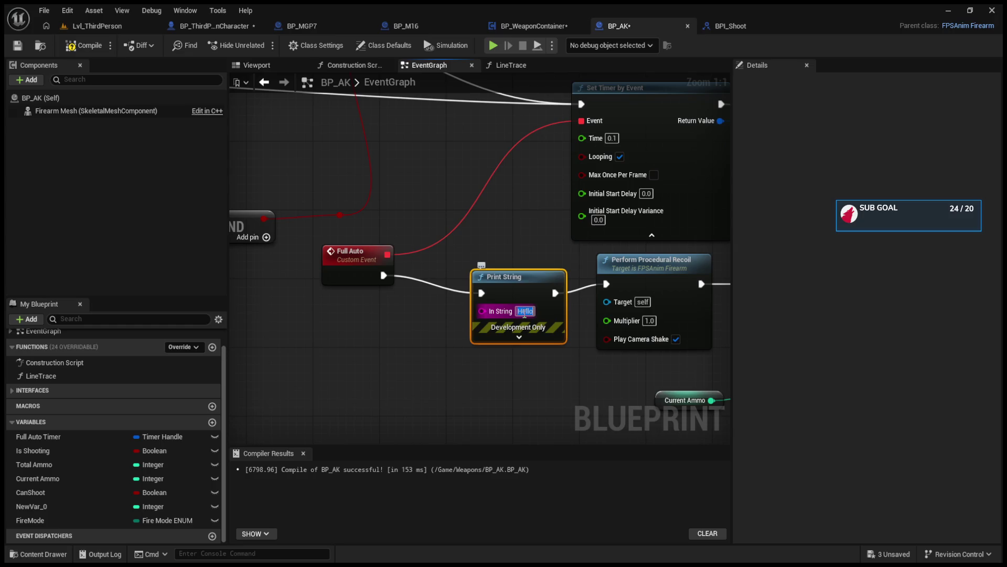
type("Full")
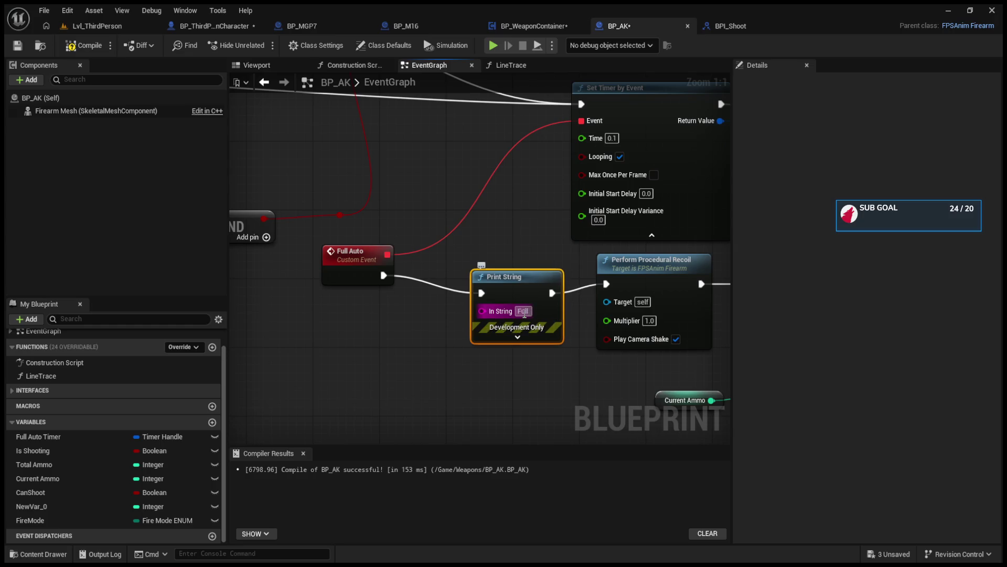
type(" Auto")
key("Return")
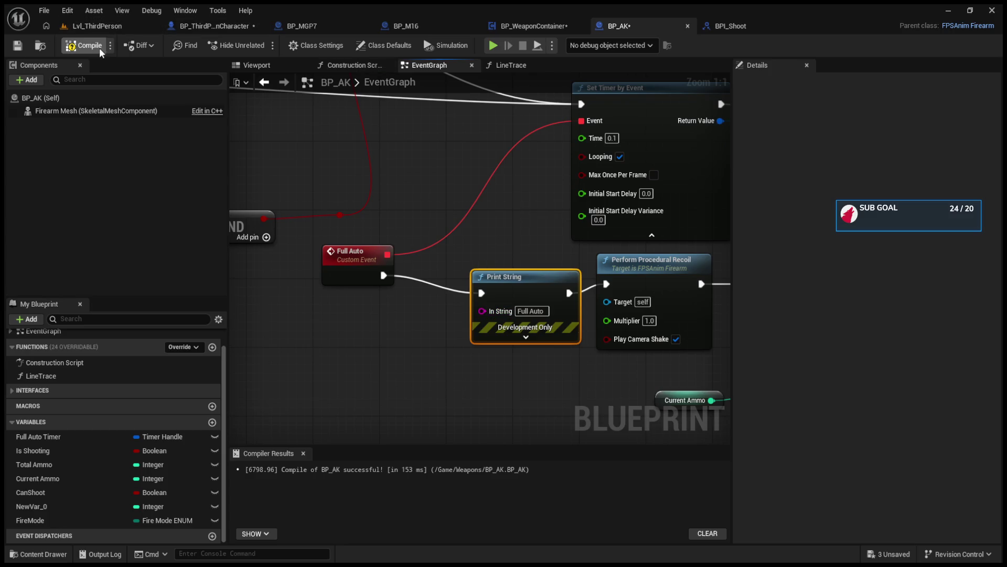
left_click(105, 27)
left_click(265, 44)
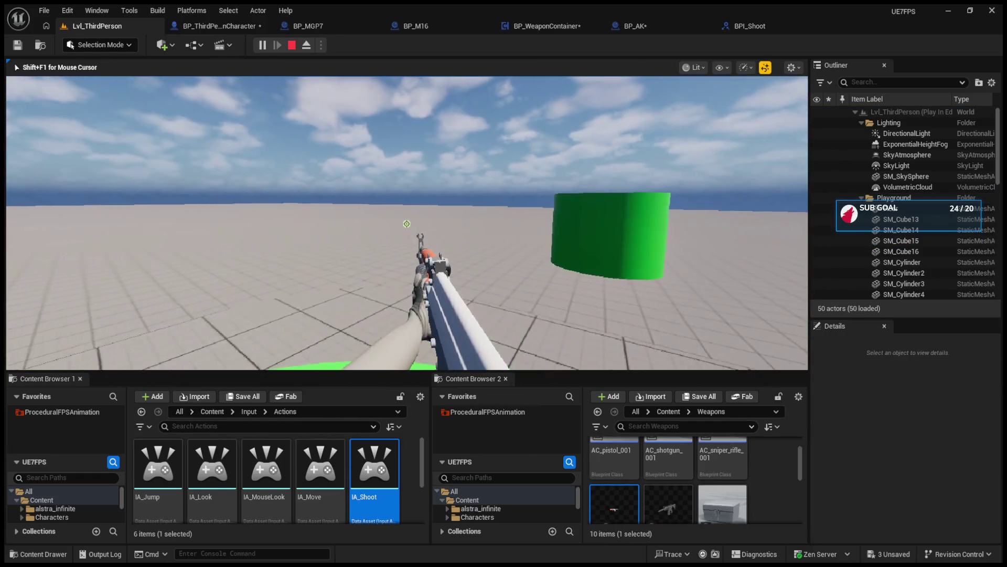
- Stop the play test, check BP_ThirdPersonCharacter, then replay and fire to hit the Fire Weapon breakpoint
key("shift+F1")
left_click(600, 226)
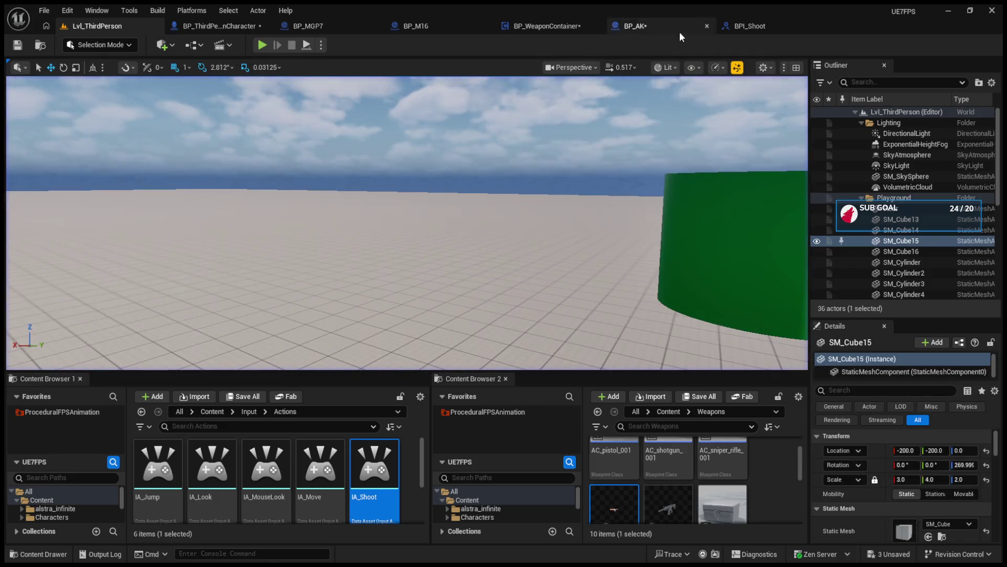
left_click(190, 24)
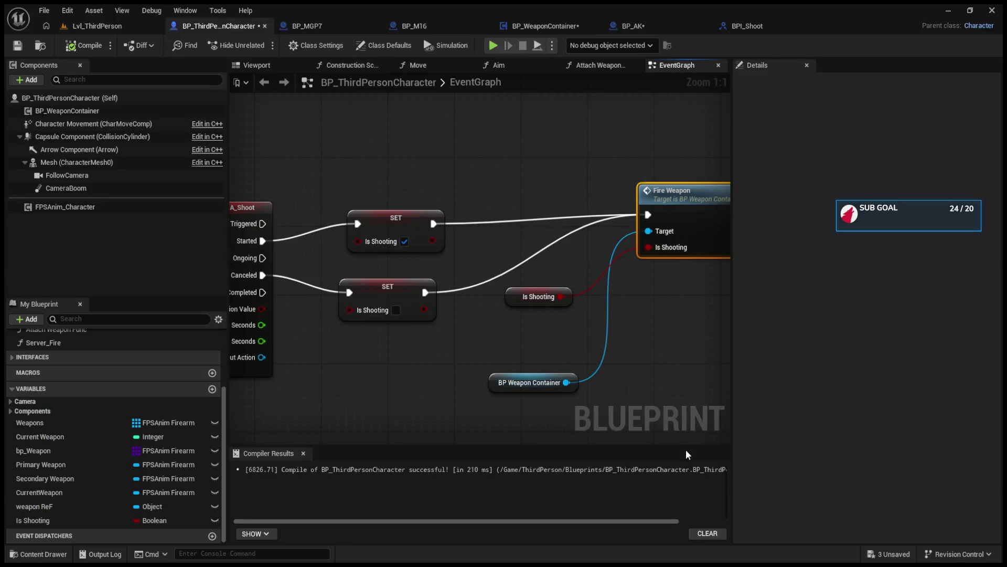
left_click(96, 27)
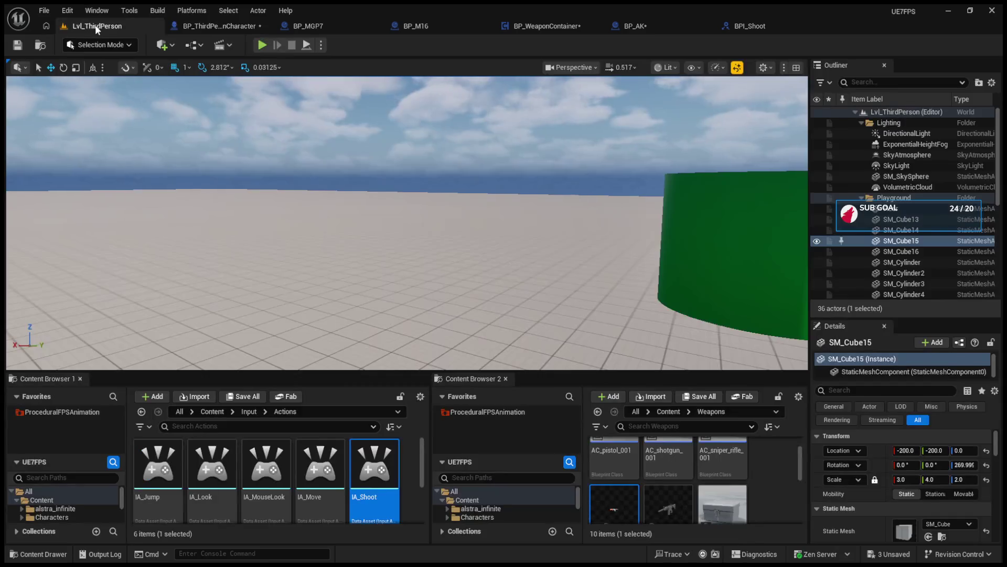
left_click(260, 45)
left_click(385, 231)
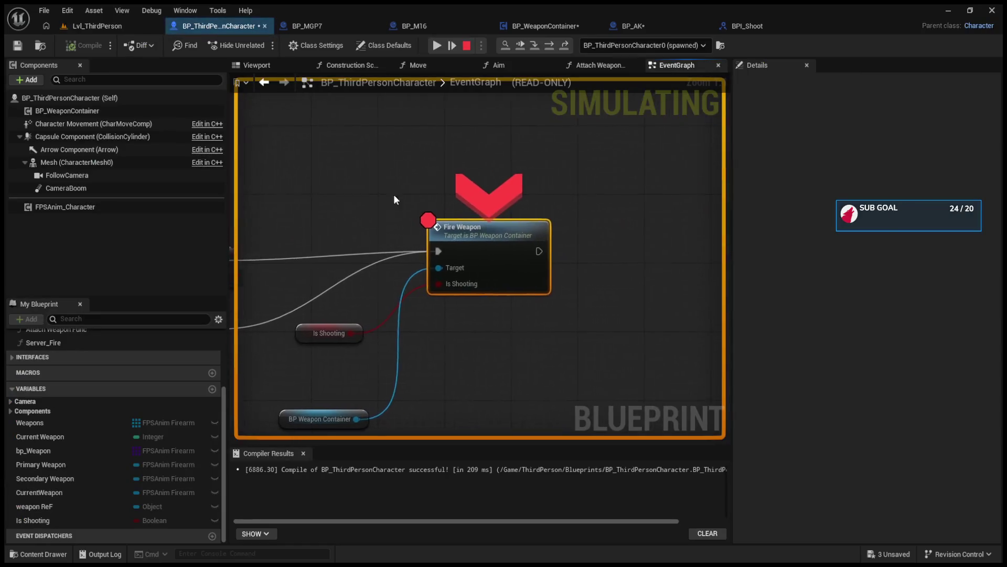
- Step into the Fire Weapon call, advance through the Branch to the Shoot call, then resume
left_click(537, 45)
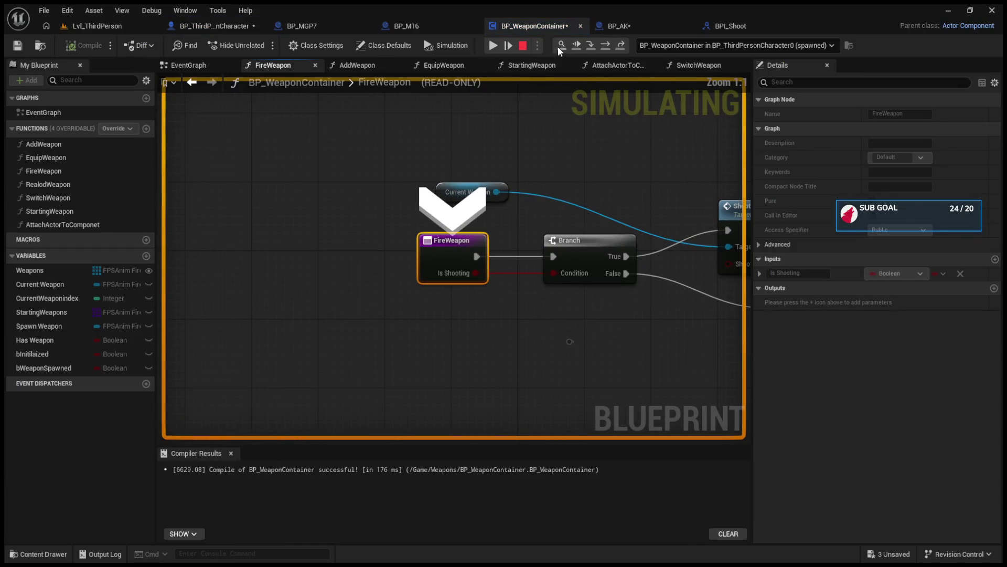
left_click(605, 44)
left_click(605, 45)
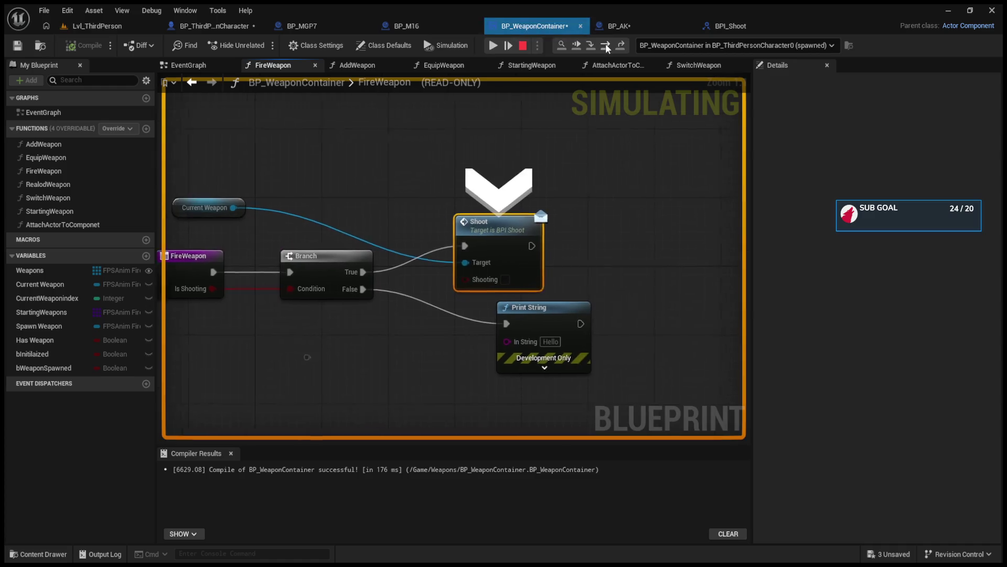
left_click(605, 45)
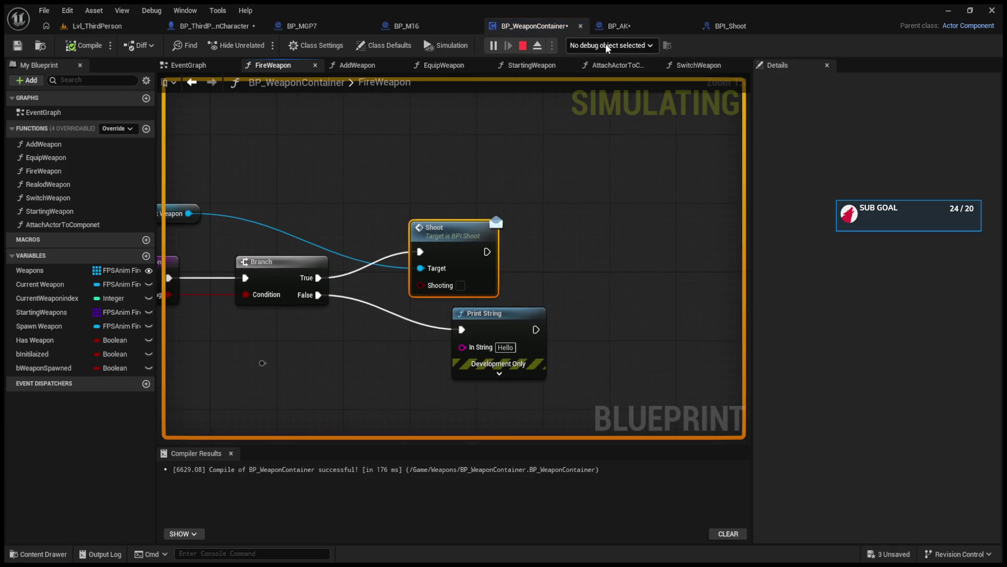
- Close the BPI_Shoot interface and add a breakpoint on BP_AK's Event Shoot node
left_click(650, 28)
left_click(751, 25)
left_click(816, 26)
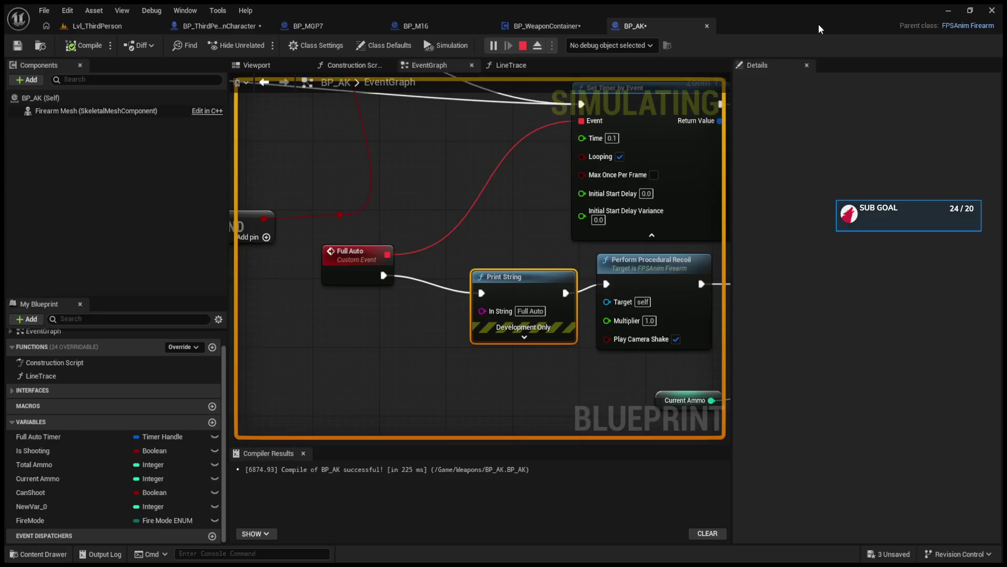
scroll(550, 262, "down", 3)
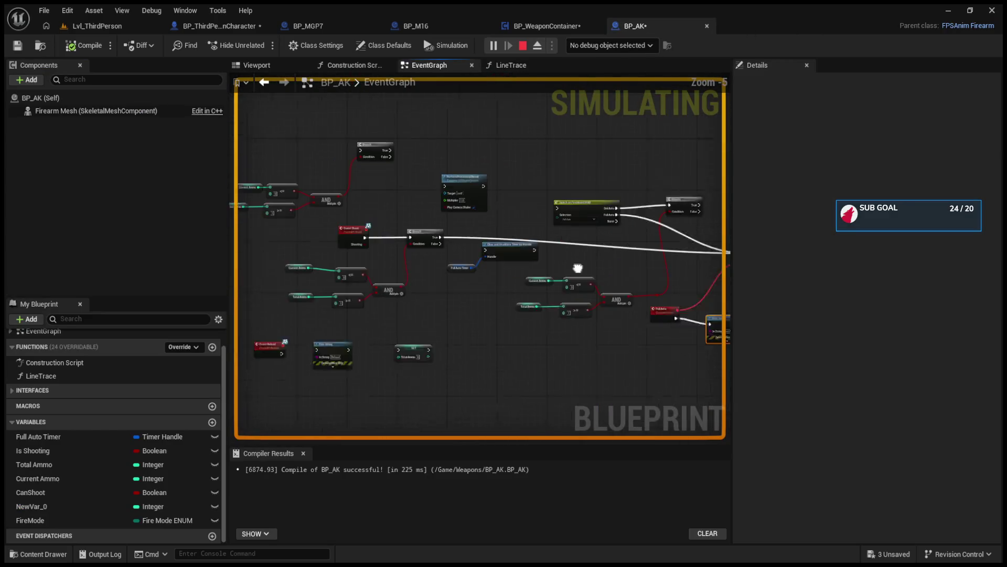
scroll(394, 251, "up", 3)
left_click(399, 208)
key("F9")
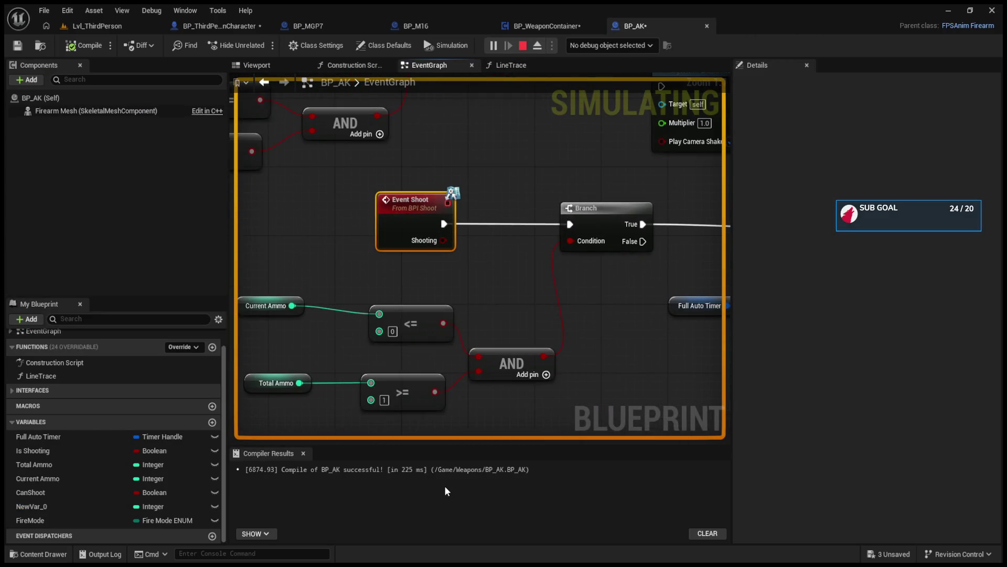
- Disable the Fire Weapon breakpoint, fire to hit Event Shoot, step to the Branch and resume
left_click(78, 27)
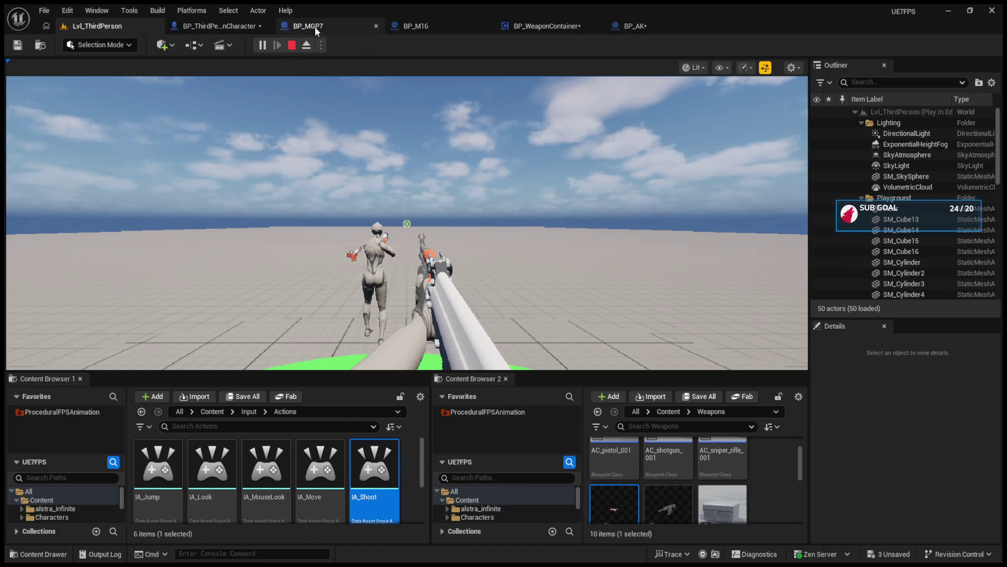
left_click(215, 26)
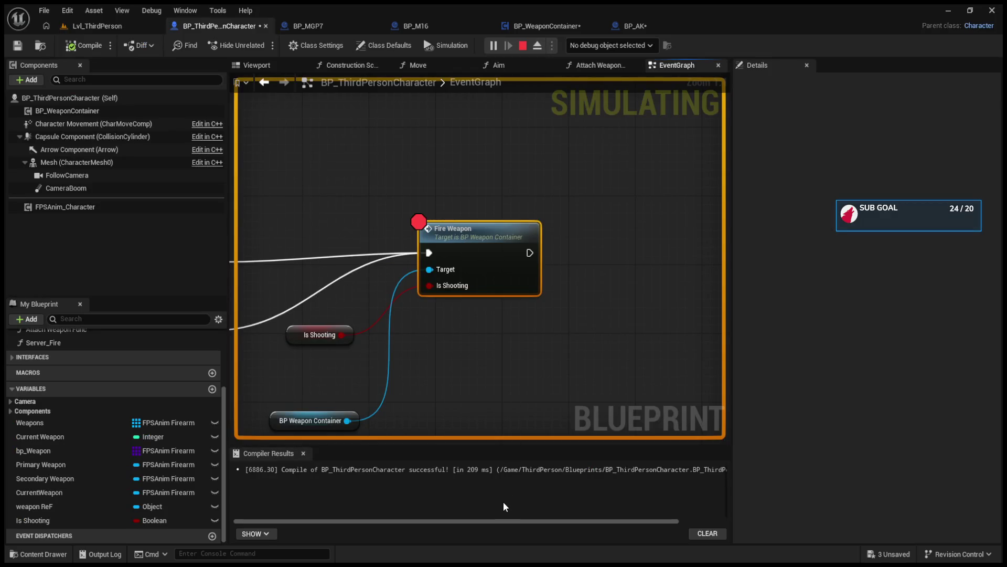
left_click(523, 45)
left_click(493, 45)
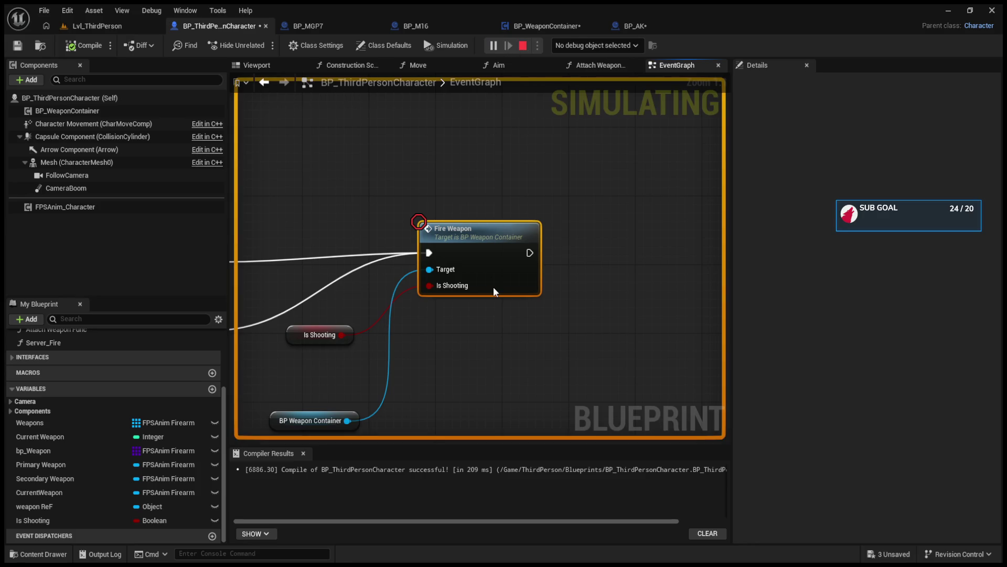
left_click(551, 46)
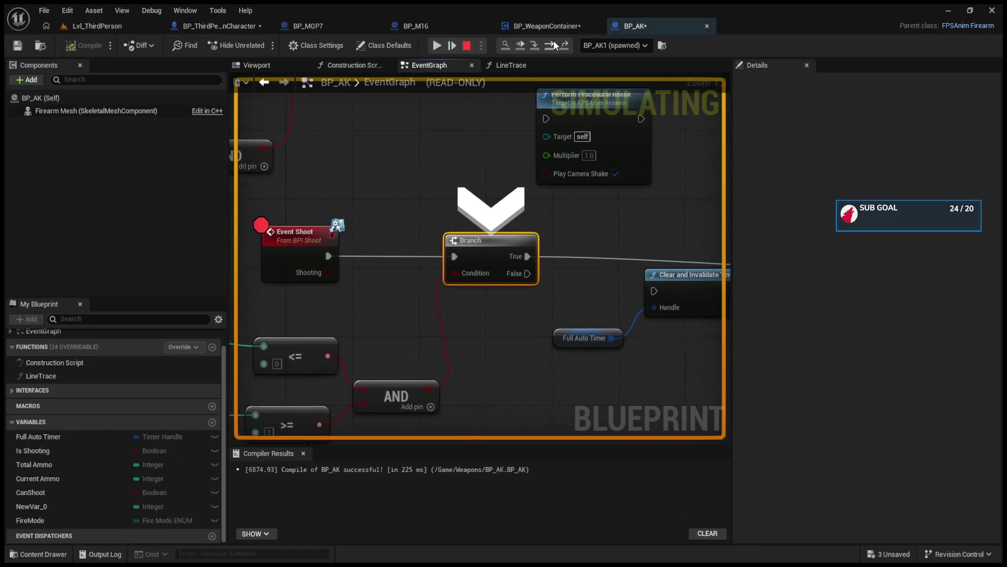
left_click(551, 46)
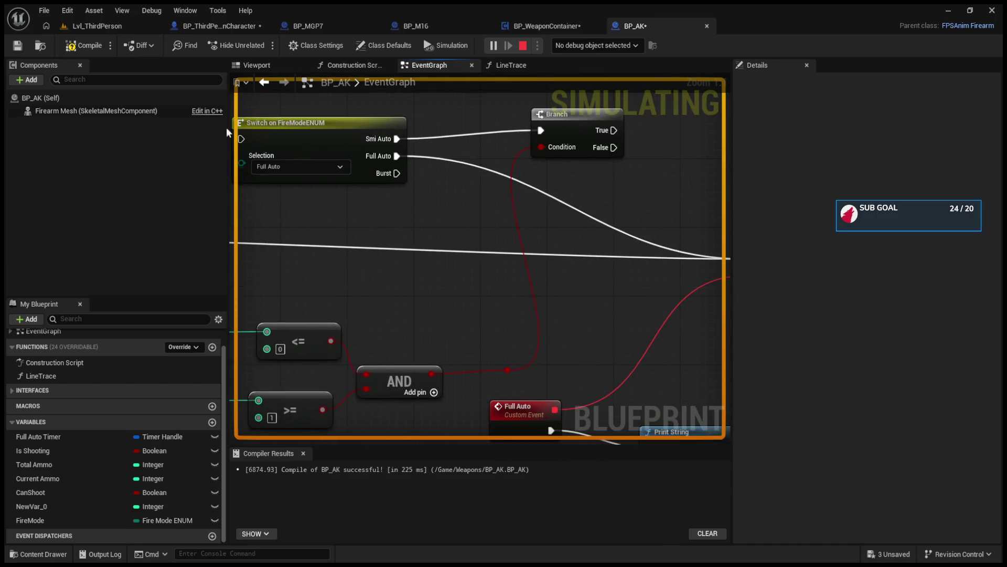
- Compile BP_AK, fire again, and step through Branch, Set Timer by Event and the timer SET
left_click(92, 48)
left_click(102, 27)
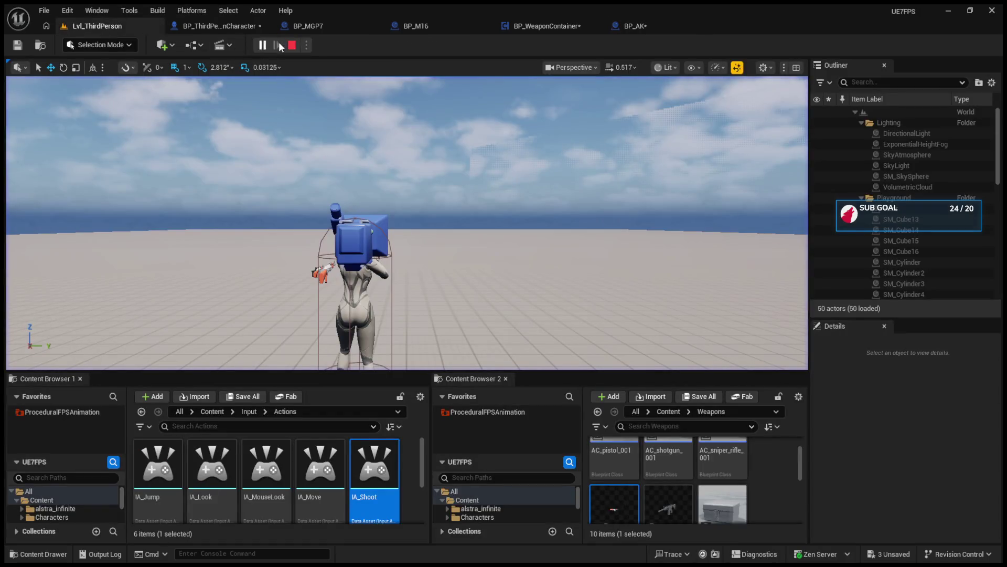
left_click(403, 212)
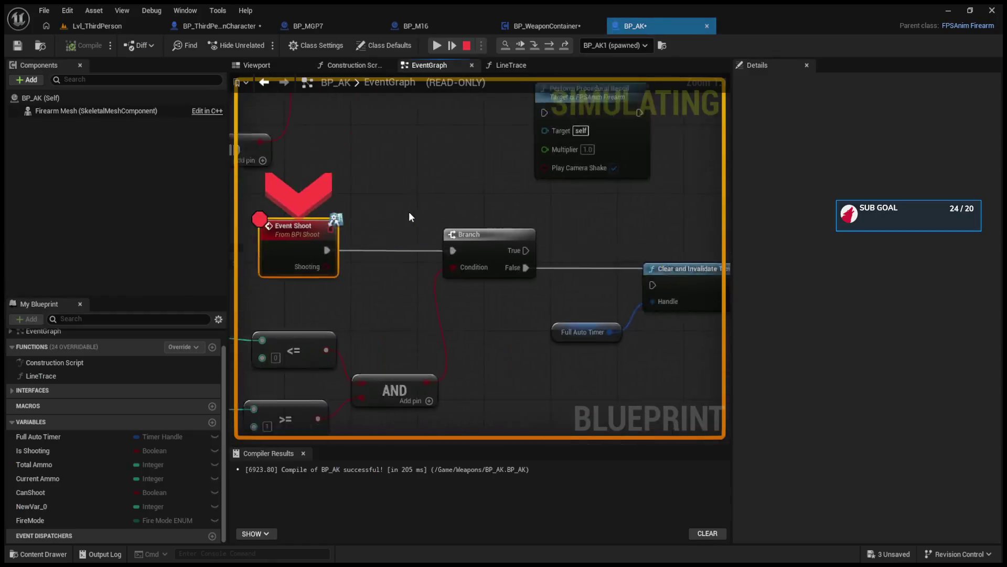
left_click(549, 46)
left_click(549, 46)
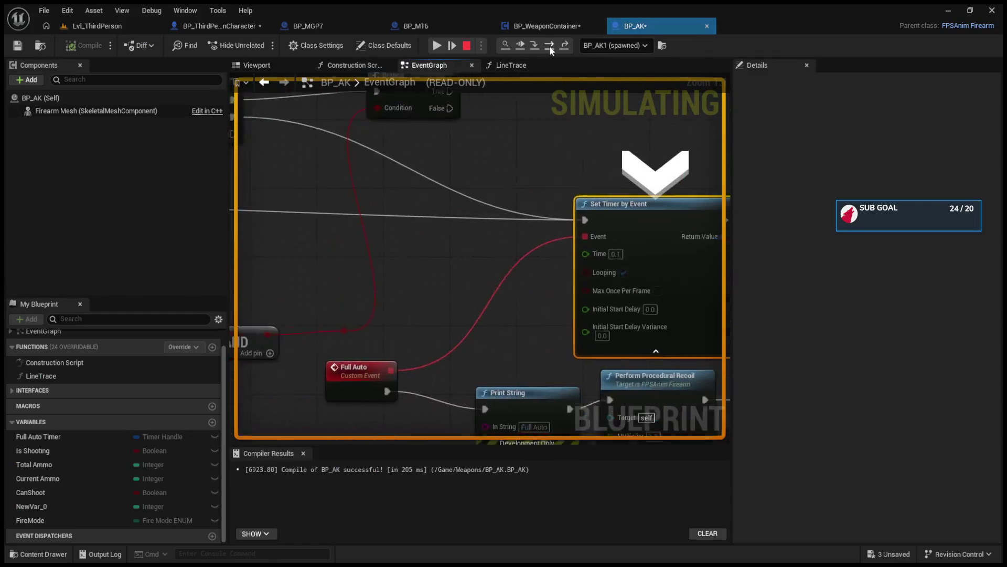
left_click(549, 45)
left_click(550, 46)
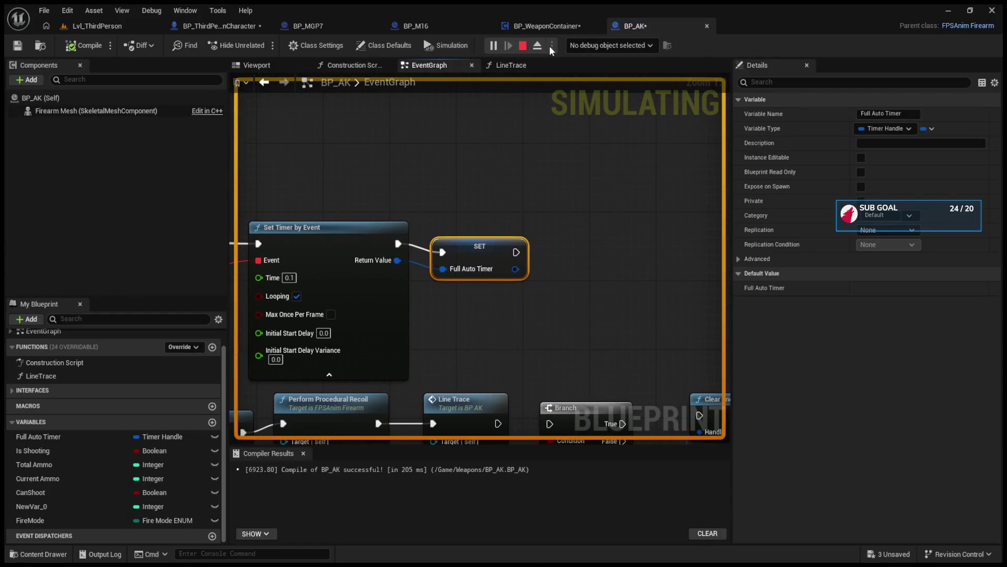
- Stop the simulation and wire Branch True into Clear and Invalidate Timer with Full Auto Timer as handle
left_click_drag(460, 135, 606, 69)
left_click(523, 45)
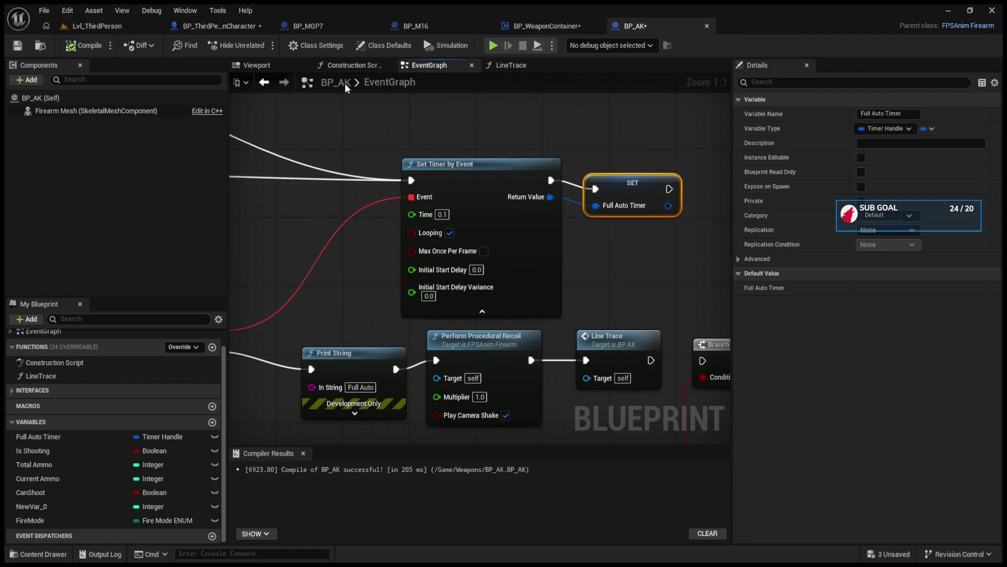
left_click_drag(241, 157, 577, 178)
scroll(360, 176, "down", 3)
left_click_drag(360, 181, 438, 259)
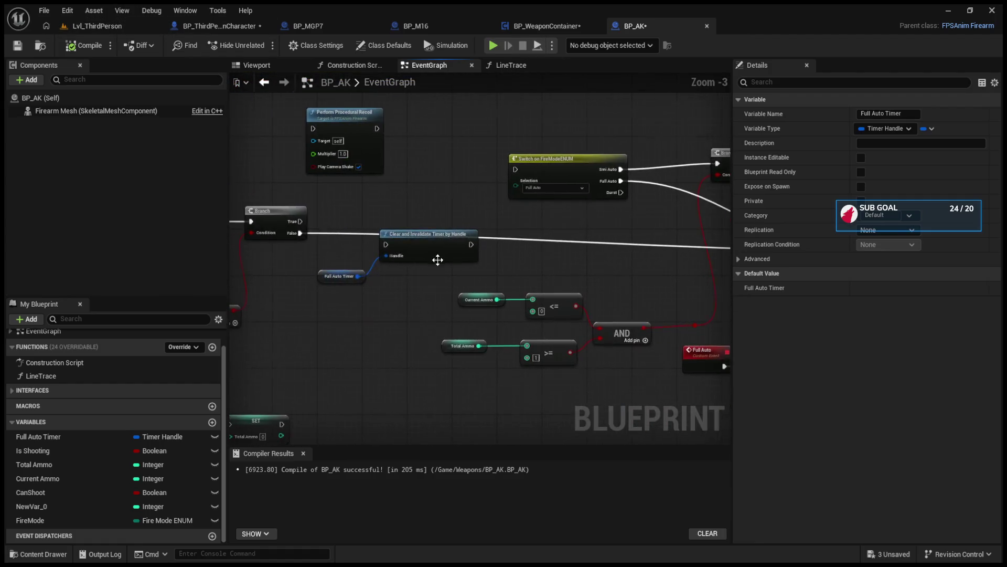
scroll(561, 249, "up", 3)
left_click_drag(559, 248, 549, 236)
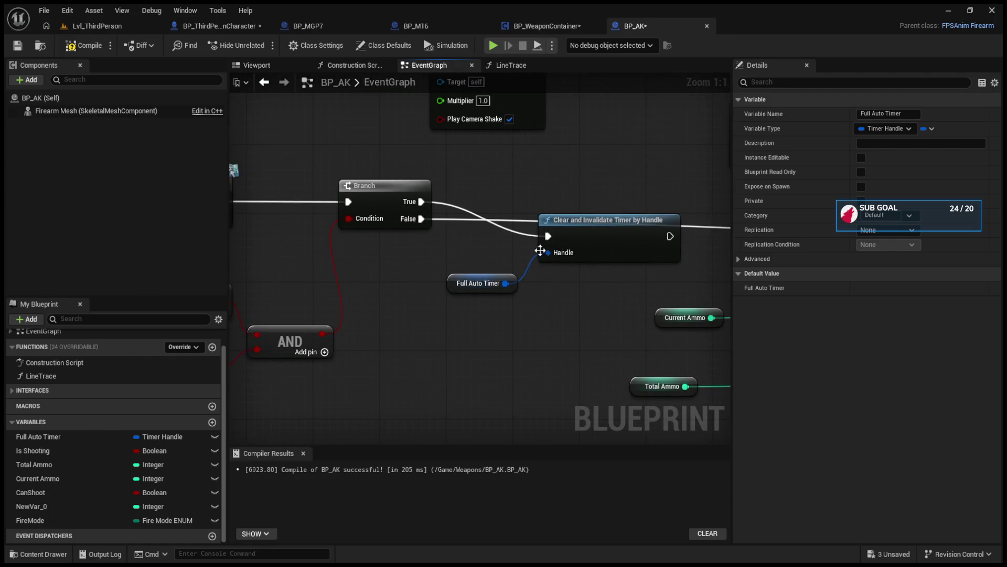
left_click_drag(469, 278, 511, 247)
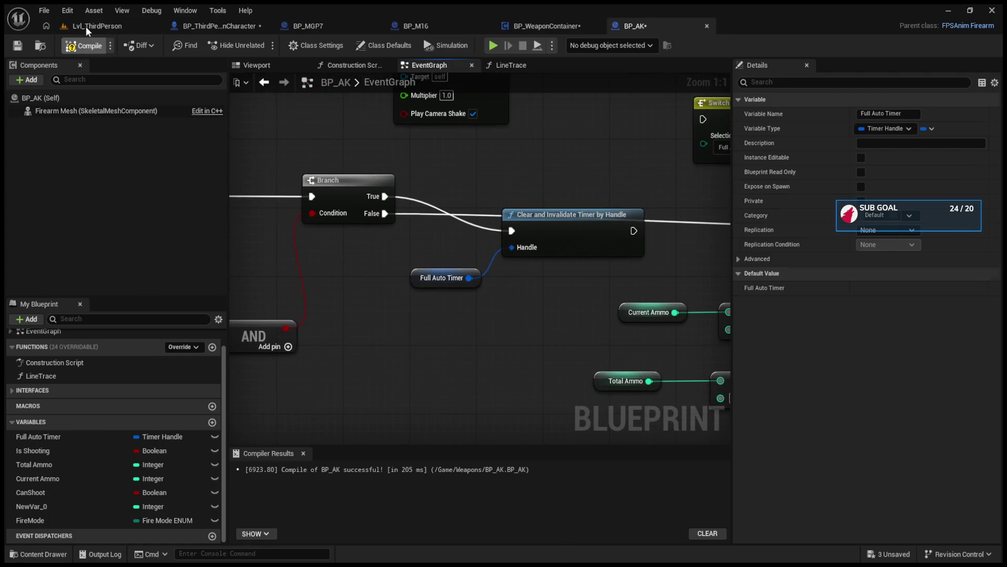
- Play-test the level, resume past the Event Shoot breakpoint, and fire full-auto bursts while turning
left_click(86, 27)
left_click(407, 223)
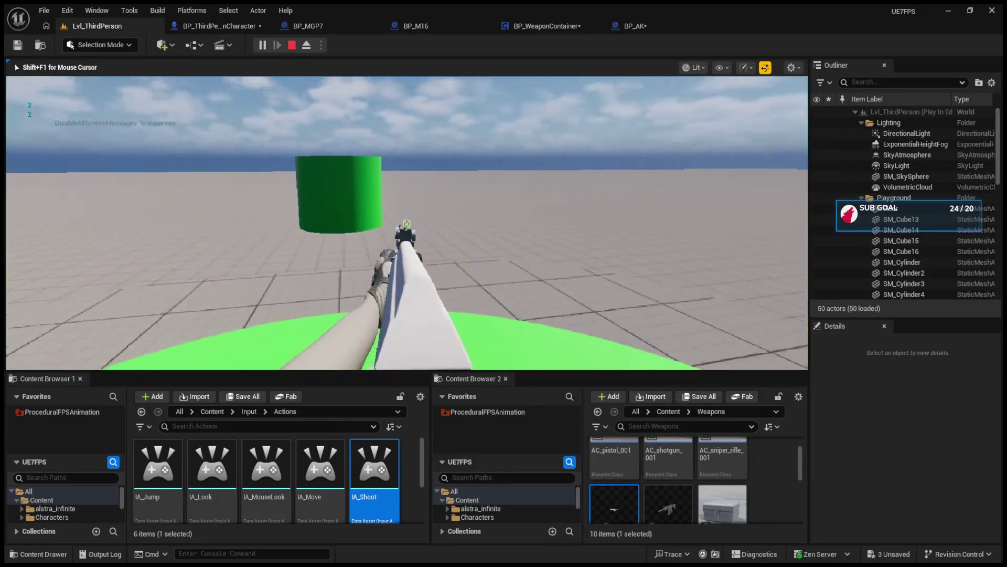
left_click(407, 223)
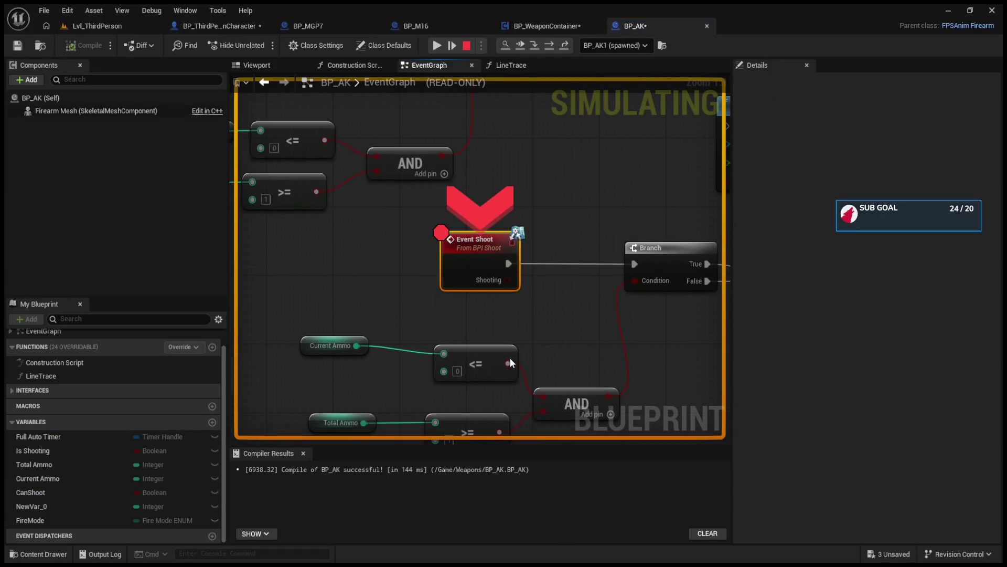
left_click(436, 45)
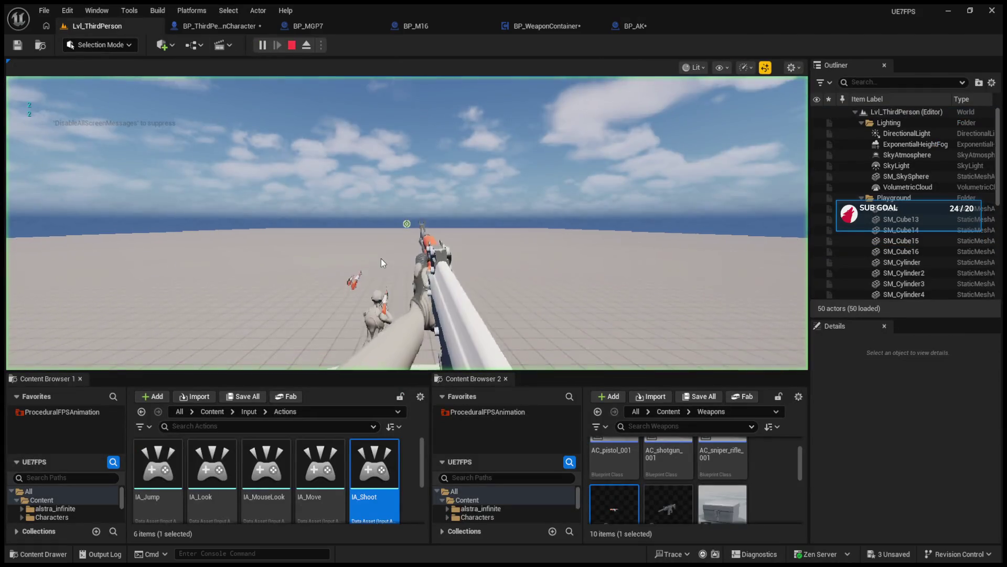
left_click(382, 263)
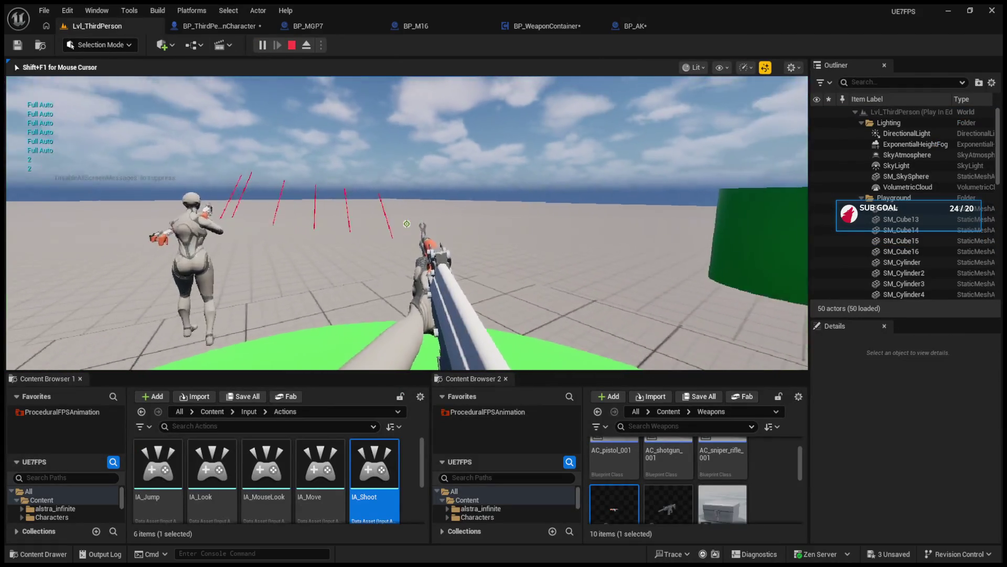
left_click(406, 224)
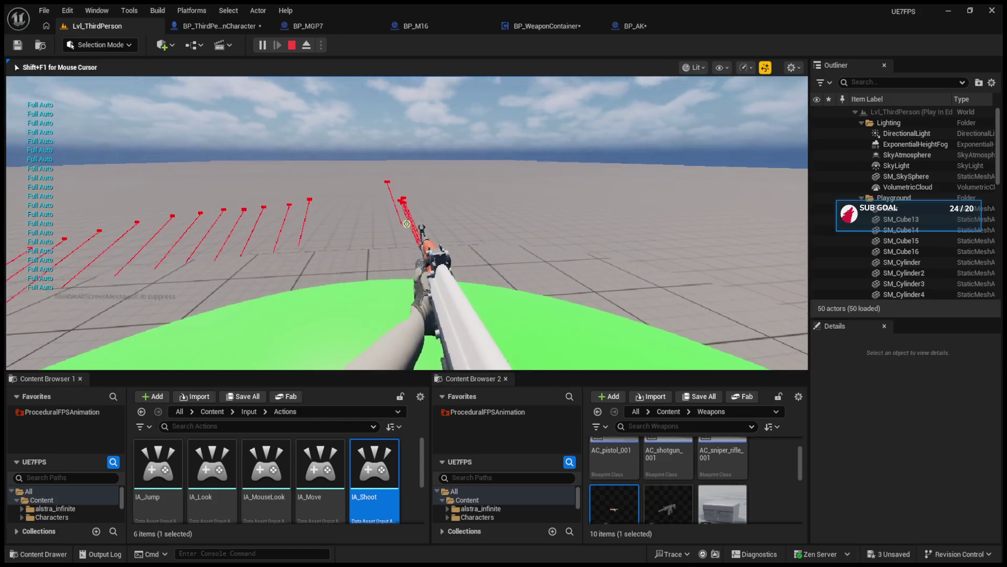
left_click(407, 223)
left_click(407, 223)
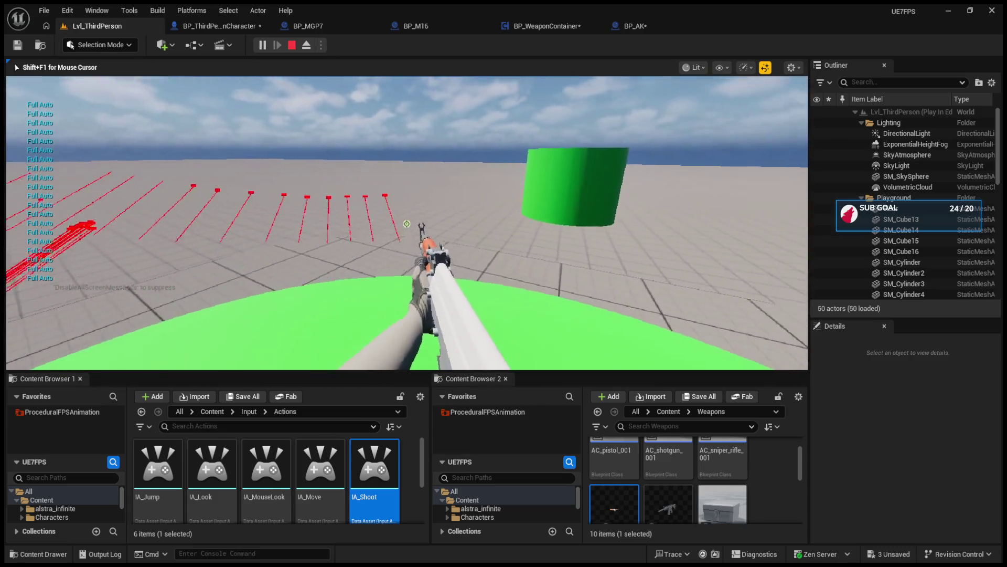
key("Escape")
- Review the timer-clearing nodes, then play-test again, firing full-auto while walking toward the green cylinder
left_click(635, 25)
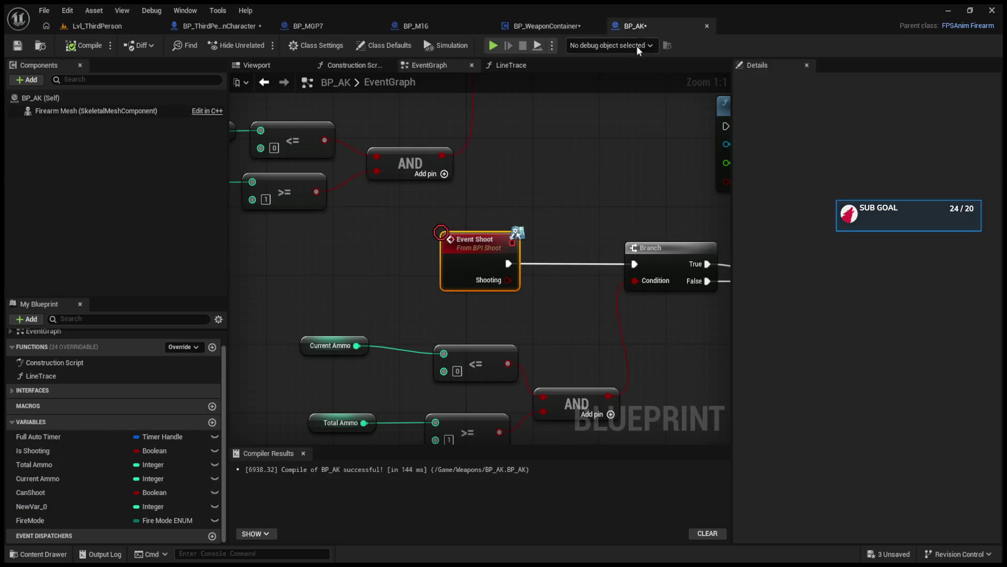
scroll(413, 201, "down", 4)
scroll(539, 335, "up", 3)
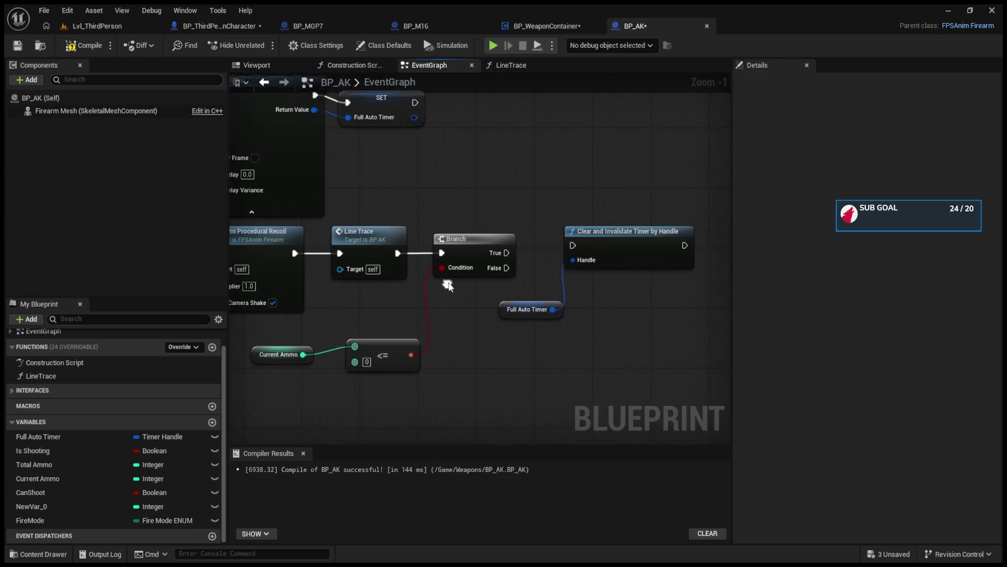
left_click_drag(508, 252, 565, 252)
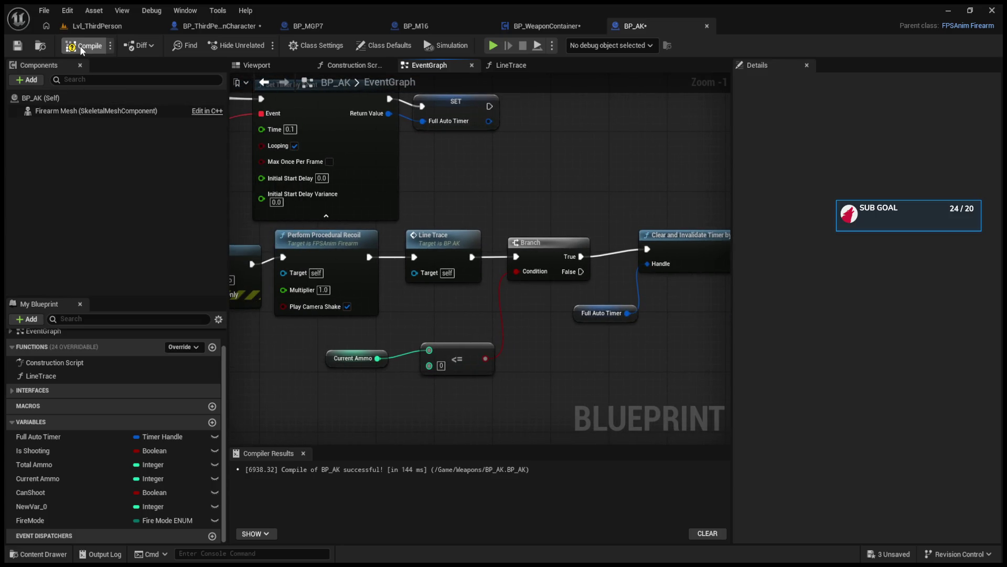
left_click(96, 27)
left_click(260, 45)
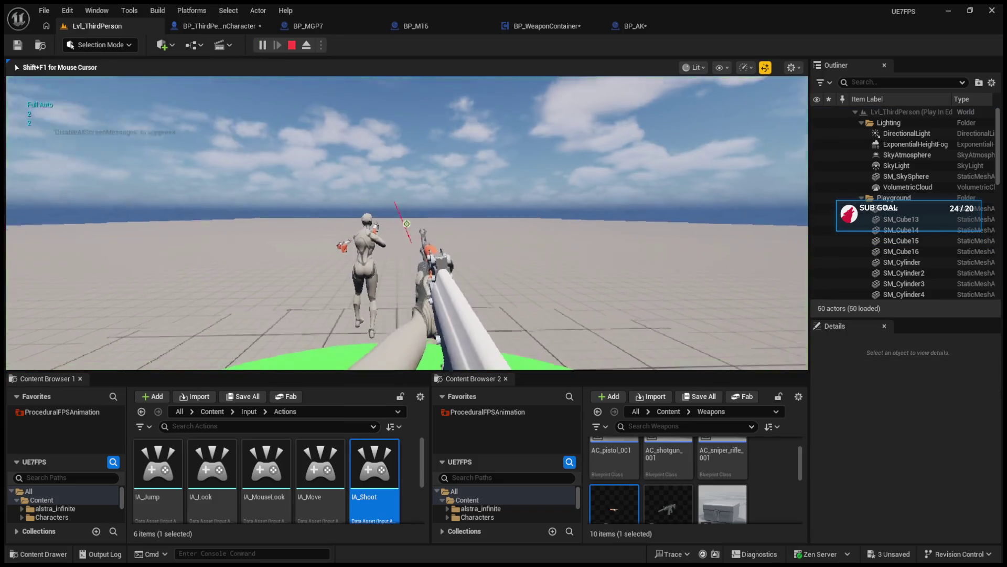
left_click_drag(406, 224, 407, 224)
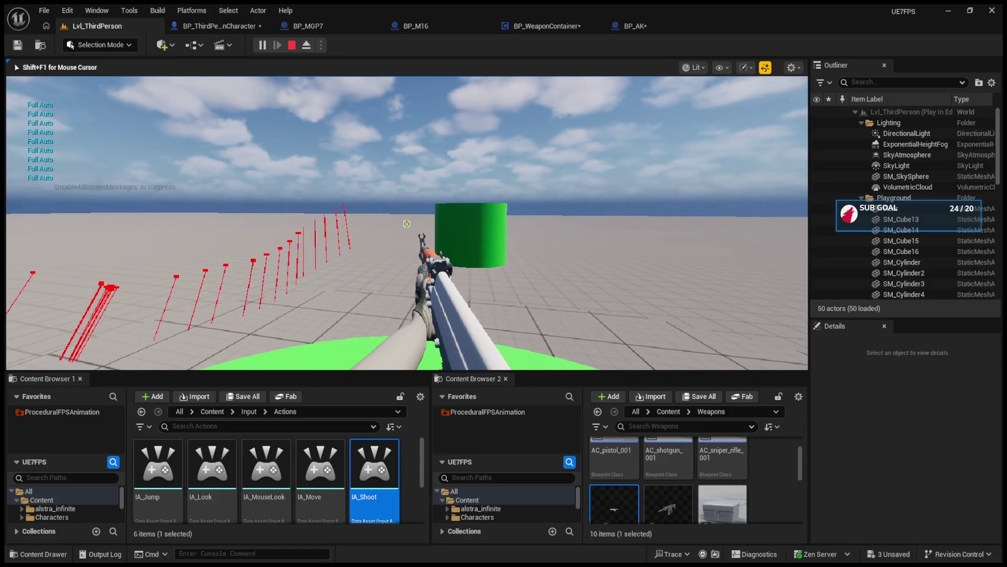
key("w")
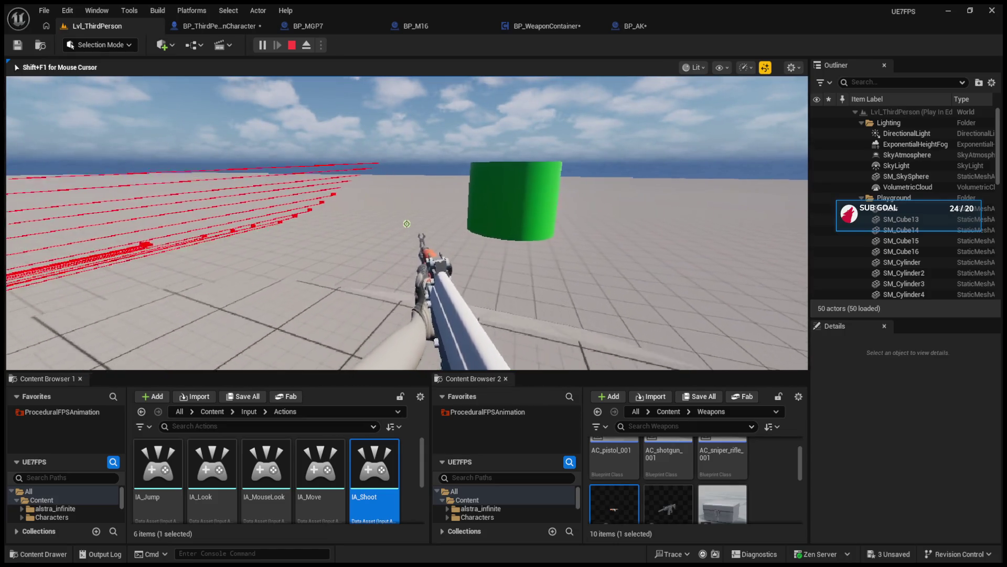
key("Escape")
left_click(637, 27)
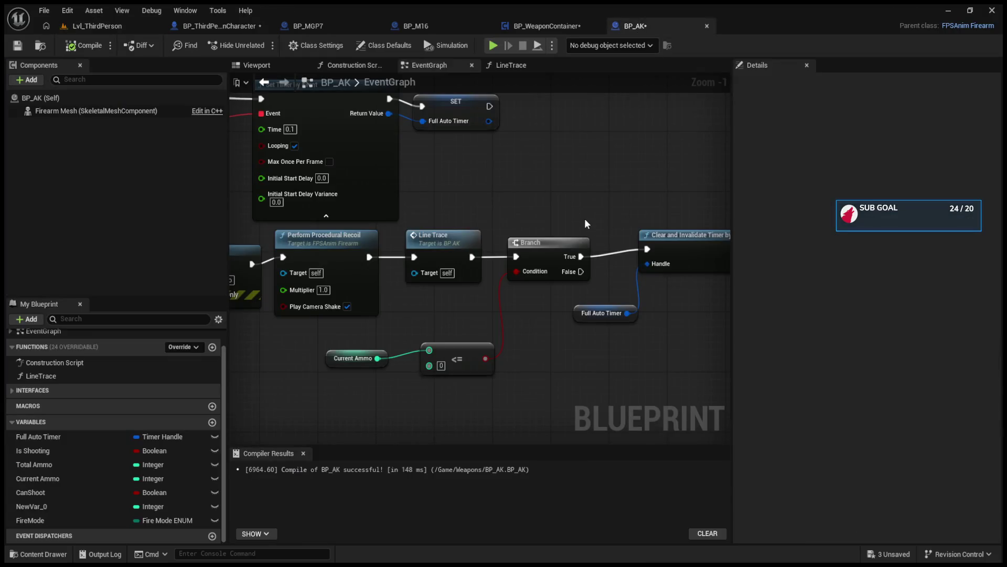
- Delete the Reload Print String and wire Event Reload straight to SET Total Ammo with 30
left_click_drag(585, 218, 480, 221)
left_click(587, 231)
scroll(580, 252, "down", 4)
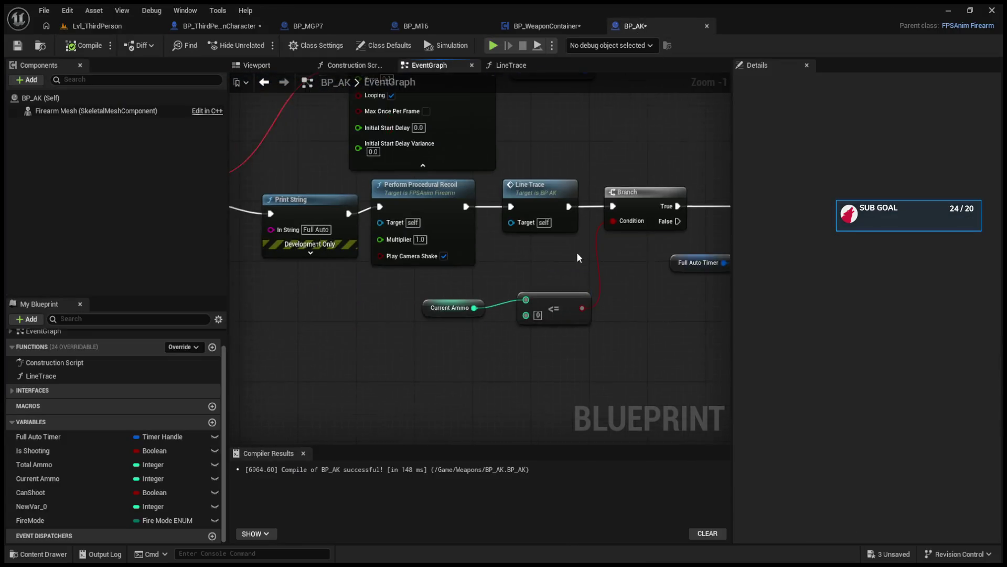
scroll(496, 274, "up", 3)
mouse_move(496, 275)
left_mouse_down()
mouse_move(176, 283)
mouse_move(366, 309)
left_mouse_up()
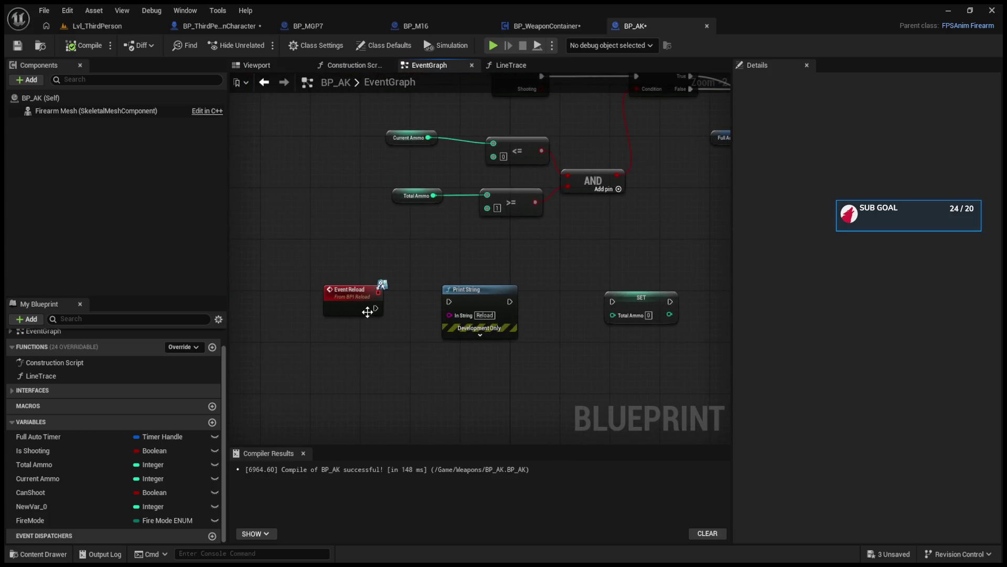
left_click(491, 292)
key("Delete")
left_click_drag(640, 306, 318, 275)
mouse_move(240, 288)
left_mouse_down()
mouse_move(375, 291)
mouse_move(427, 279)
left_mouse_up()
type("30")
- Insert a new Branch between the first Branch's True output and Clear and Invalidate Timer
mouse_move(621, 311)
left_mouse_down()
mouse_move(579, 321)
mouse_move(405, 309)
left_mouse_up()
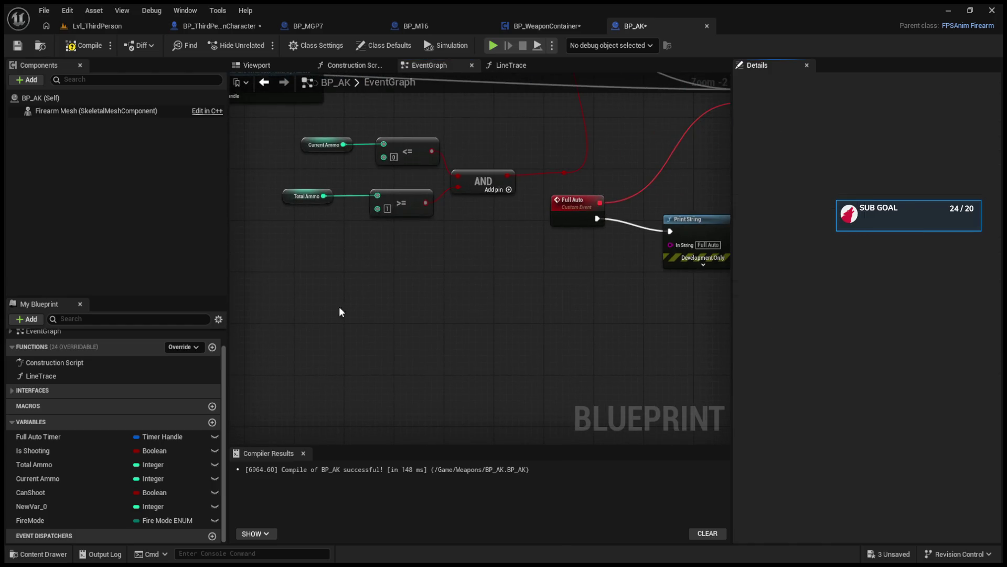
mouse_move(467, 243)
left_mouse_down()
mouse_move(590, 338)
mouse_move(367, 262)
mouse_move(425, 190)
mouse_move(528, 348)
left_mouse_up()
left_click_drag(524, 238, 625, 241)
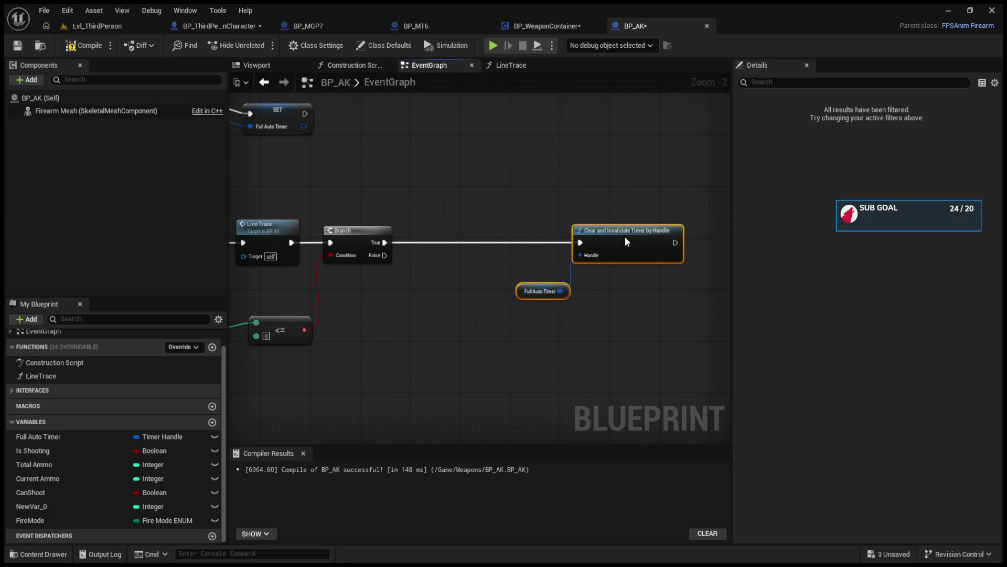
left_click(367, 341)
left_click_drag(409, 336, 479, 225)
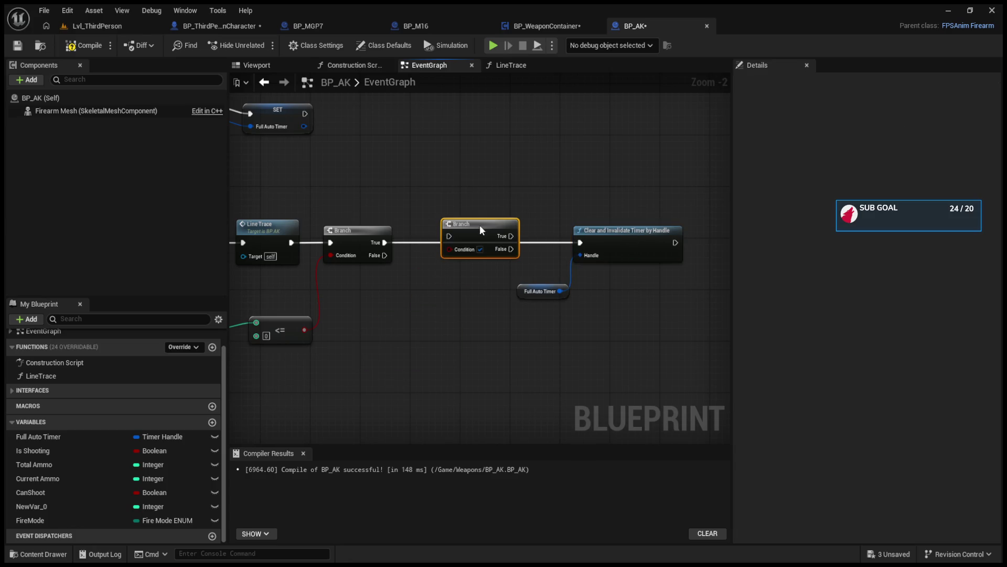
left_click_drag(391, 242, 449, 236)
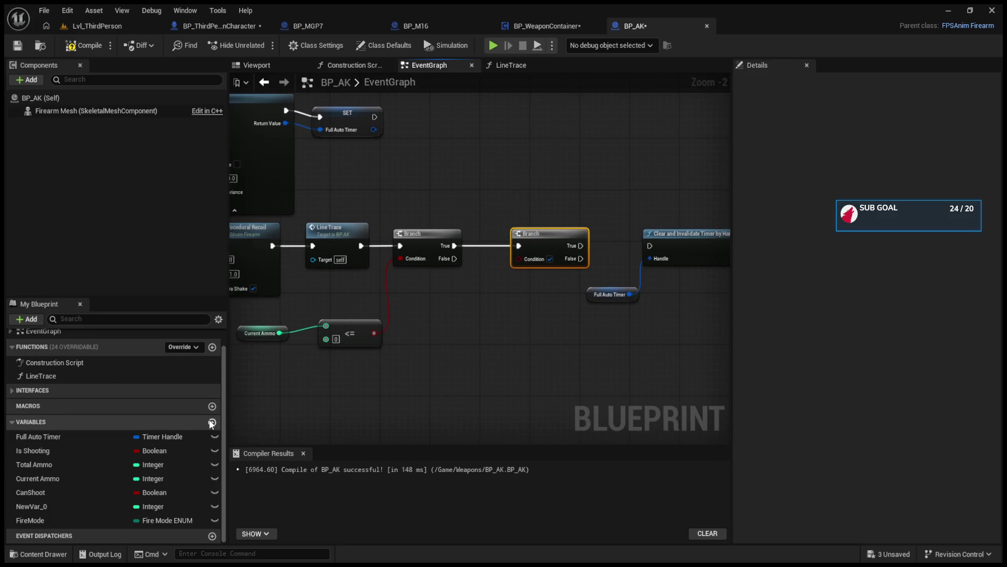
scroll(428, 357, "down", 5)
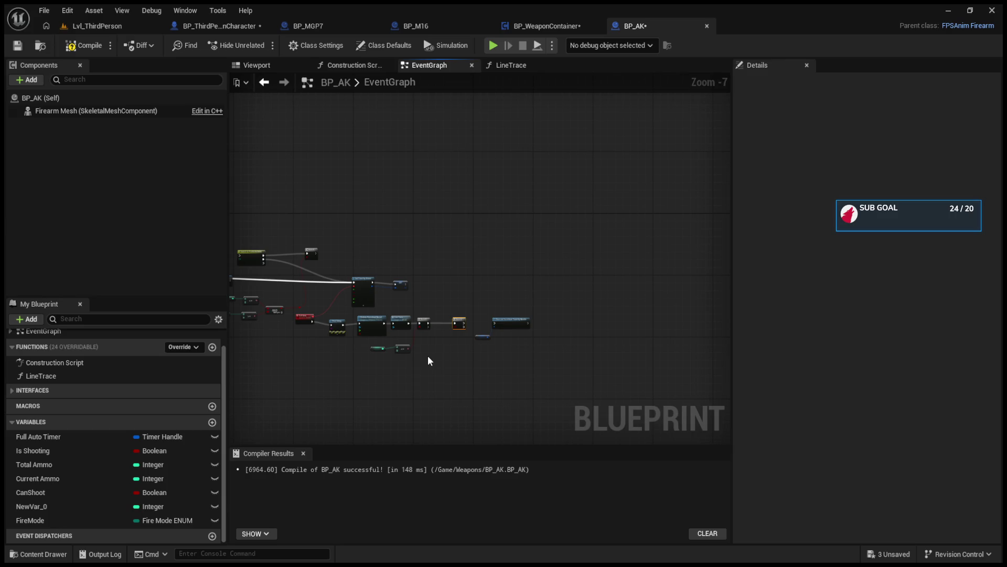
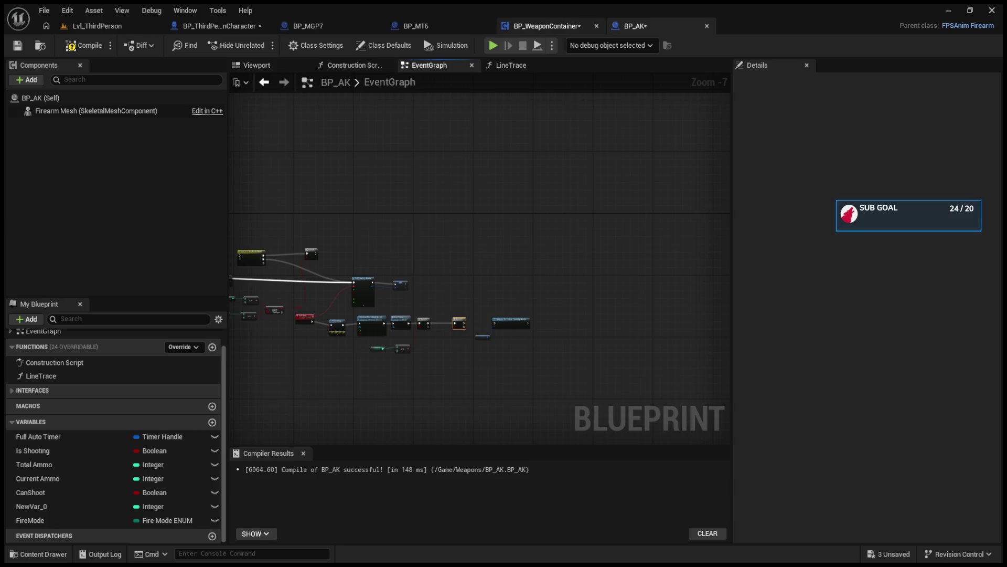
- Add a new variable named AutoReload to BP_WeaponContainer
left_click(547, 25)
left_click(147, 257)
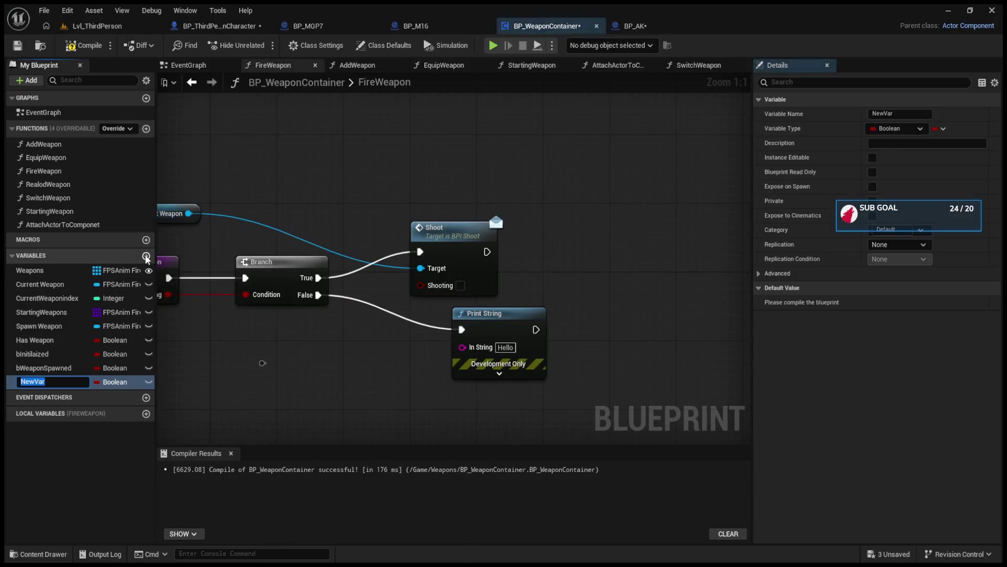
type("AutoReo")
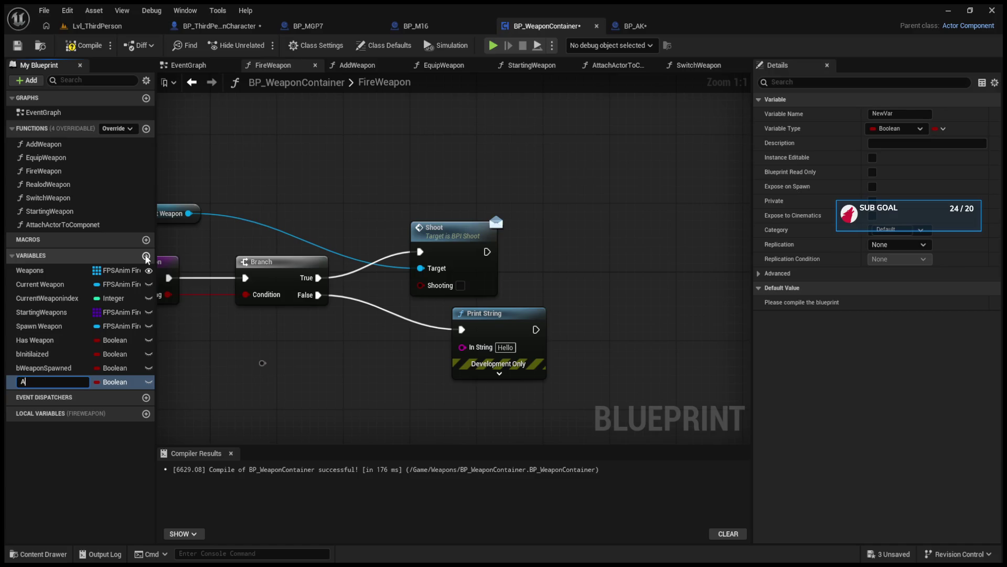
key("BackSpace")
type("load")
key("Return")
- Rename the variable to bAutoReload, matching the bWeaponSpawned naming style
left_click(43, 370)
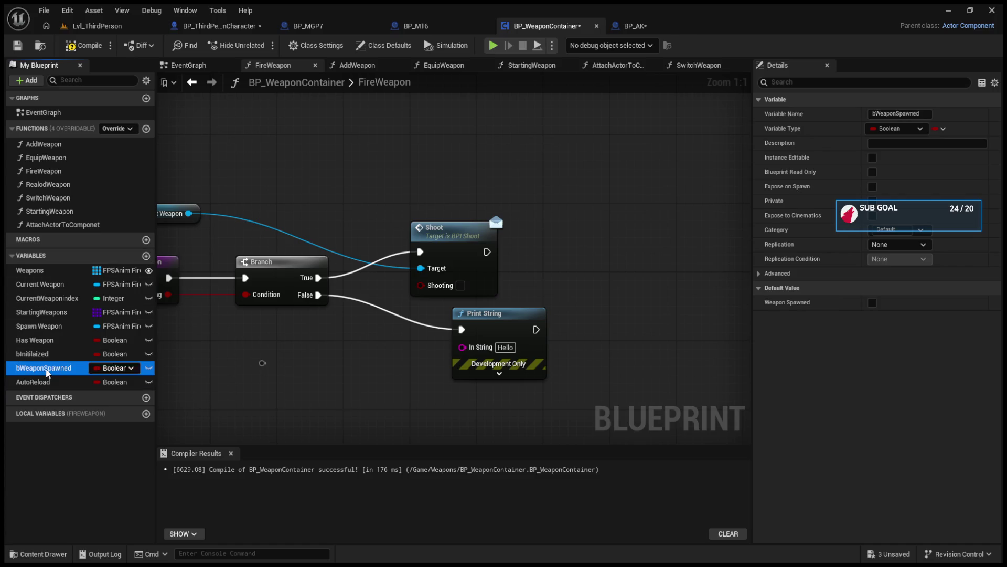
left_click(880, 116)
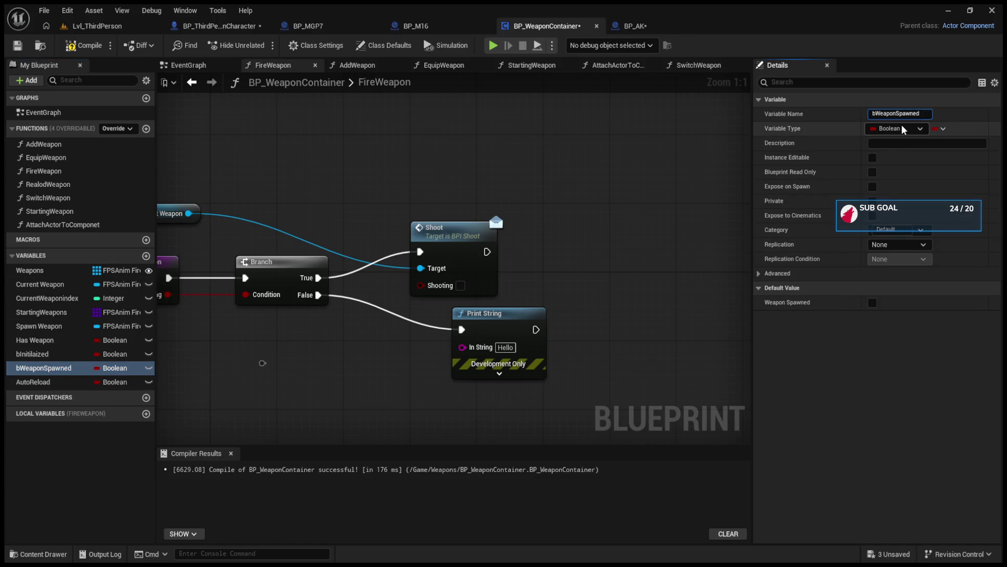
left_click(542, 184)
left_click(53, 382)
left_click(879, 113)
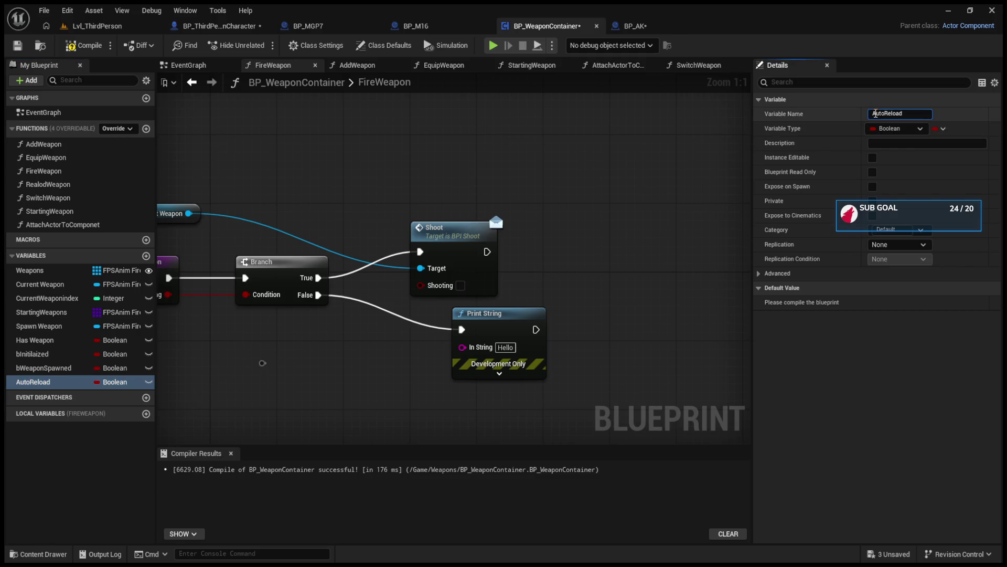
key("Home")
type("b")
key("Return")
- Compile the blueprint and shift the FireWeapon and Branch nodes left
left_click(74, 47)
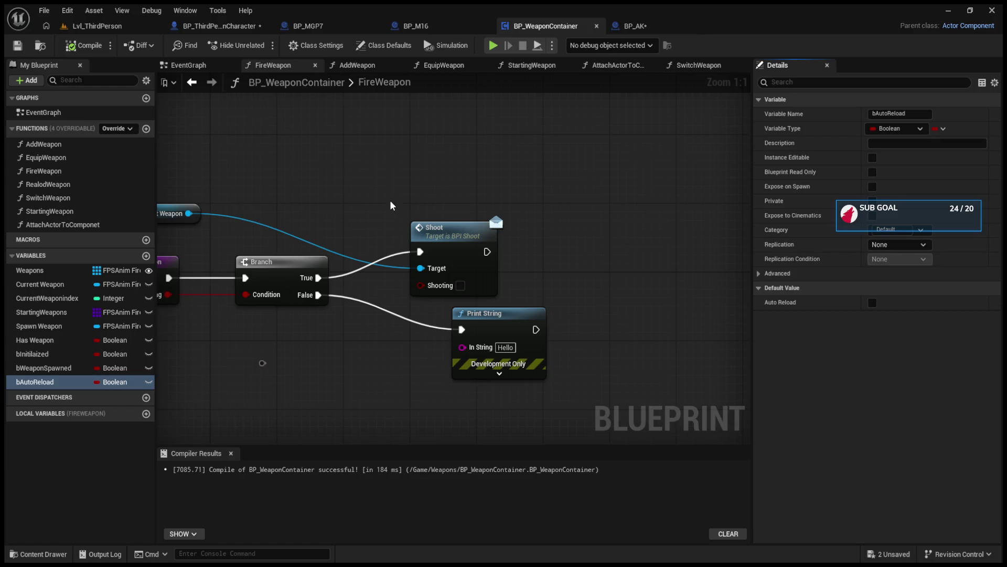
left_click_drag(180, 274, 388, 271)
mouse_move(290, 225)
left_mouse_down()
mouse_move(485, 302)
mouse_move(386, 268)
left_mouse_up()
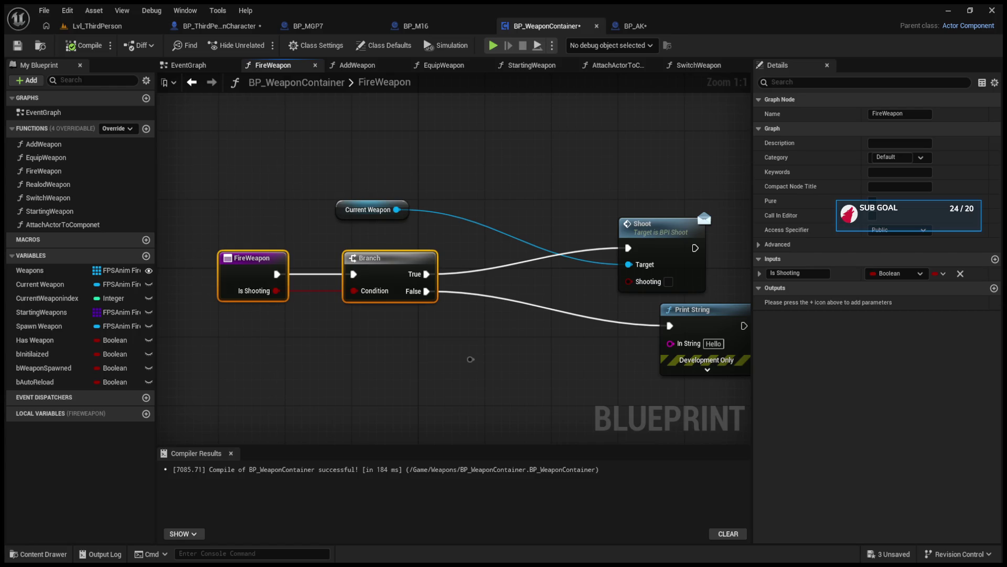
- Nudge the Branch node left and move the Shoot node up in FireWeapon
left_click(34, 381)
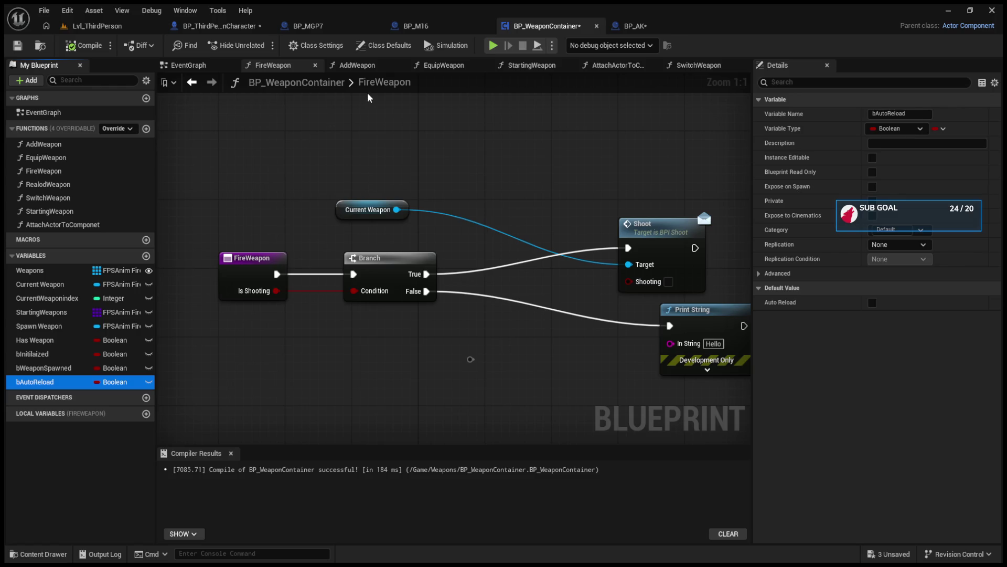
mouse_move(446, 242)
left_mouse_down()
mouse_move(534, 241)
mouse_move(470, 256)
mouse_move(511, 255)
mouse_move(485, 260)
mouse_move(415, 251)
left_mouse_up()
left_click_drag(629, 215, 644, 180)
mouse_move(365, 197)
left_mouse_down()
mouse_move(405, 162)
mouse_move(419, 167)
left_mouse_up()
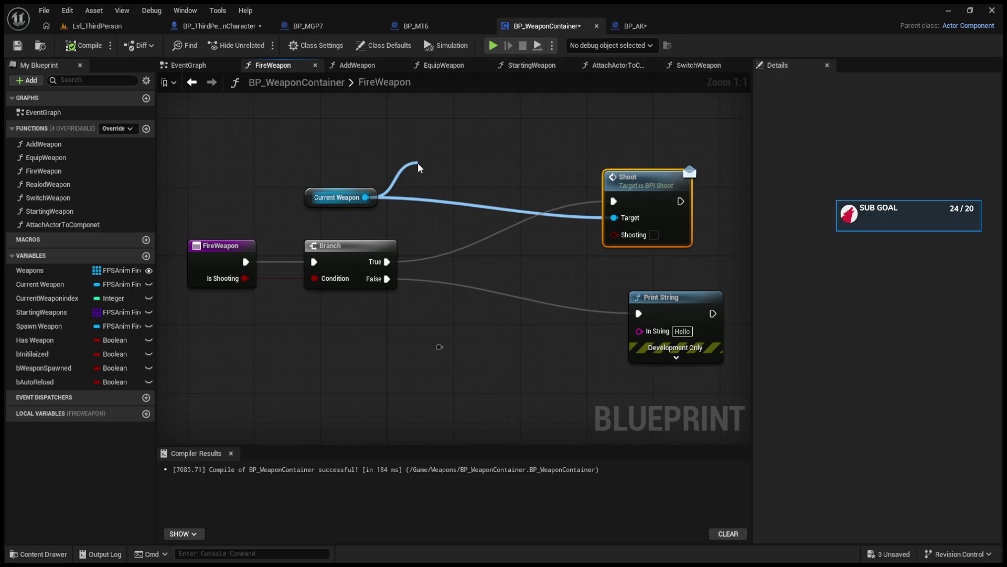
left_click_drag(418, 168, 412, 151)
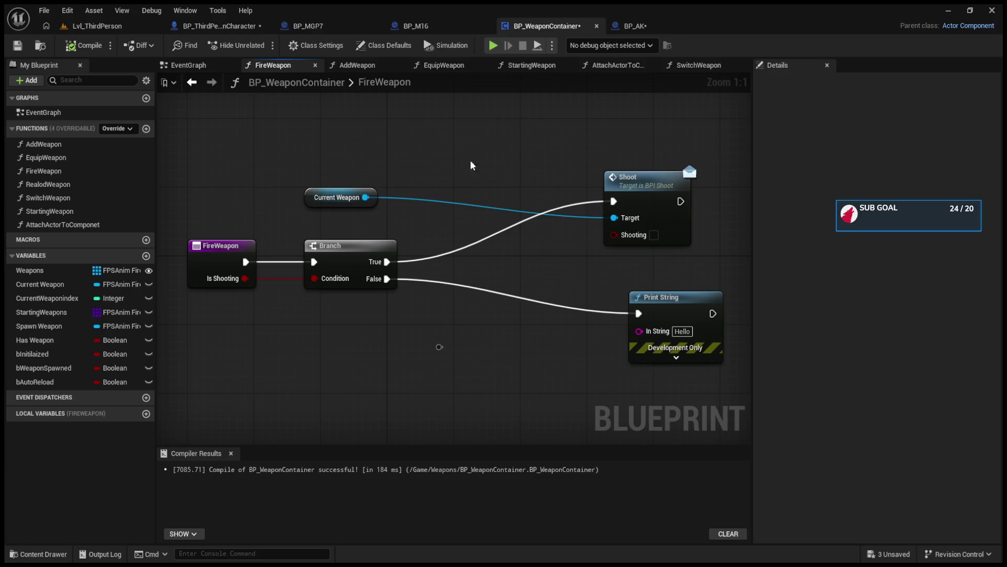
left_click(628, 24)
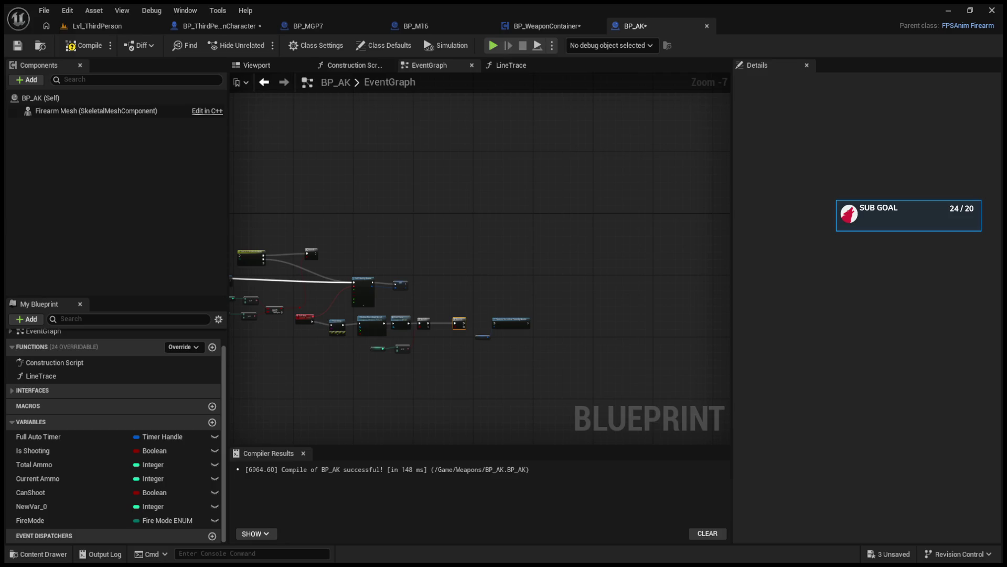
- Bring BP_AK's Branch, Clear and Invalidate Timer, and Current Ammo nodes into view
scroll(502, 307, "up", 3)
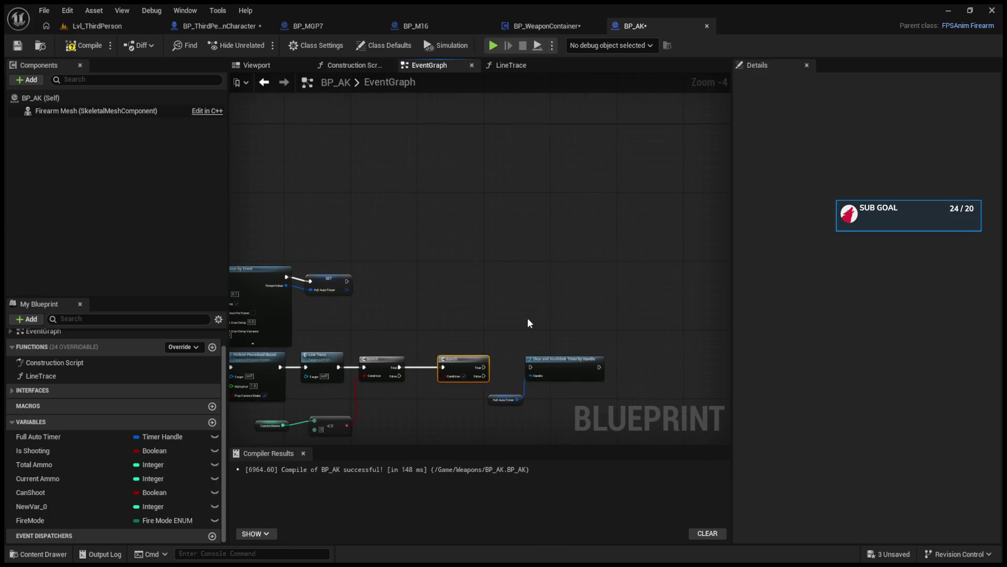
scroll(534, 278, "up", 1)
left_click_drag(544, 294, 602, 247)
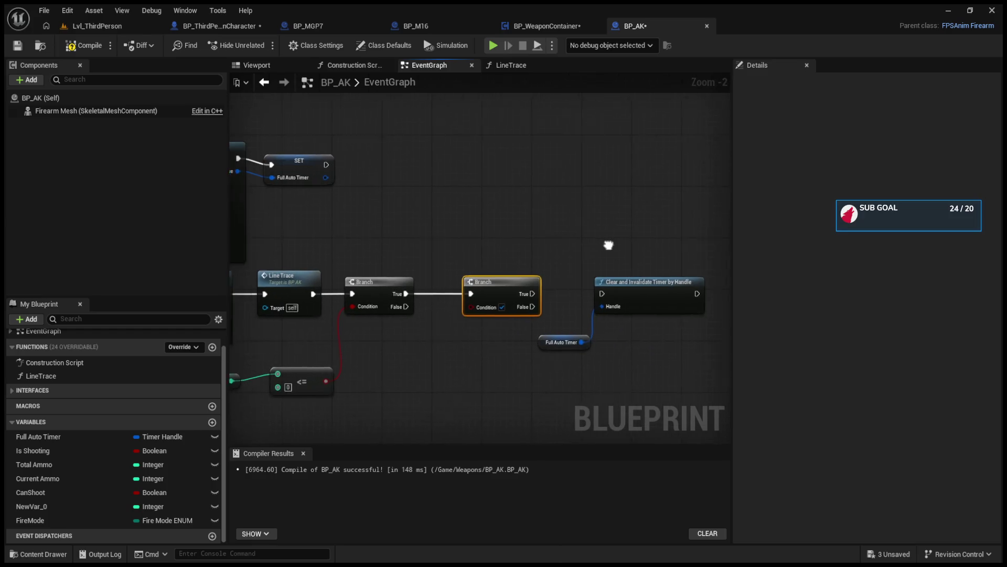
scroll(546, 261, "down", 2)
scroll(534, 296, "up", 4)
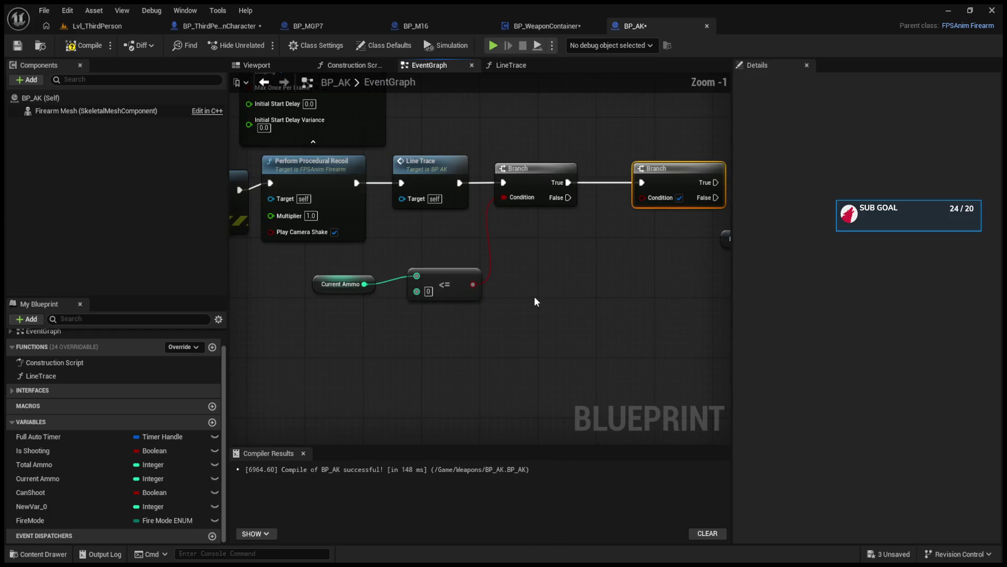
mouse_move(537, 308)
left_mouse_down()
mouse_move(458, 303)
mouse_move(381, 266)
mouse_move(387, 288)
mouse_move(306, 287)
left_mouse_up()
scroll(387, 288, "down", 1)
left_click_drag(496, 144, 640, 236)
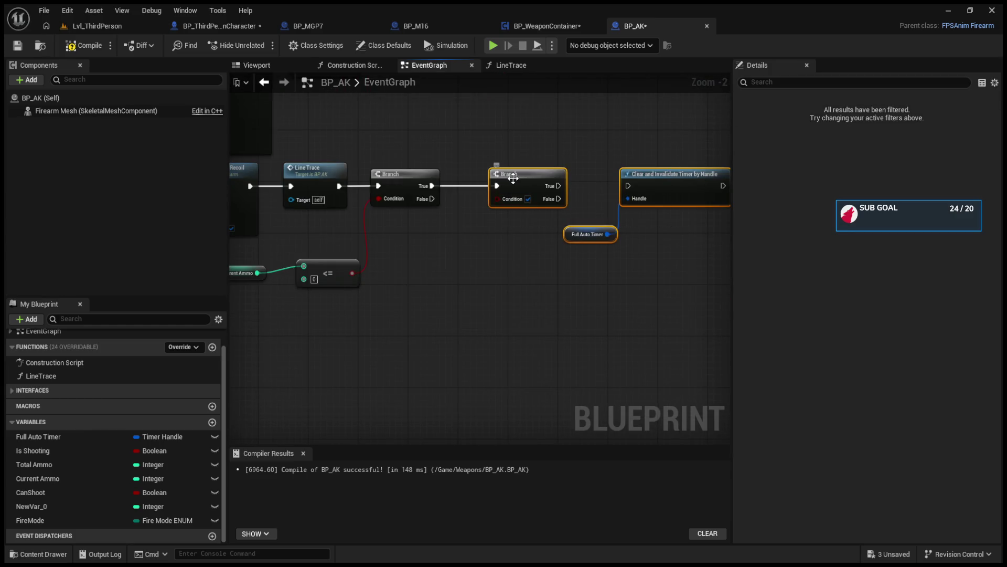
left_click(588, 196)
mouse_move(587, 197)
left_mouse_down()
mouse_move(501, 209)
mouse_move(565, 220)
left_mouse_up()
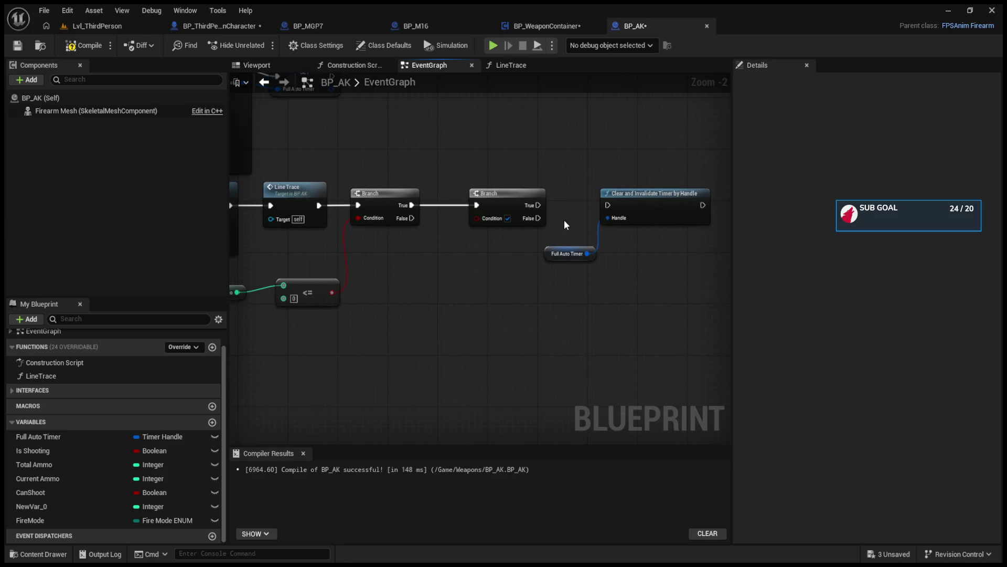
mouse_move(445, 303)
left_mouse_down()
mouse_move(535, 297)
mouse_move(527, 306)
left_mouse_up()
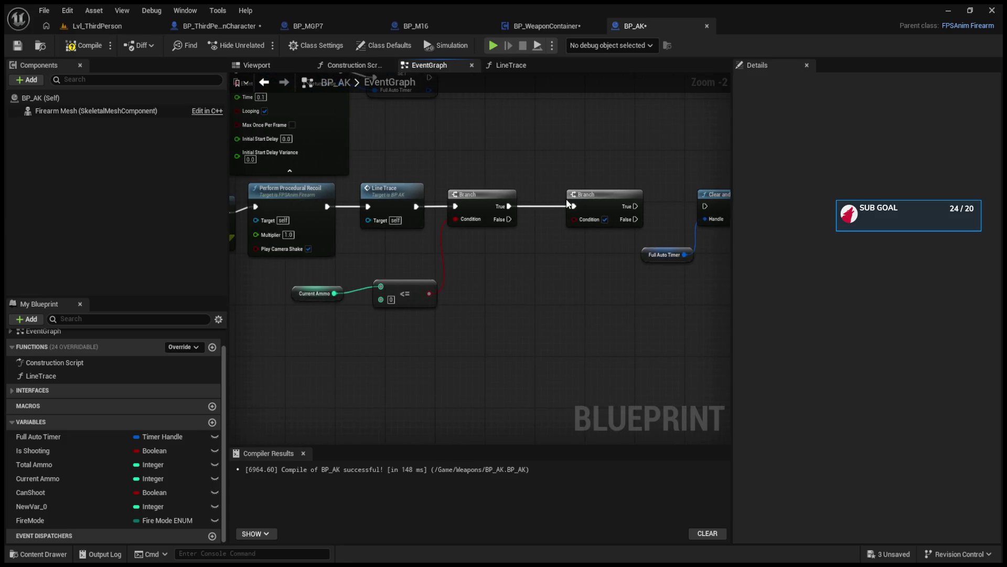
left_click_drag(555, 290, 547, 293)
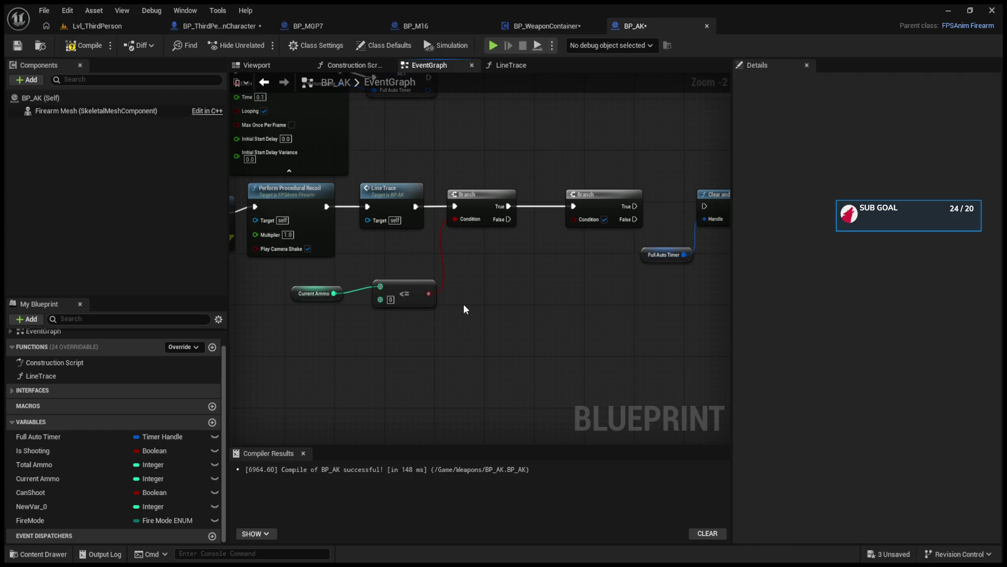
- Paste a Get Owner node below the ammo check and wire it to Get Component by Class
key("ctrl+v")
left_click_drag(543, 322, 575, 322)
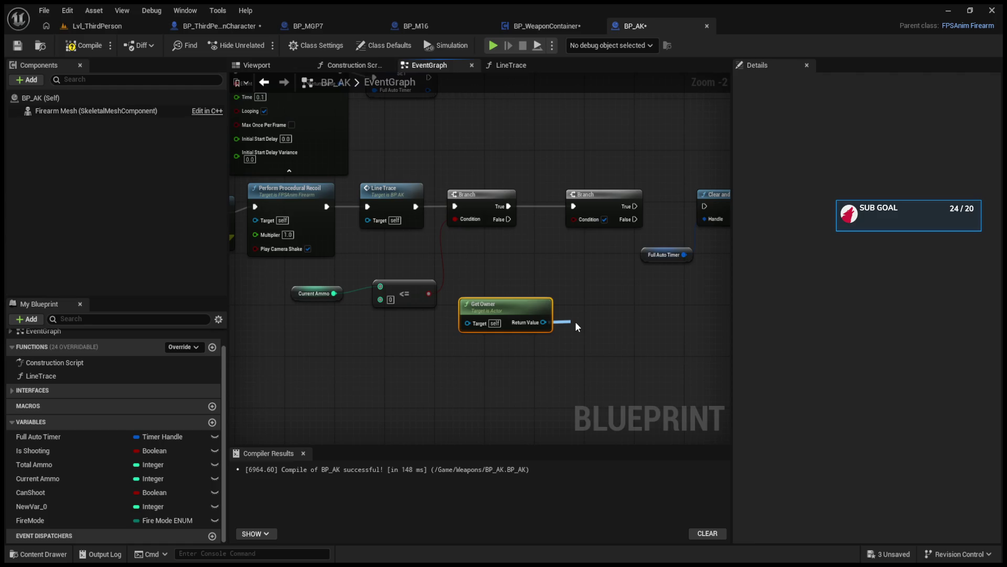
scroll(628, 314, "up", 2)
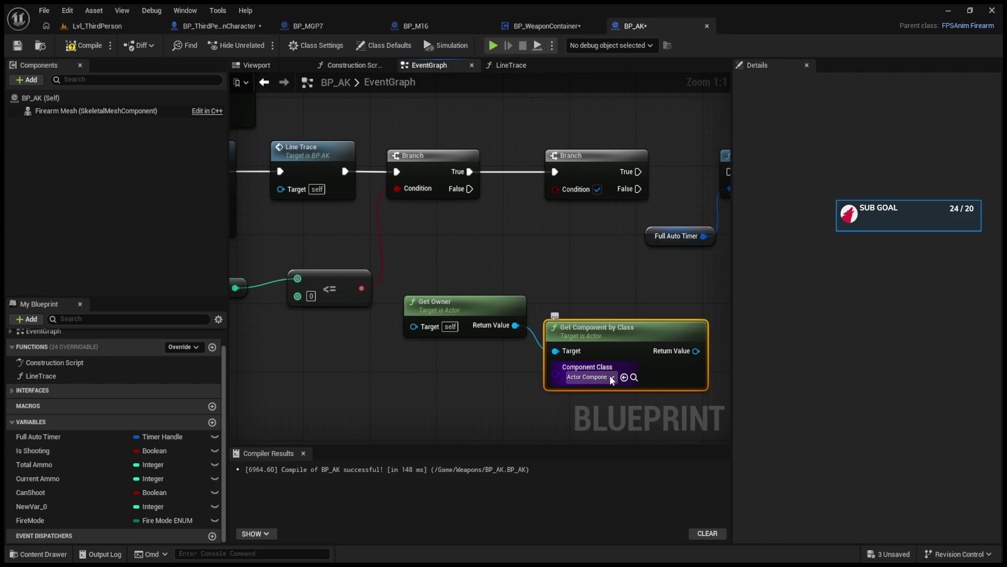
- Look up the BP_WeaponContainer component and feed its Auto Reload into the Branch condition
left_click(610, 375)
left_click(641, 416)
mouse_move(659, 342)
left_mouse_down()
mouse_move(494, 349)
mouse_move(610, 313)
left_mouse_up()
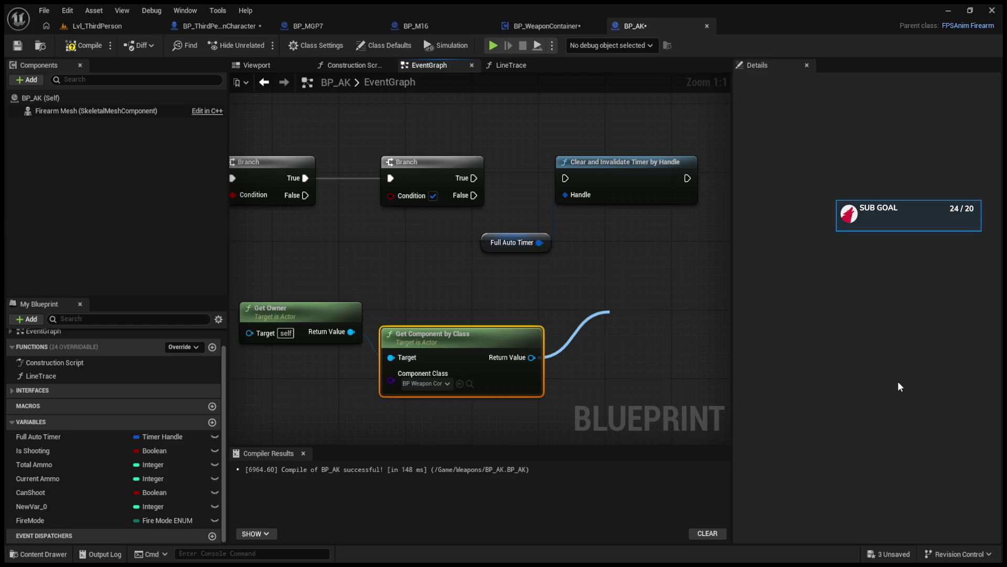
key("Return")
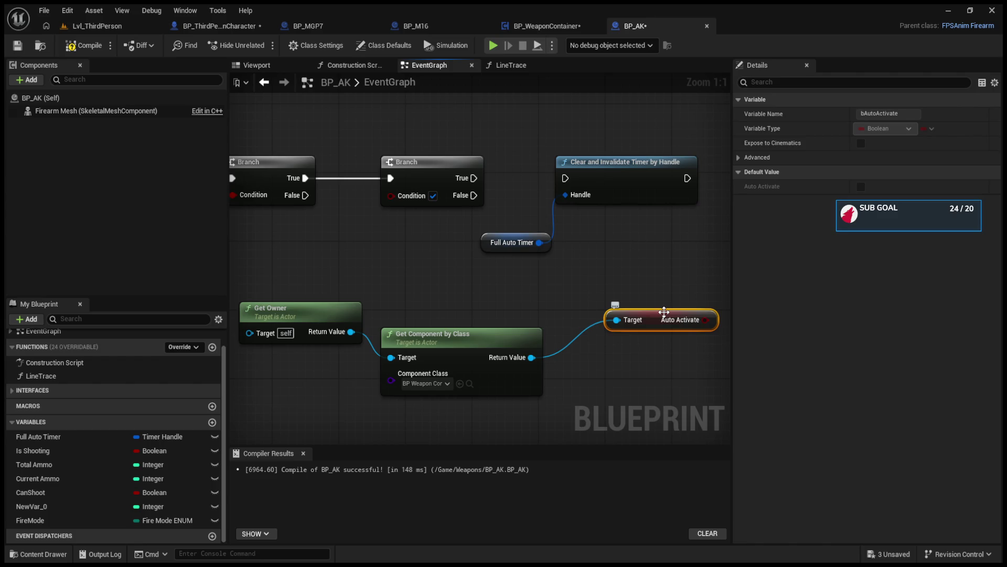
key("Delete")
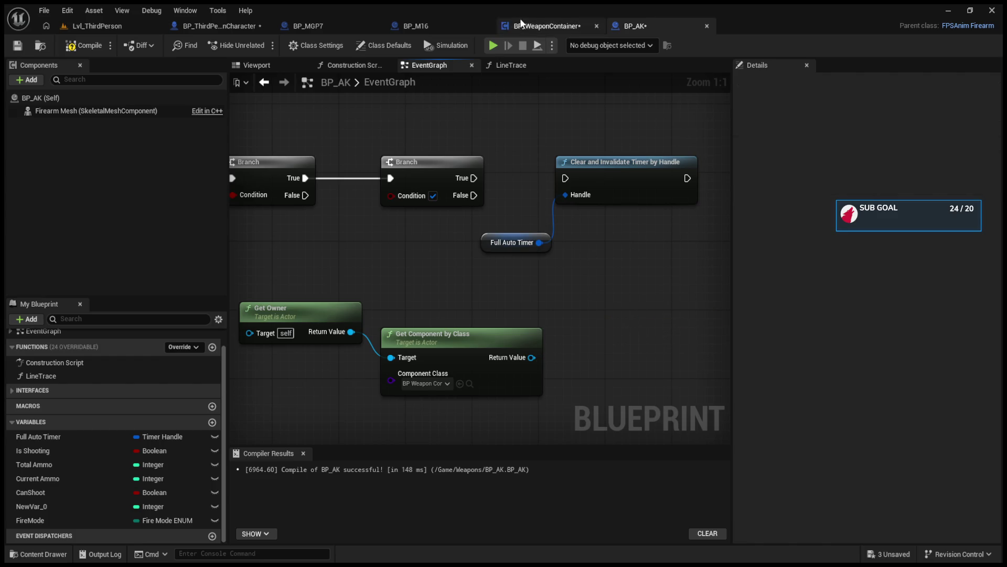
left_click(529, 23)
left_click(622, 25)
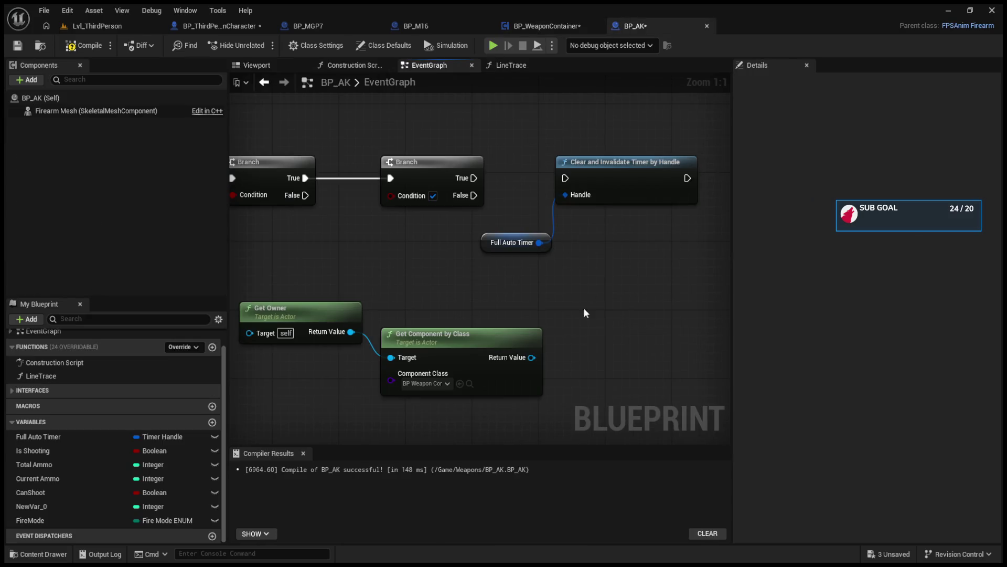
left_click_drag(532, 357, 609, 314)
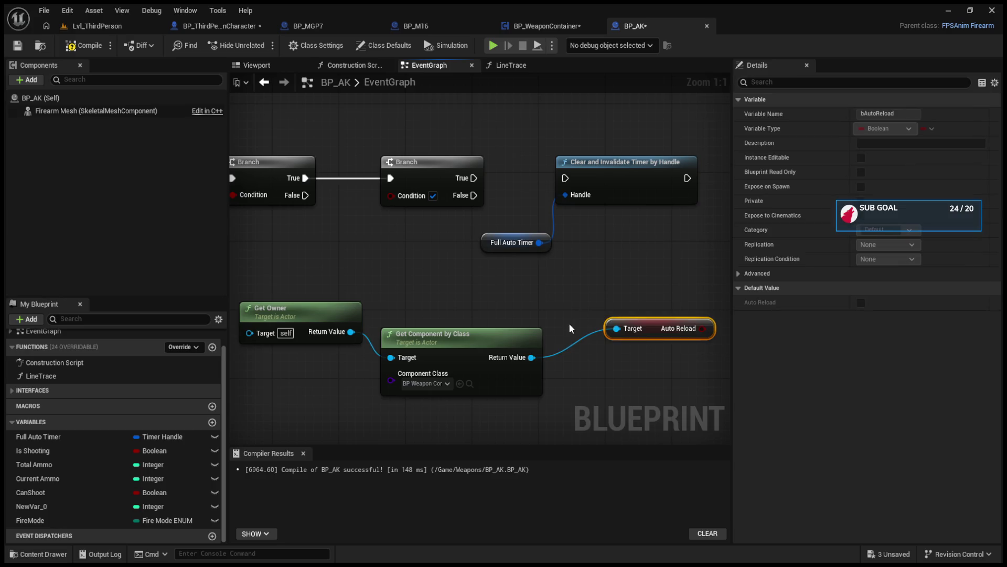
mouse_move(702, 328)
left_mouse_down()
mouse_move(411, 220)
mouse_move(391, 195)
left_mouse_up()
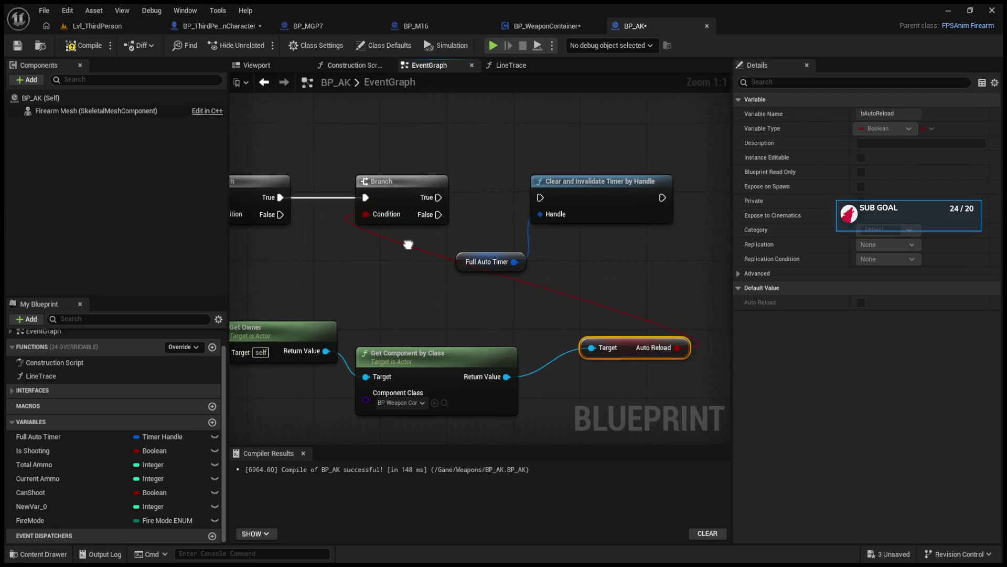
left_click_drag(442, 267, 430, 168)
- Move the Get Owner, Get Component by Class and Auto Reload nodes down-left
left_click(567, 203)
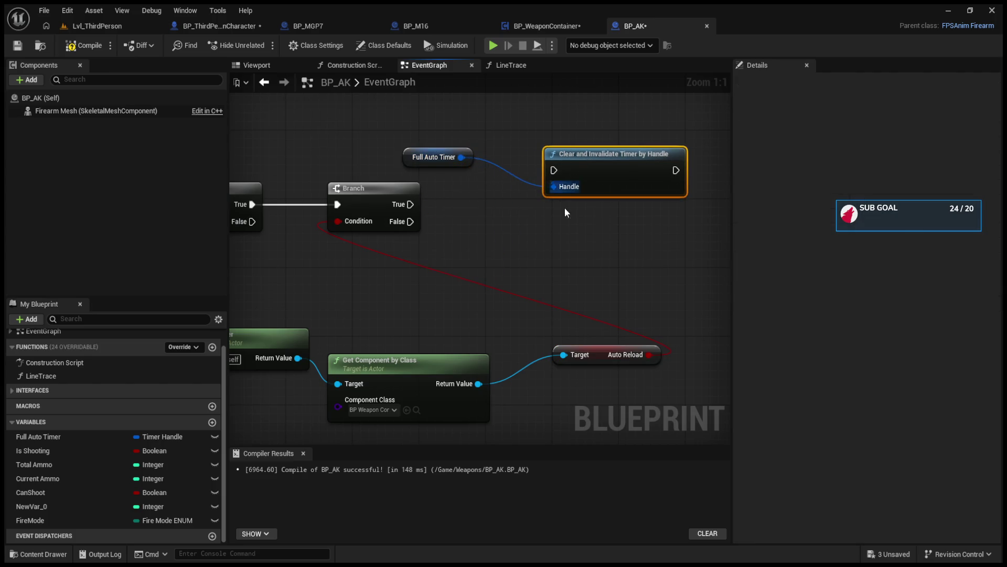
scroll(670, 270, "down", 3)
left_click_drag(440, 292, 306, 327)
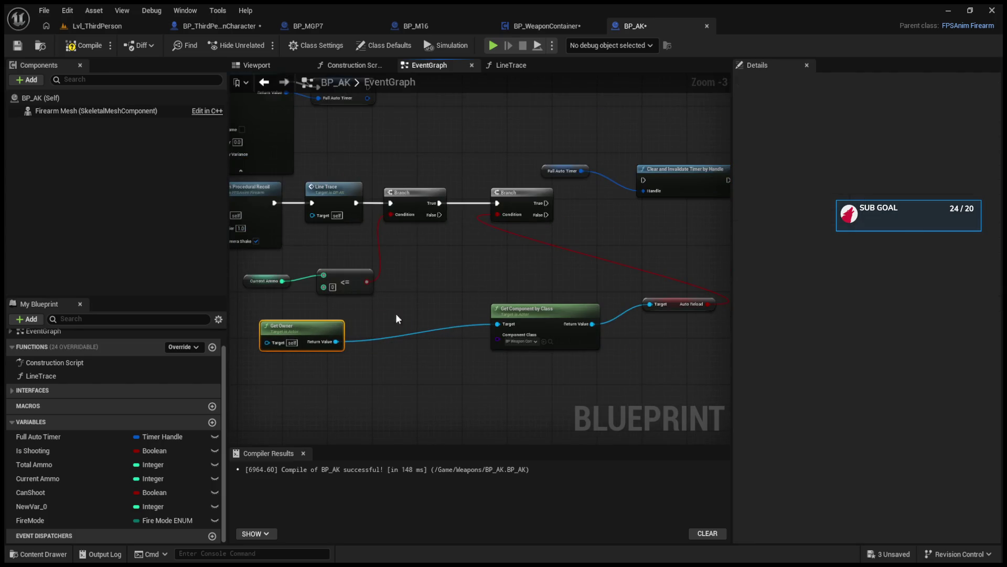
left_click_drag(496, 316, 393, 321)
left_click_drag(679, 307, 555, 335)
scroll(473, 238, "up", 2)
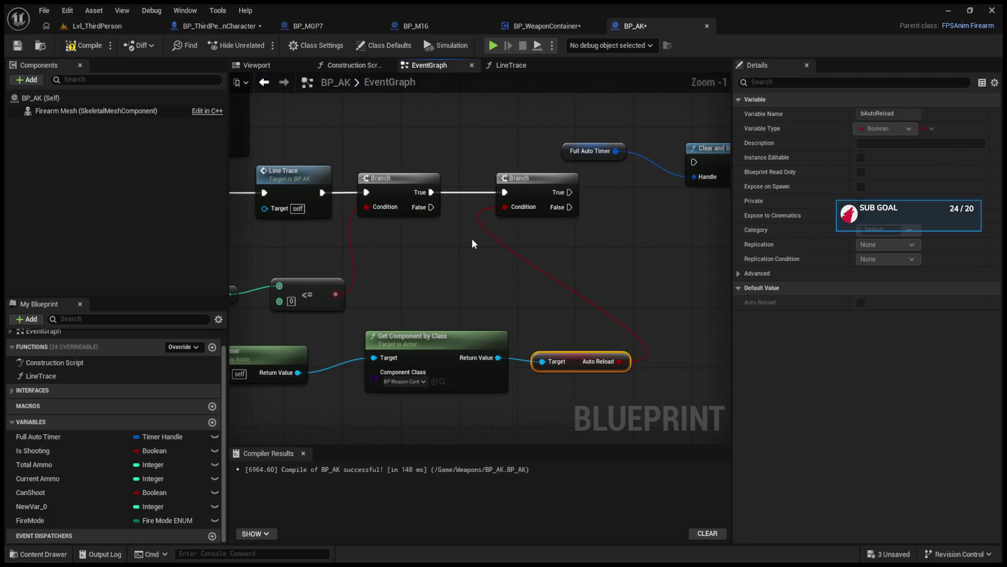
- Place Clear and Invalidate Timer between the Branches, wiring True through it to the second Branch
left_click_drag(541, 194, 635, 201)
left_click_drag(493, 191, 309, 160)
mouse_move(650, 195)
left_mouse_down()
mouse_move(455, 201)
mouse_move(417, 226)
mouse_move(439, 224)
left_mouse_up()
left_click_drag(530, 224, 603, 231)
left_click(420, 217)
left_click_drag(329, 230, 388, 231)
mouse_move(500, 231)
left_mouse_down()
mouse_move(572, 245)
mouse_move(580, 222)
mouse_move(671, 230)
left_mouse_up()
left_click(602, 238)
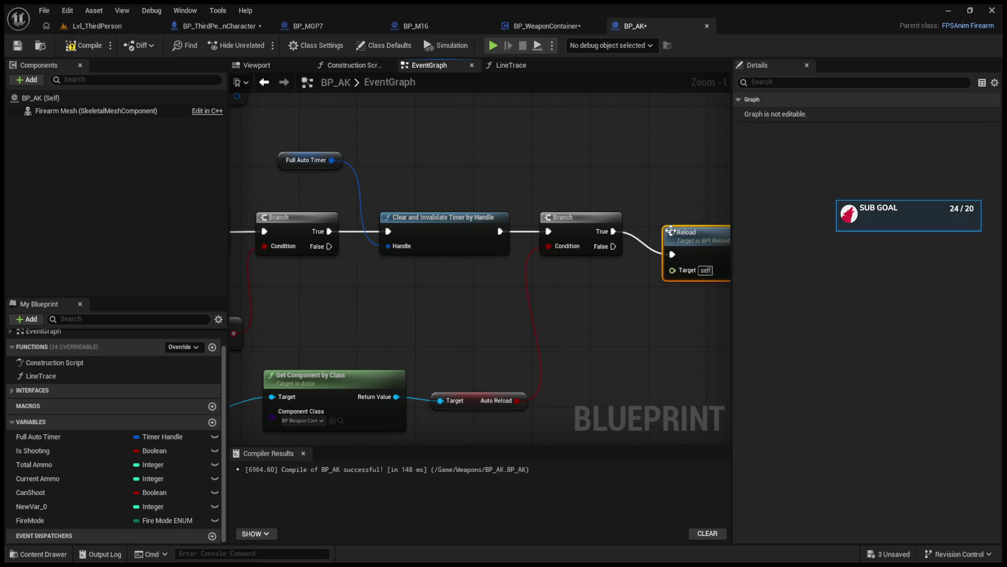
- Inspect the Reload event's SET Total Ammo node, then compile BP_AK
double_click(664, 229)
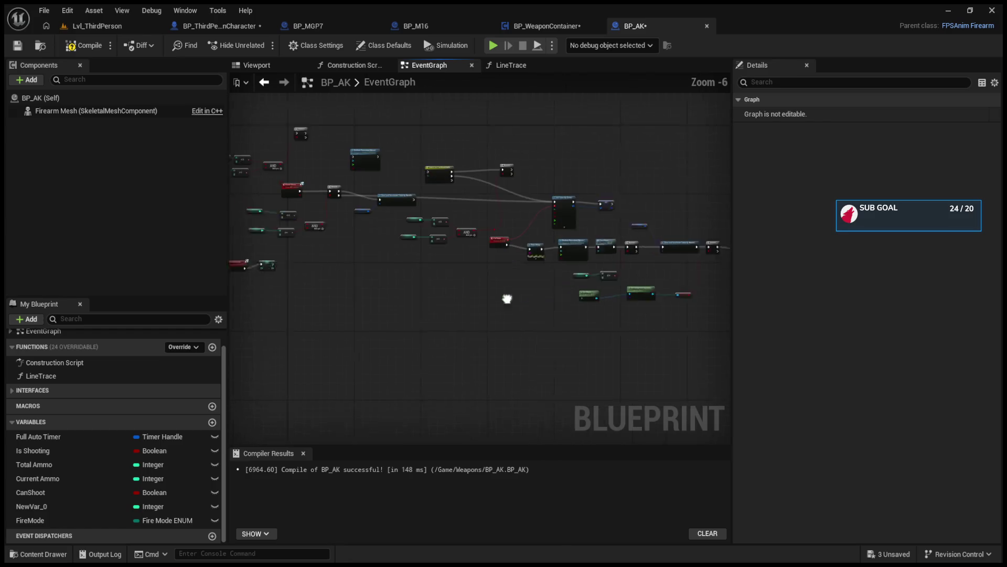
left_click(464, 208)
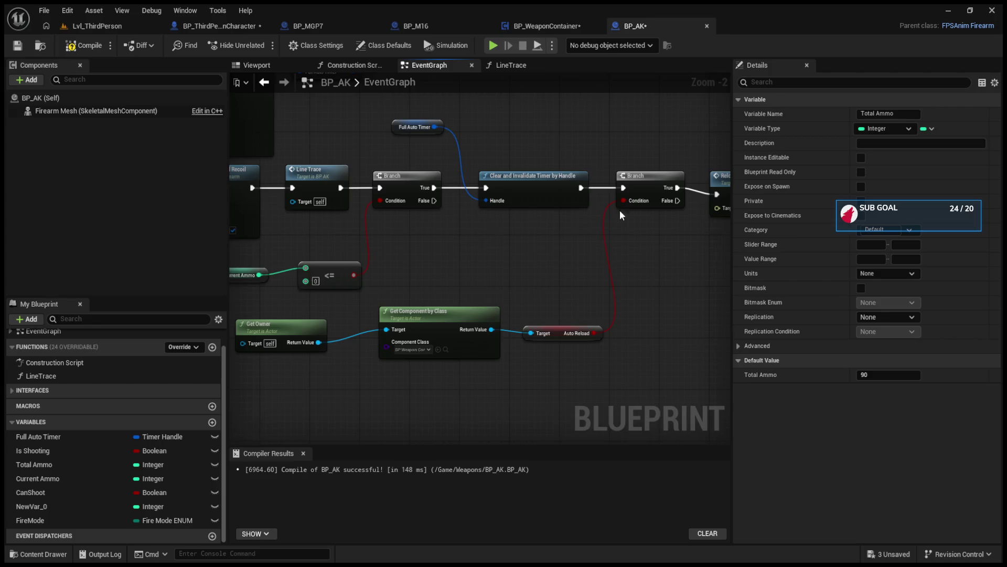
left_click(547, 194)
left_click(83, 45)
- Set bAutoReload's default value to true in BP_WeaponContainer and compile it
left_click(235, 27)
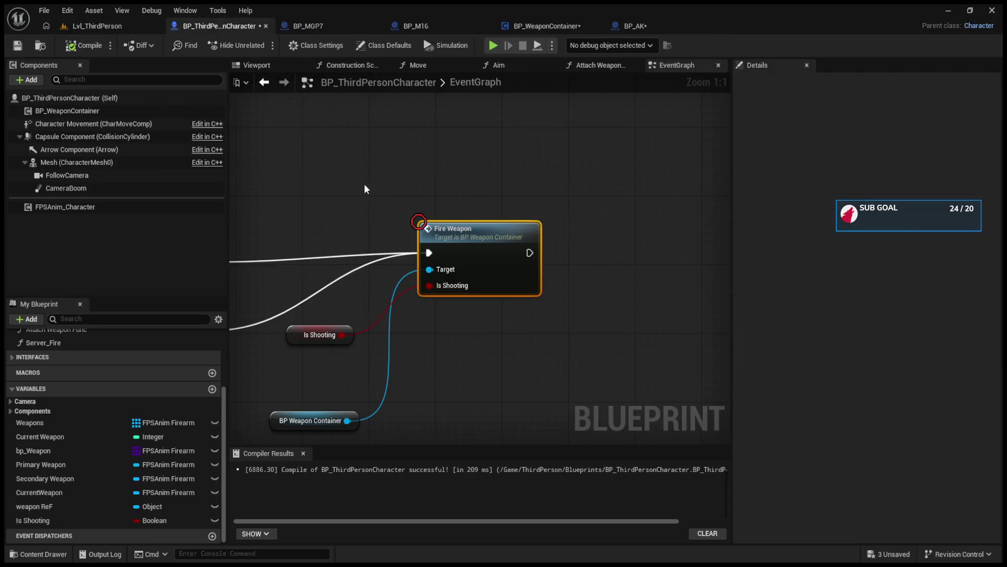
left_click(546, 26)
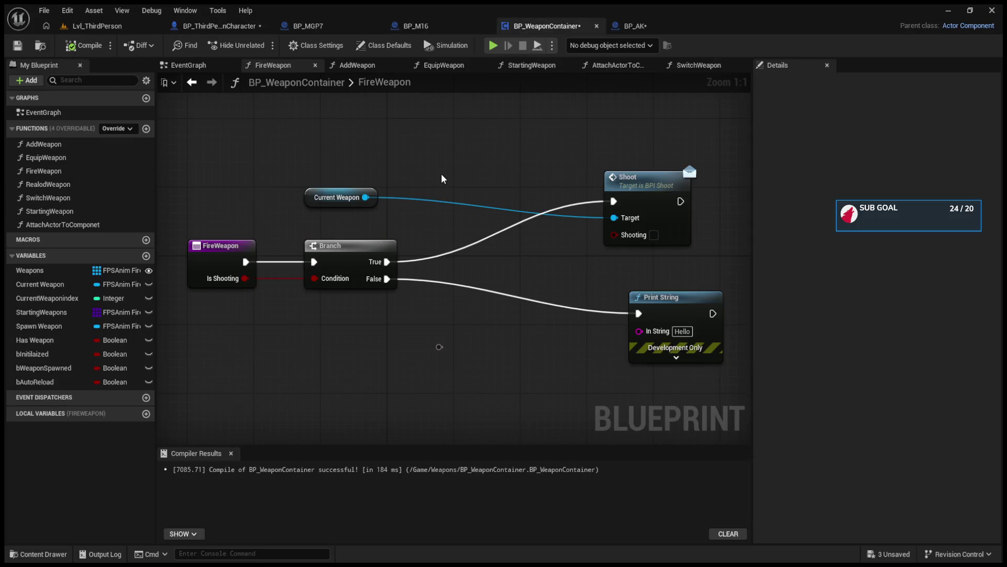
left_click(35, 381)
left_click(872, 302)
left_click(84, 45)
left_click(92, 26)
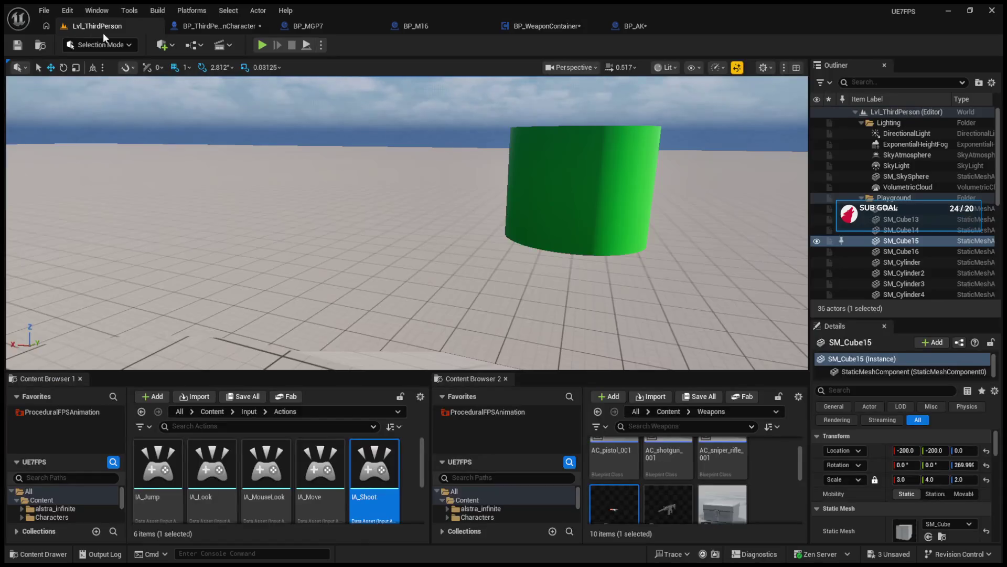
- Play the level and fire full-auto to test auto reload, then return to BP_AK
left_click(261, 45)
left_click(322, 153)
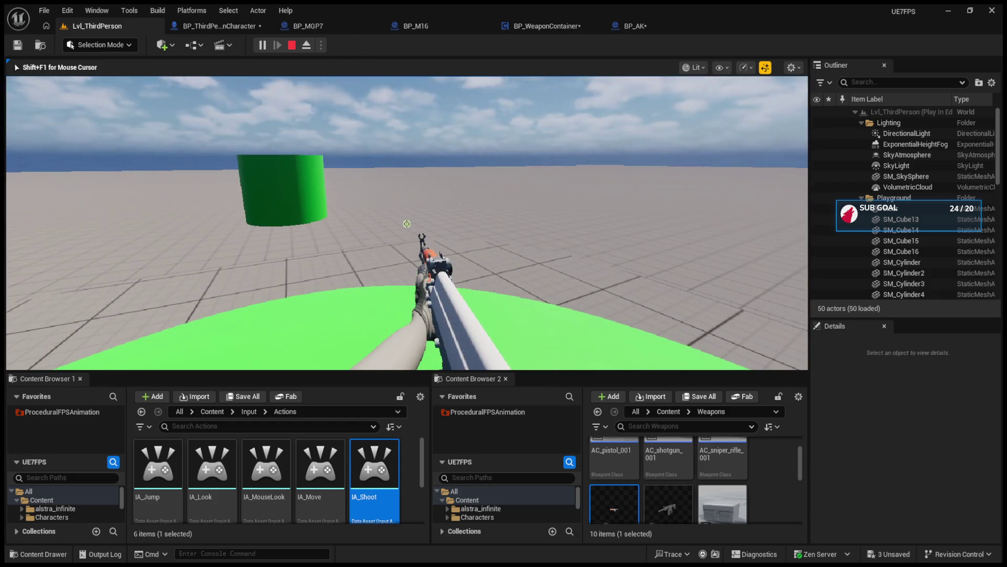
key("shift+F1")
left_click(657, 24)
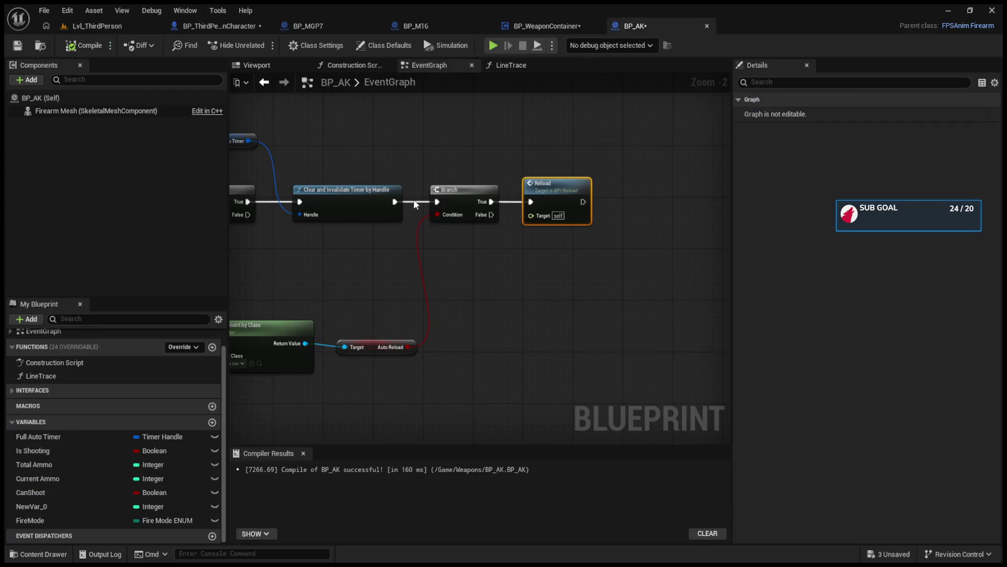
scroll(400, 208, "down", 4)
scroll(401, 252, "up", 4)
scroll(474, 254, "down", 3)
scroll(415, 179, "up", 2)
left_click(416, 179)
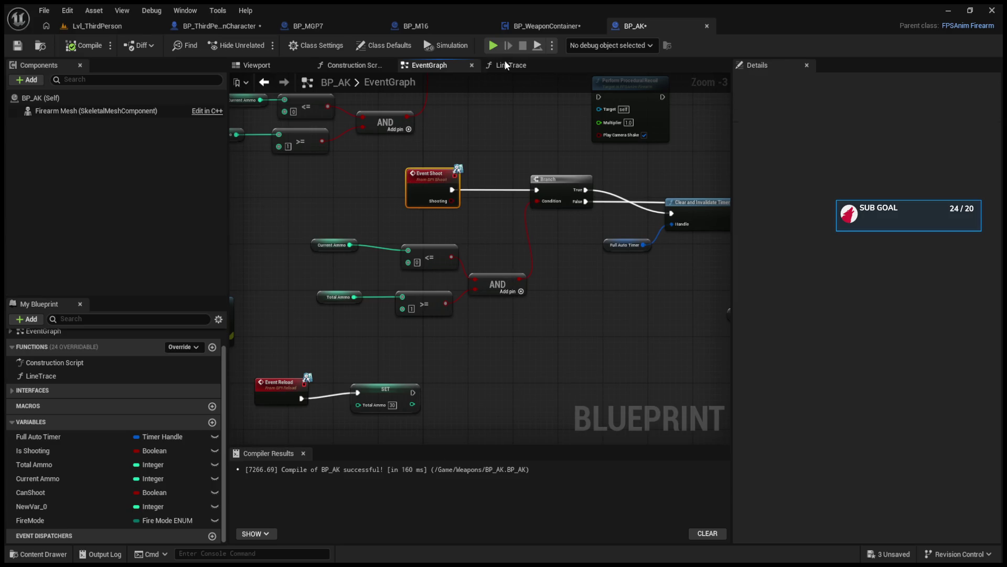
left_click(215, 26)
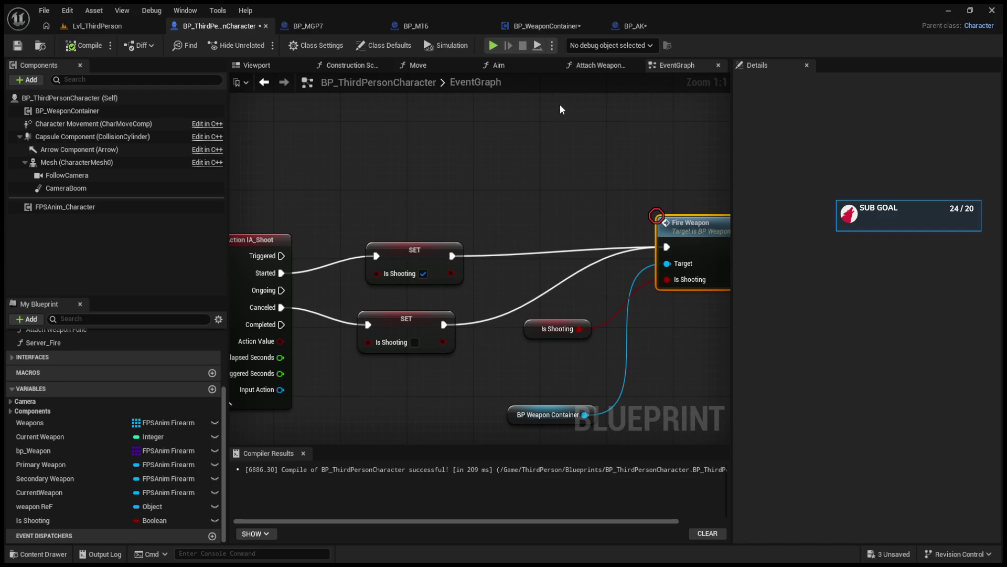
left_click(632, 27)
mouse_move(325, 188)
left_mouse_down()
mouse_move(351, 215)
mouse_move(365, 212)
mouse_move(350, 198)
left_mouse_up()
left_click(97, 26)
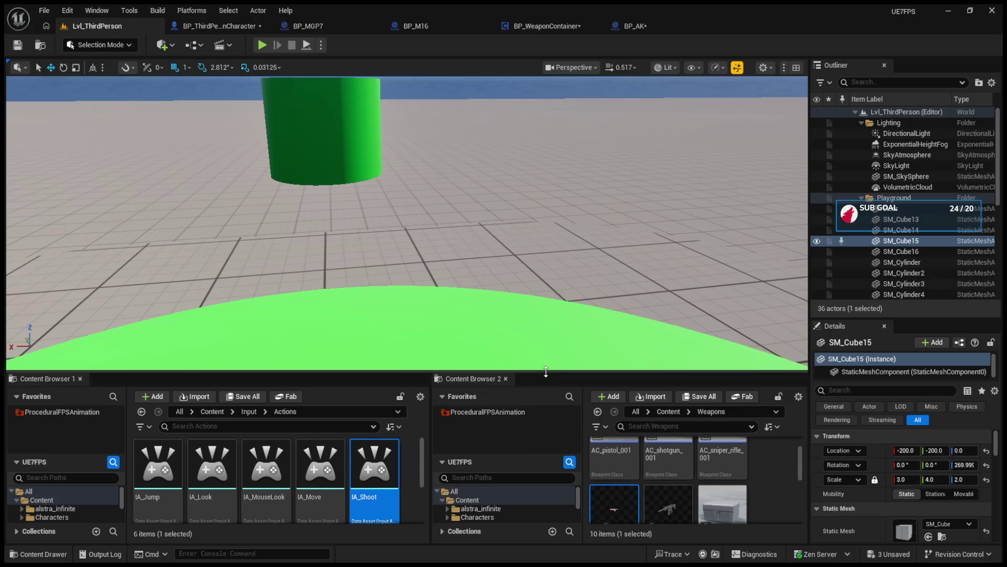
- Enlarge the Content Browsers to browse the Weapons folder, then reopen BP_WeaponContainer
left_click_drag(546, 371, 546, 213)
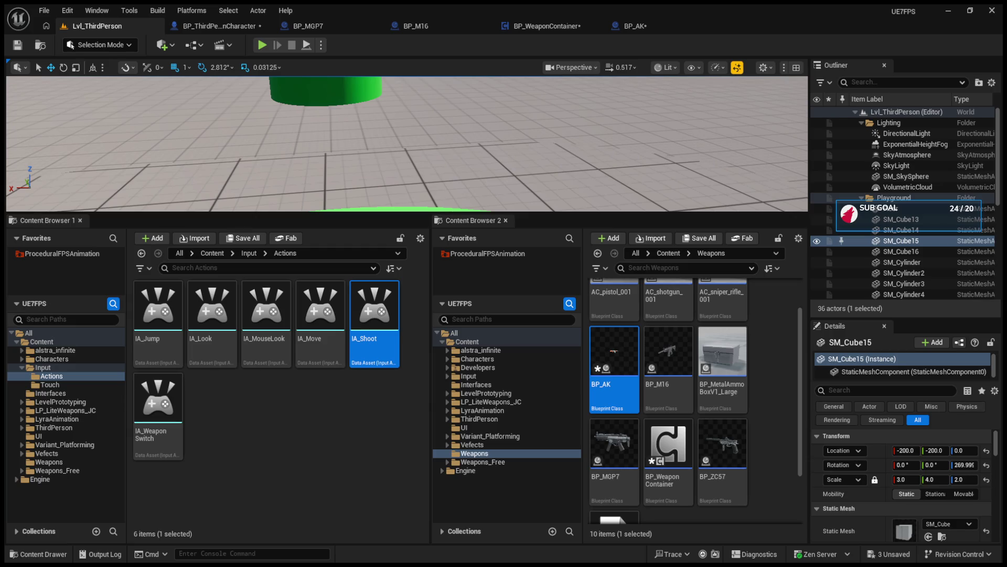
left_click(545, 25)
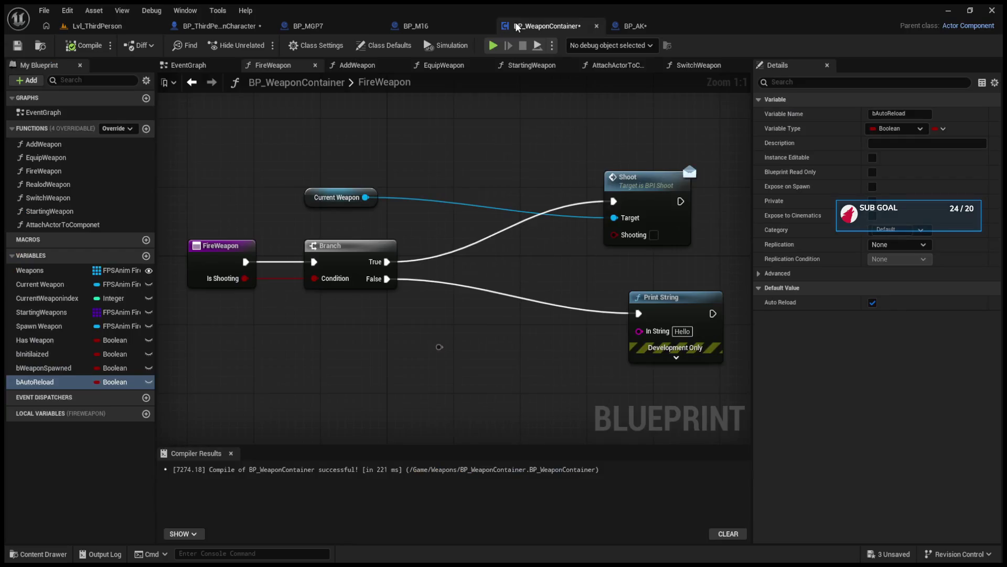
- Create a GetWeaponAmmo function in BP_WeaponContainer and select its entry node
left_click(146, 129)
type("GetWeaponAmmo")
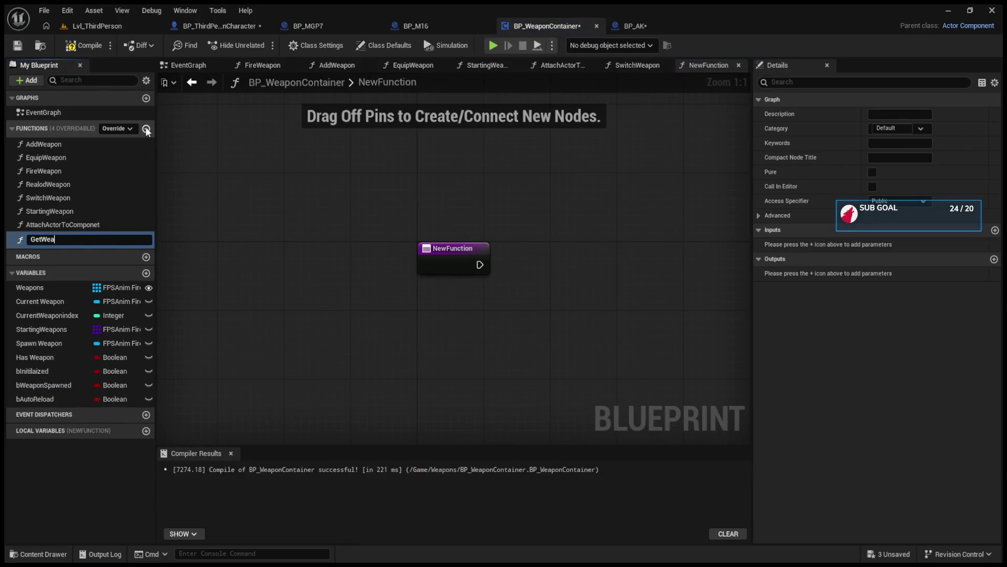
key("Return")
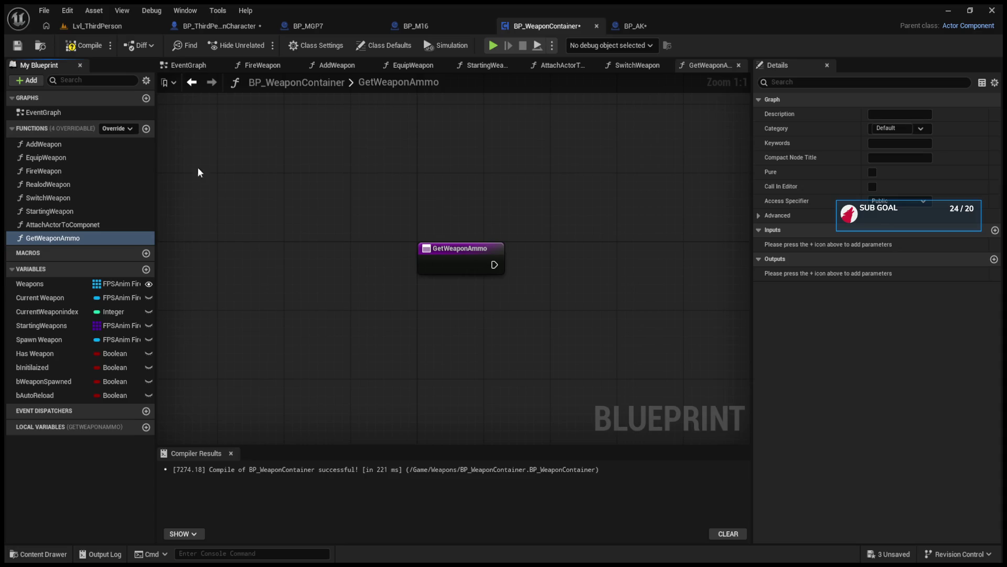
left_click(458, 252)
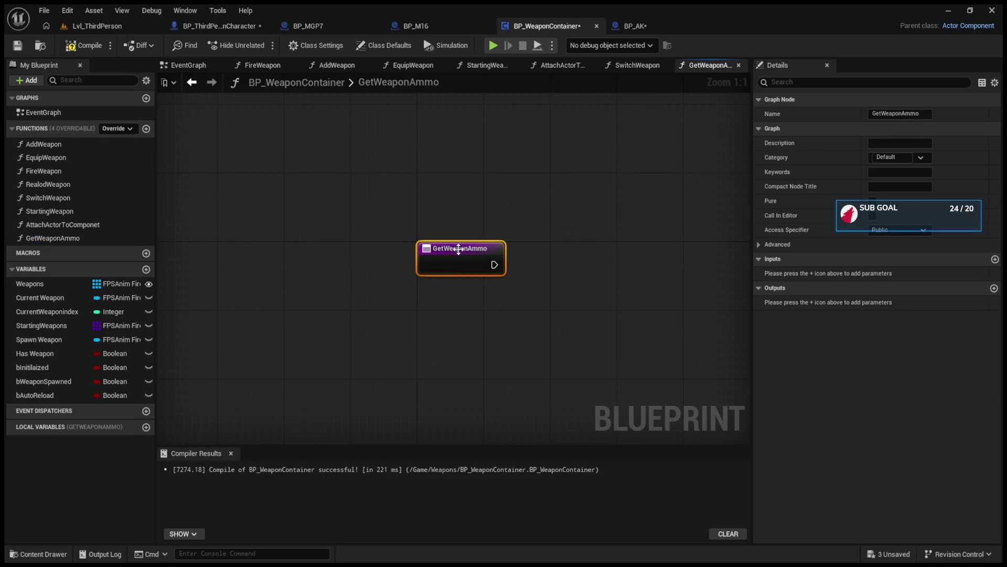
- Add Current Ammo and MaxAmmo inputs, and drop a Current Weapon getter into the graph
left_click(994, 259)
left_click(995, 259)
key("BackSpace")
type("Current Ammo")
key("Return")
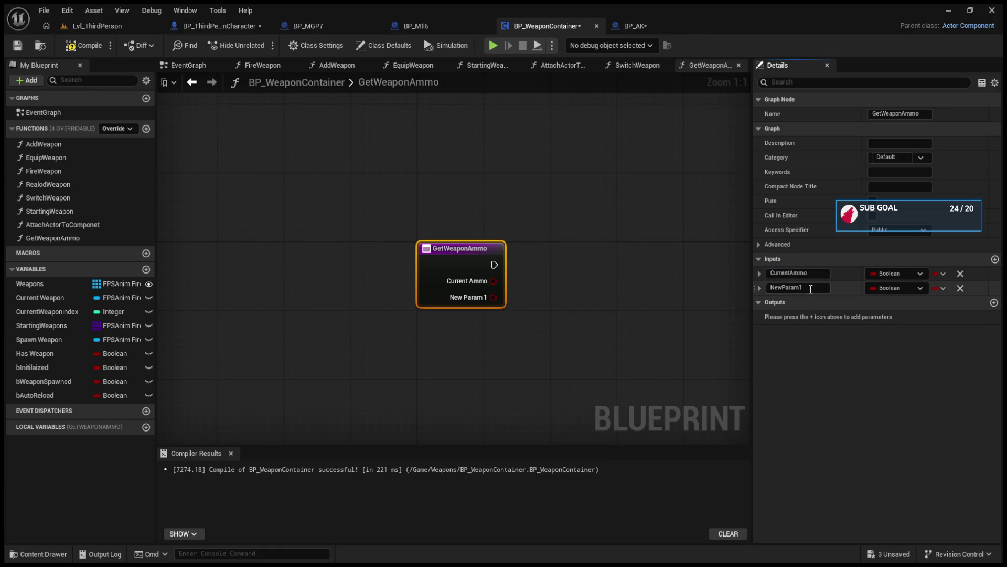
left_click(810, 288)
key("BackSpace")
key("BackSpace")
key("BackSpace")
type("Maz")
key("BackSpace")
type("xA")
type("mmo")
key("Return")
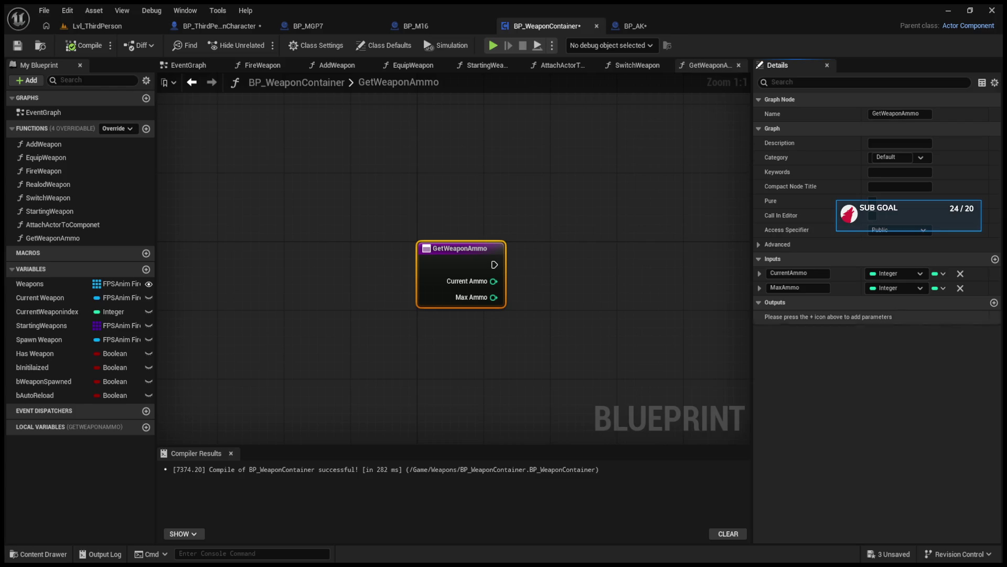
left_click(501, 360)
mouse_move(46, 297)
left_mouse_down()
mouse_move(391, 356)
mouse_move(491, 341)
left_mouse_up()
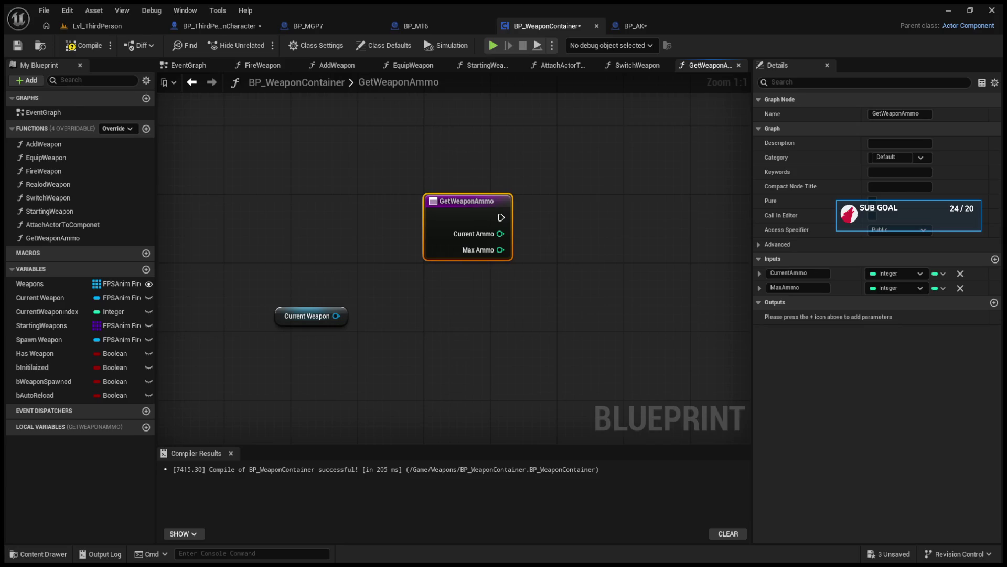
- Remove both inputs and add two outputs named Current Ammo and Max Ammo
left_click(961, 272)
left_click(961, 272)
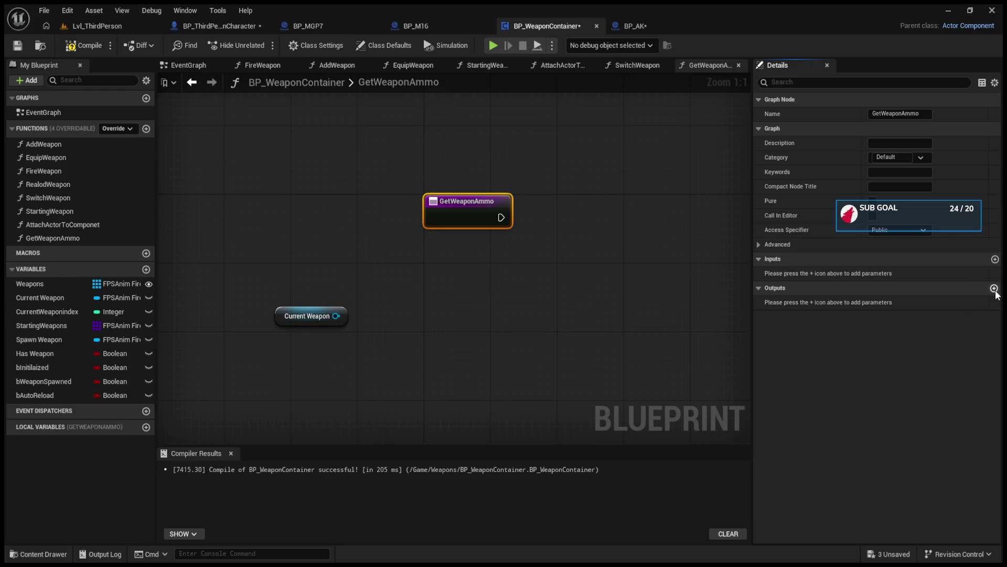
left_click(994, 288)
left_click(994, 288)
left_click(797, 301)
type("cURRENT")
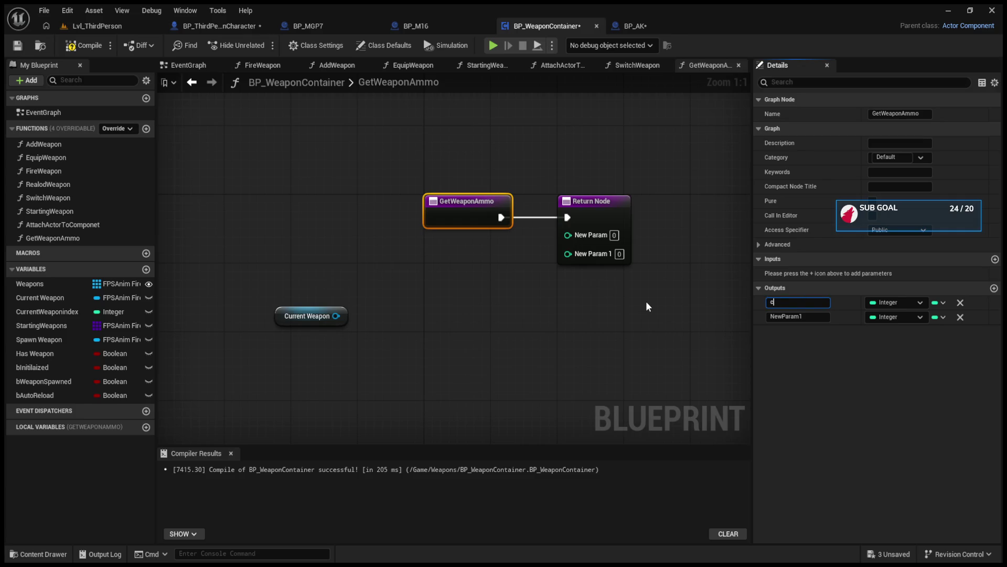
key("BackSpace")
key("BackSpace")
key("BackSpace")
type("Current Ammo")
key("Return")
left_click(812, 318)
key("BackSpace")
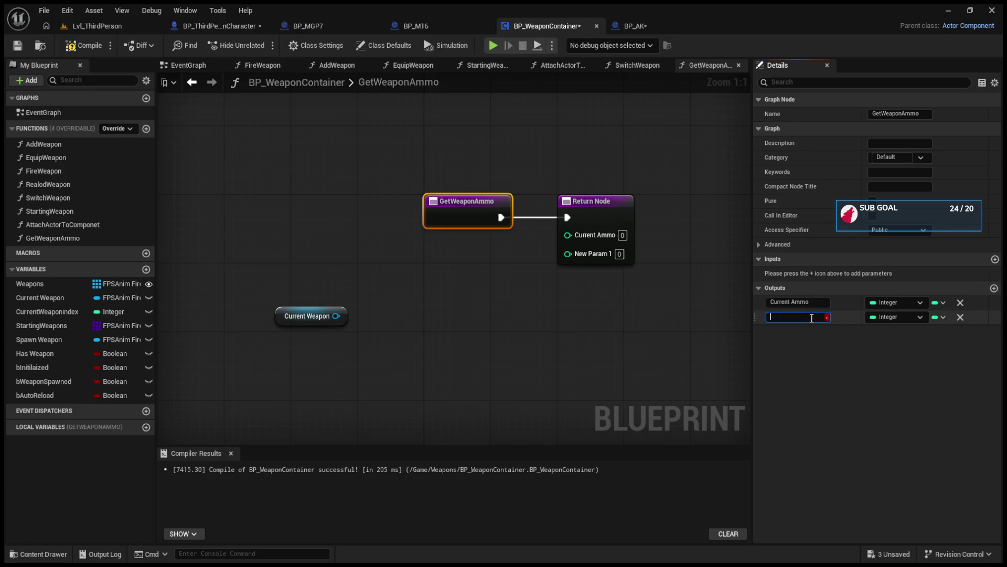
type("Max Ammo")
key("Return")
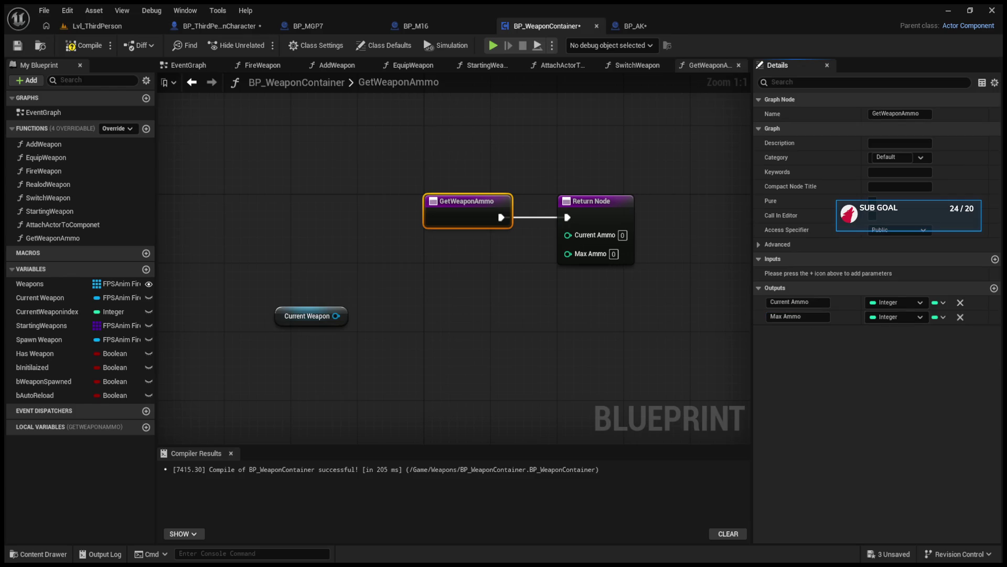
- Rename the Max Ammo output to TotalAmmo to match BP_AK, and shift the entry node left
left_click(631, 25)
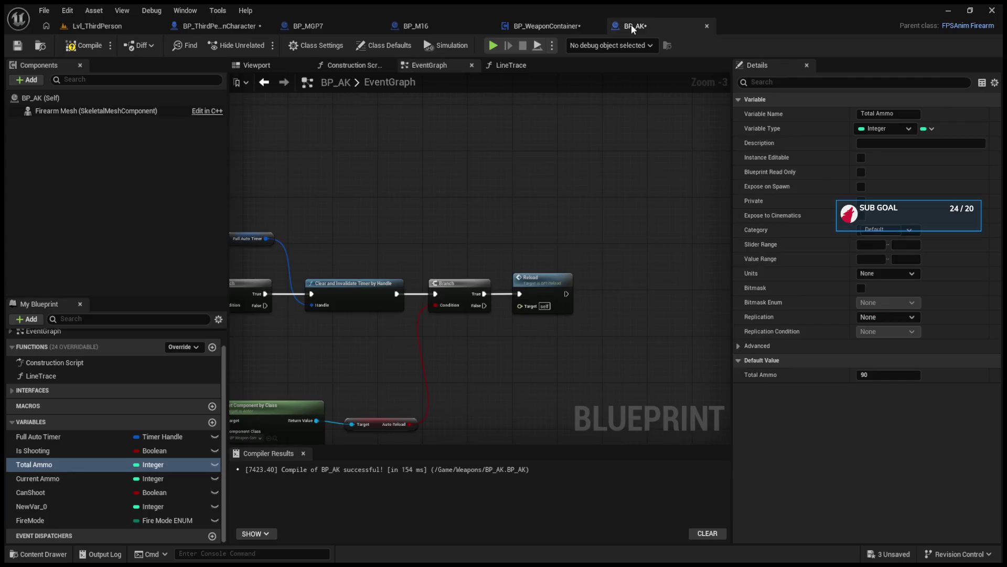
left_click(555, 25)
double_click(792, 317)
key("ctrl+a")
key("BackSpace")
type("Total")
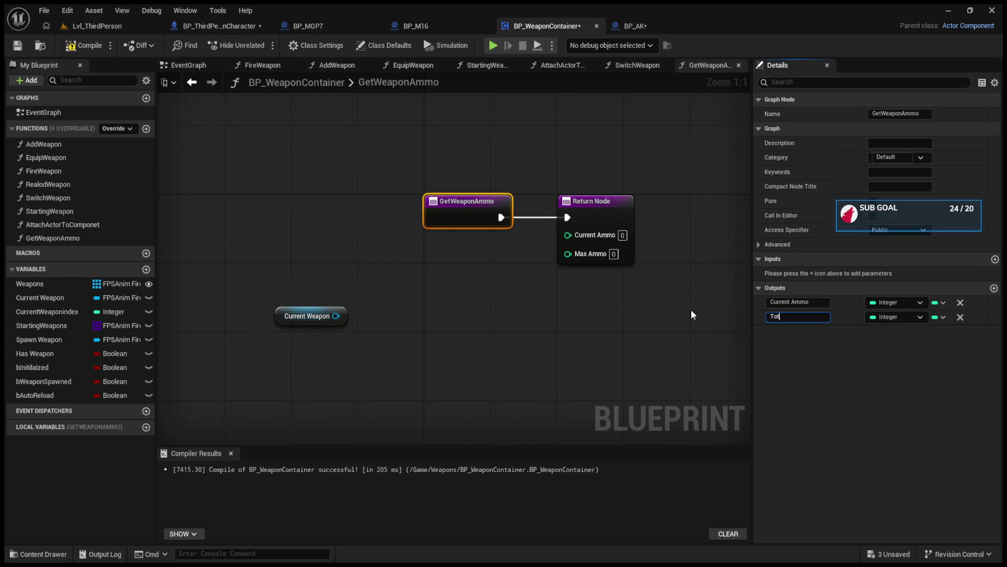
type("Ammo")
key("Return")
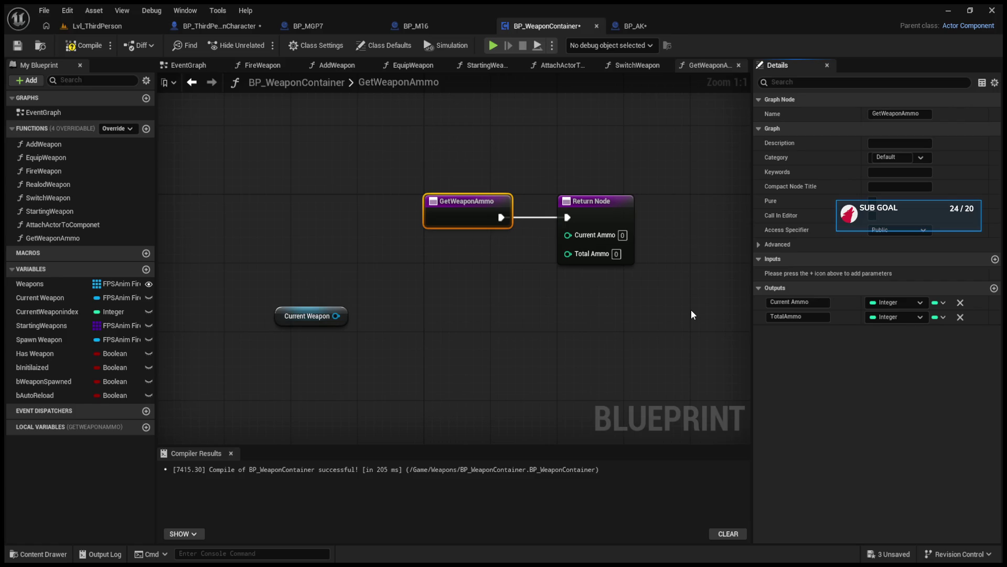
left_click_drag(483, 206, 299, 196)
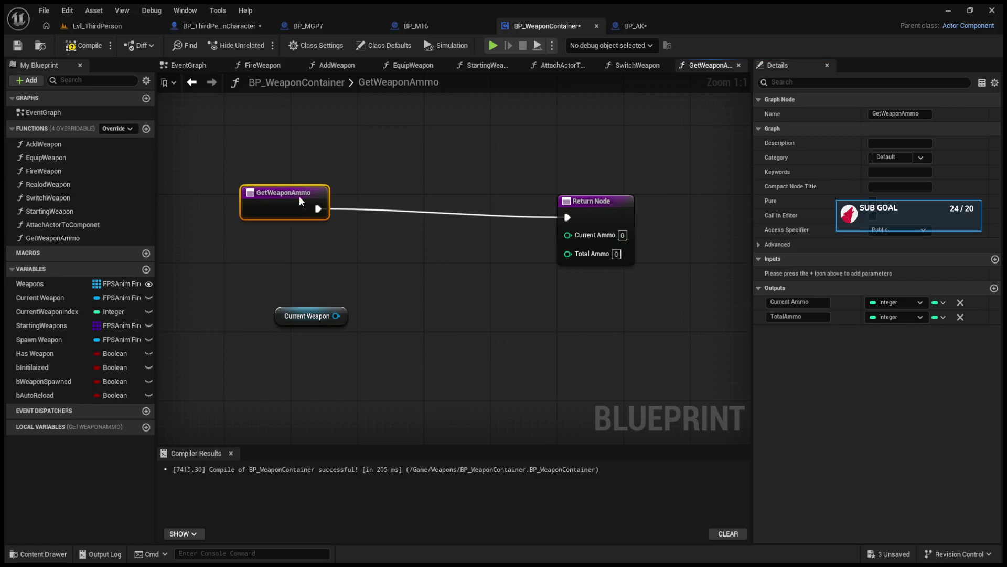
- Playtest the level, firing full-auto while turning toward the green cylinder
left_click(105, 23)
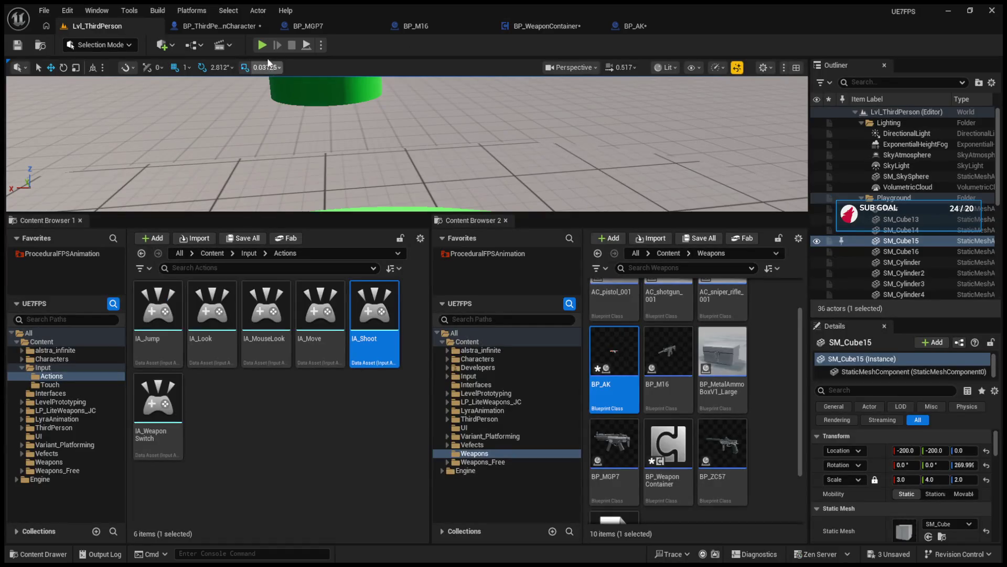
key("alt+p")
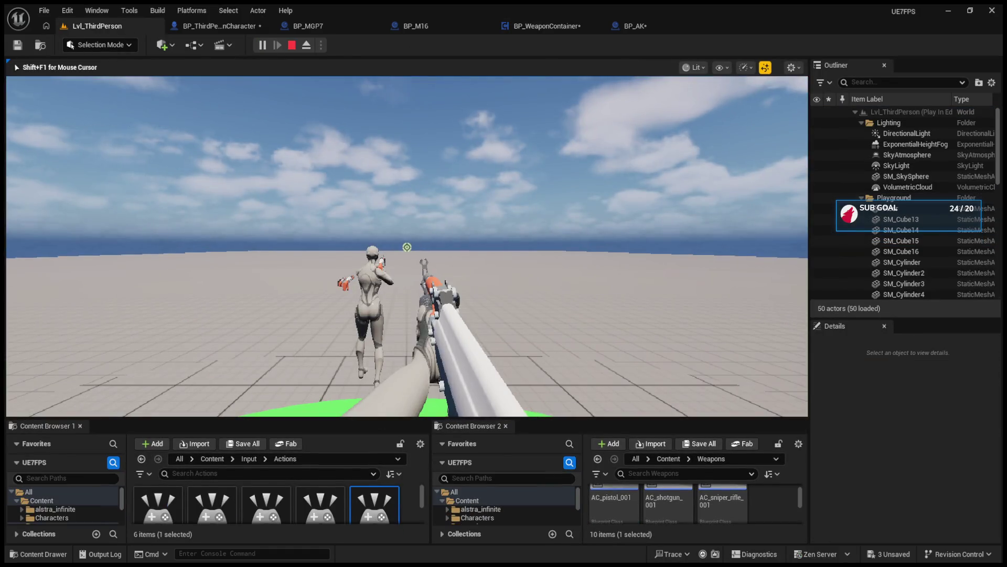
left_click_drag(407, 246, 407, 246)
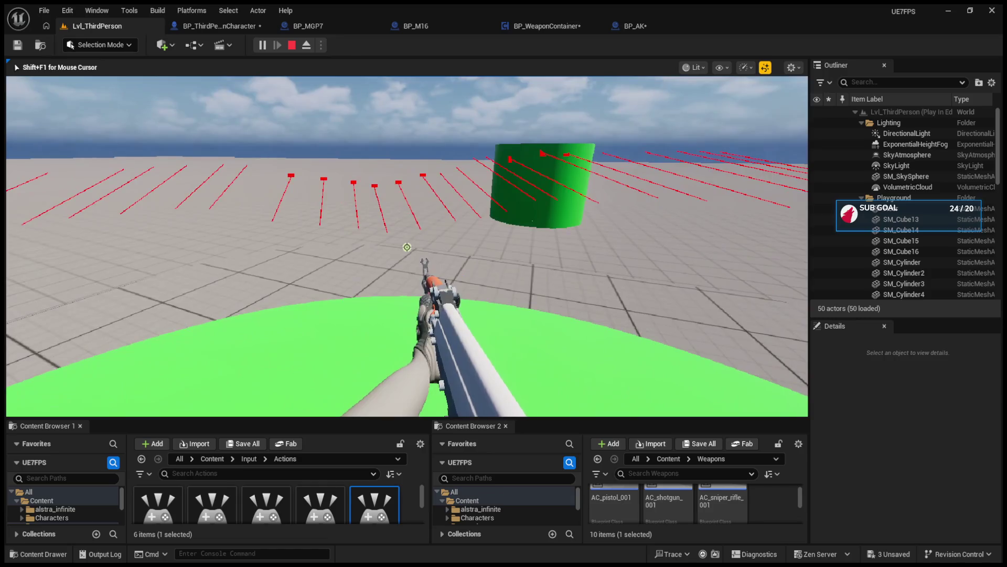
key("Escape")
- Add a breakpoint on the Reload call node in BP_AK's event graph
left_click(560, 28)
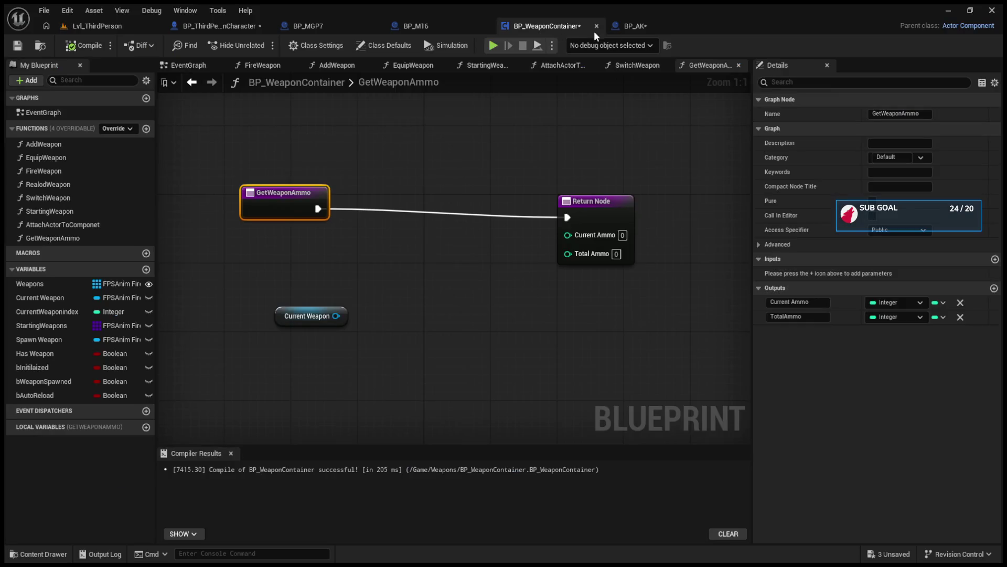
left_click(659, 32)
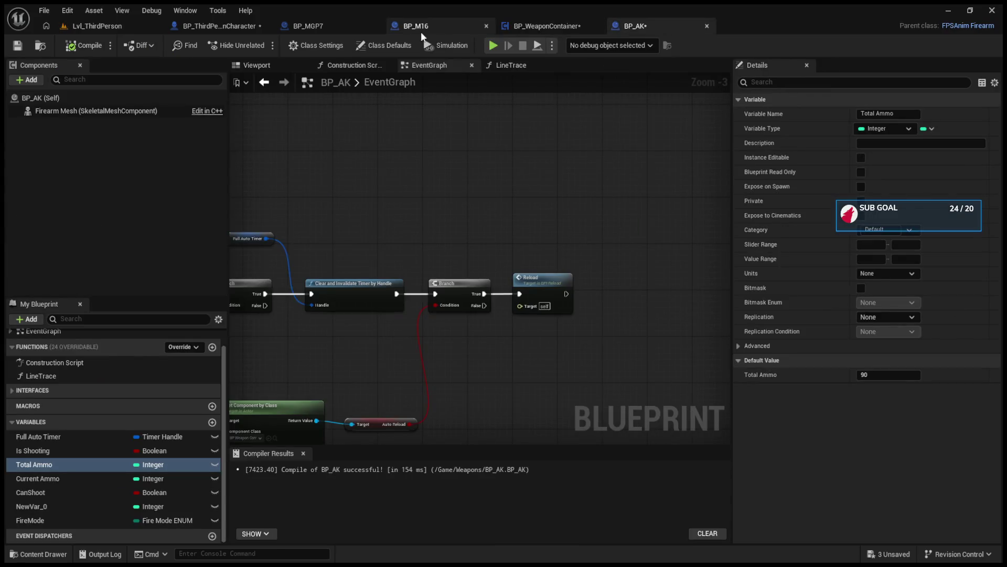
left_click(538, 292)
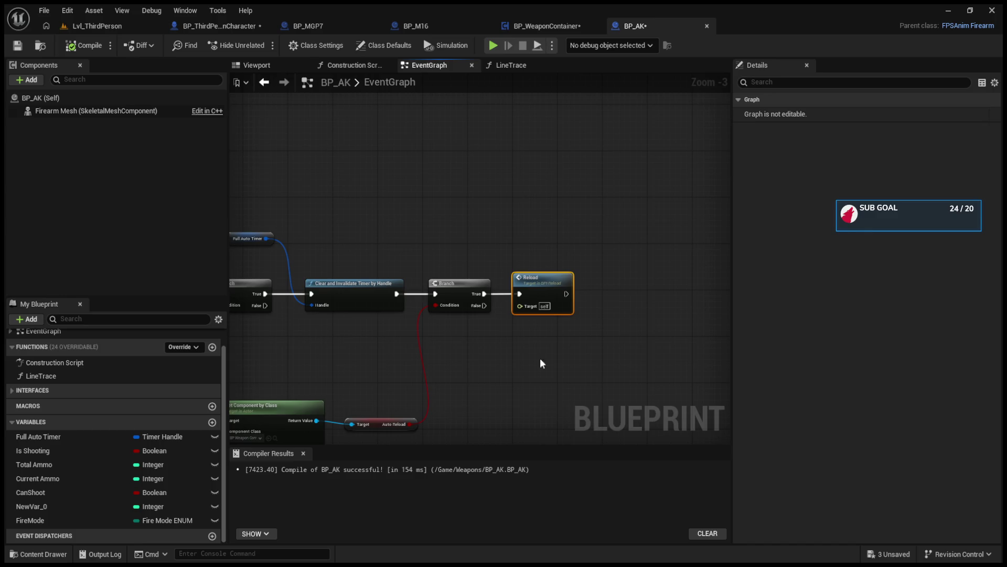
left_click(498, 23)
left_click(59, 394)
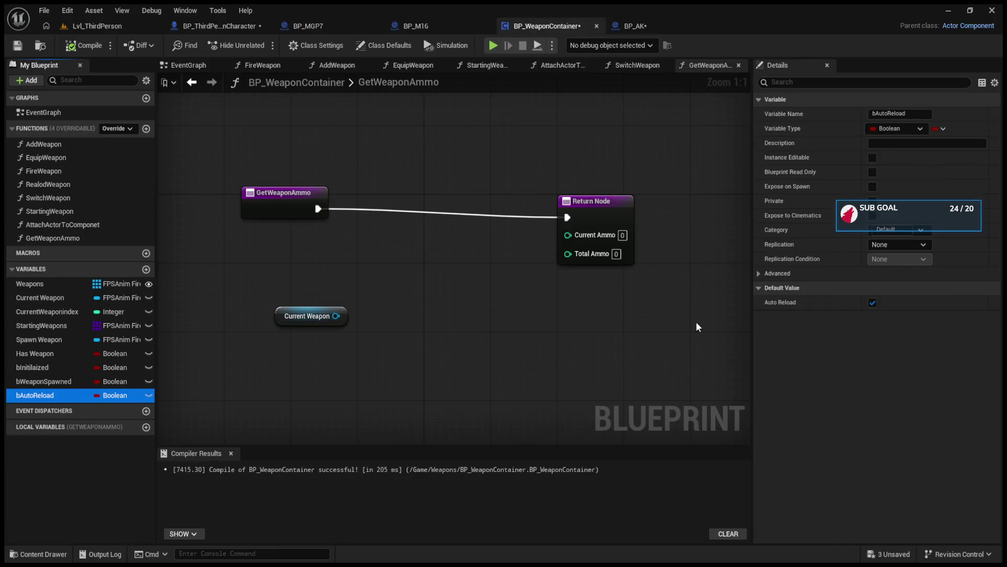
left_click(635, 26)
left_click(547, 281)
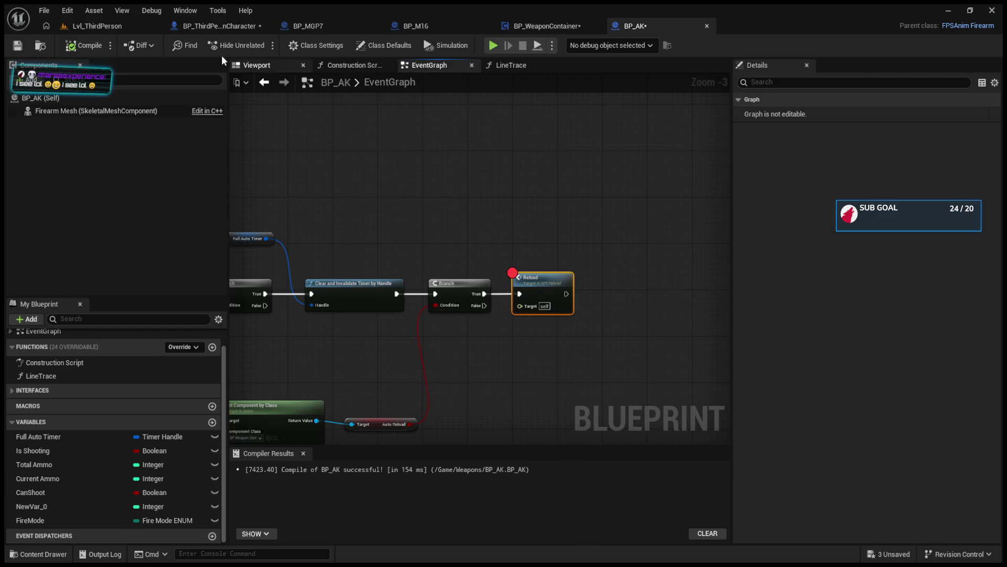
- Play the level again, fire until the Reload breakpoint triggers, then resume and stop
left_click(119, 28)
left_click(261, 46)
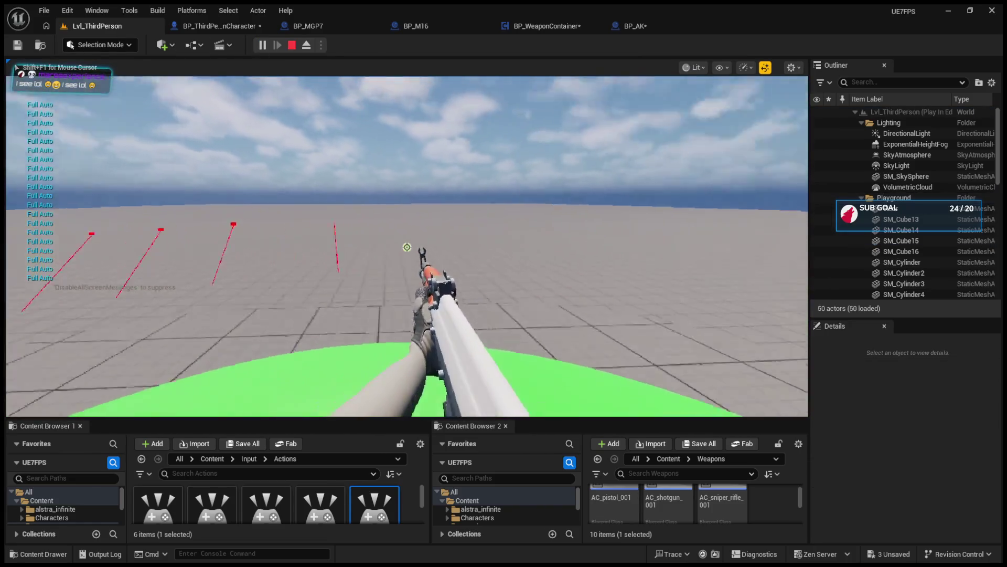
left_click(407, 247)
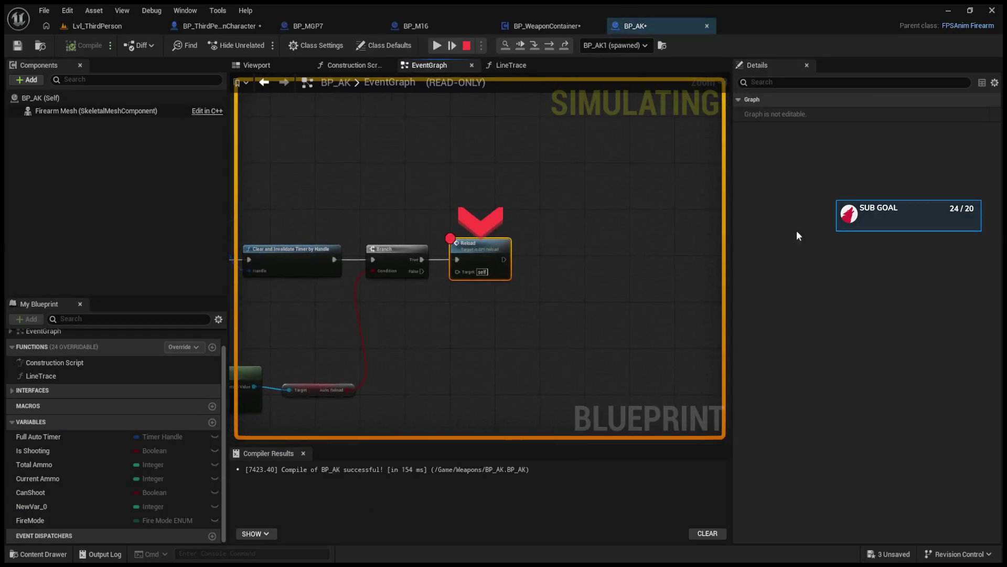
left_click(554, 47)
left_click(523, 47)
scroll(399, 262, "down", 5)
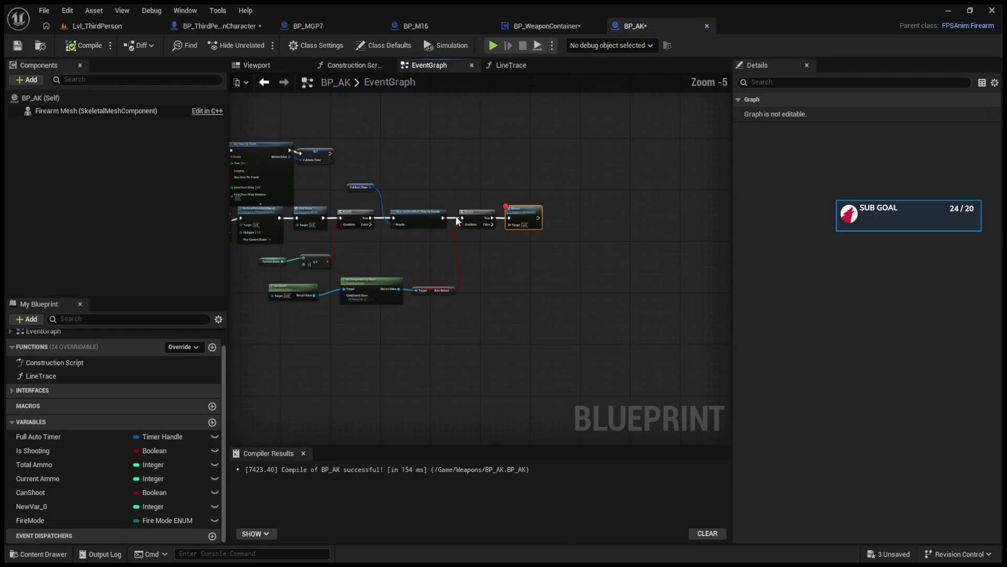
- Delete and restore the Reload node, then wire Branch's True output into Reload
scroll(417, 237, "up", 5)
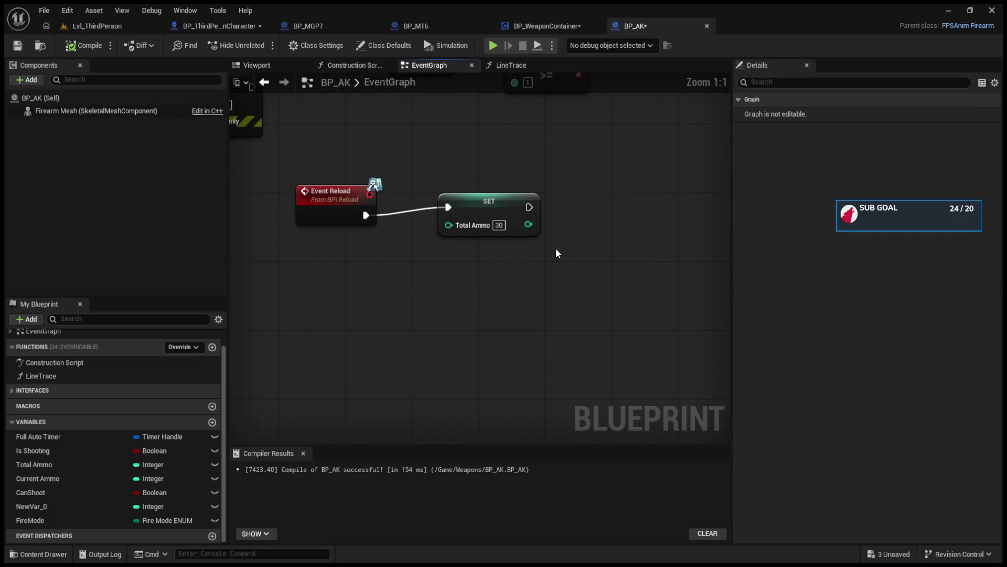
left_click_drag(555, 247, 327, 240)
scroll(576, 254, "down", 4)
scroll(587, 263, "up", 3)
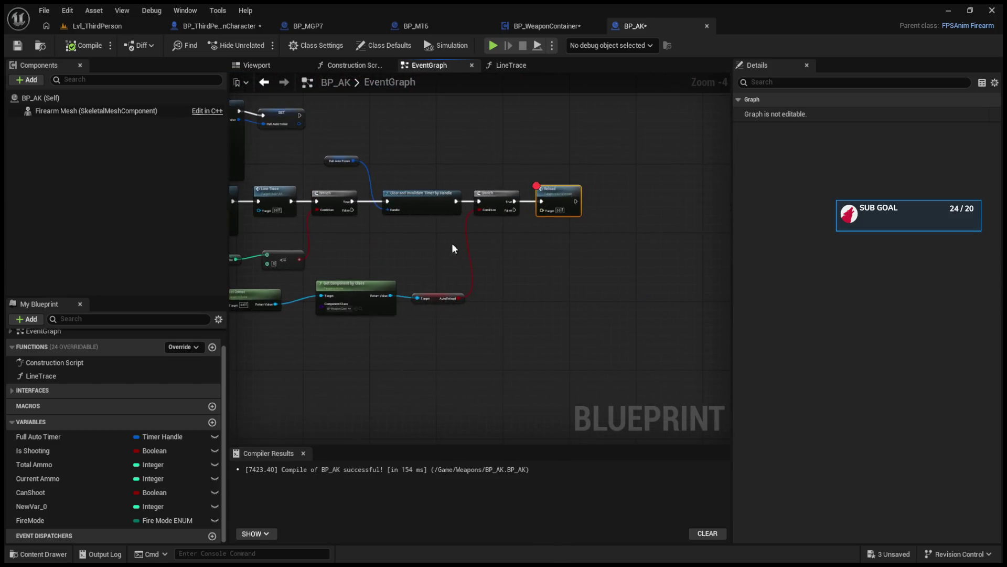
key("Delete")
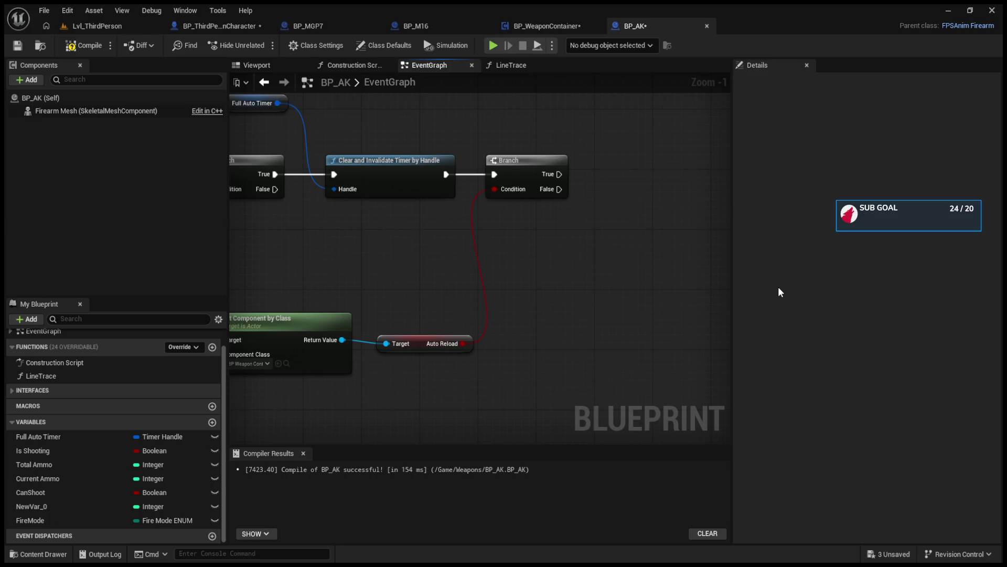
key("ctrl+z")
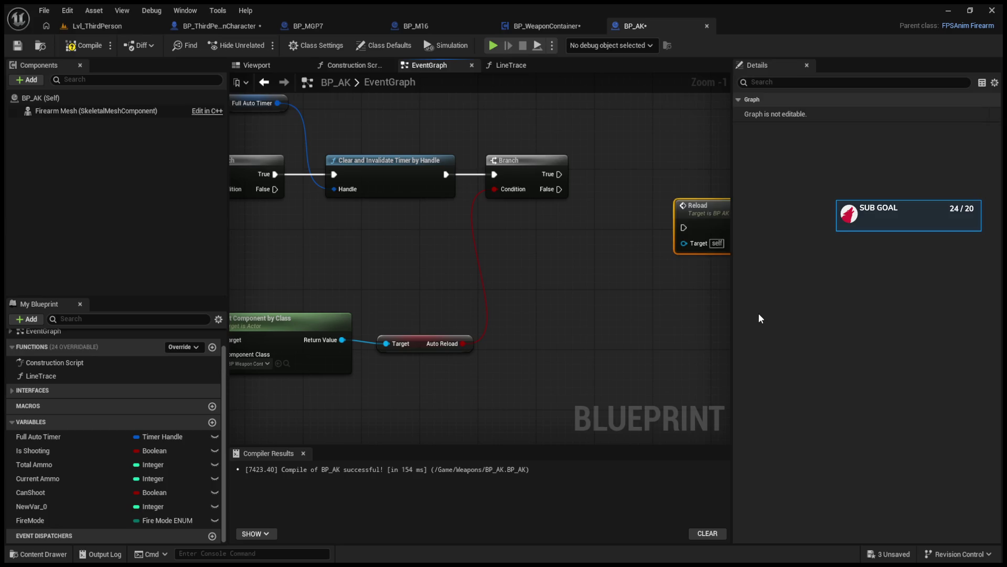
key("ctrl+z")
left_click_drag(464, 190, 536, 206)
- Nudge Reload beside Branch, recompile BP_AK, and start a new play session
scroll(531, 202, "down", 5)
scroll(501, 271, "up", 1)
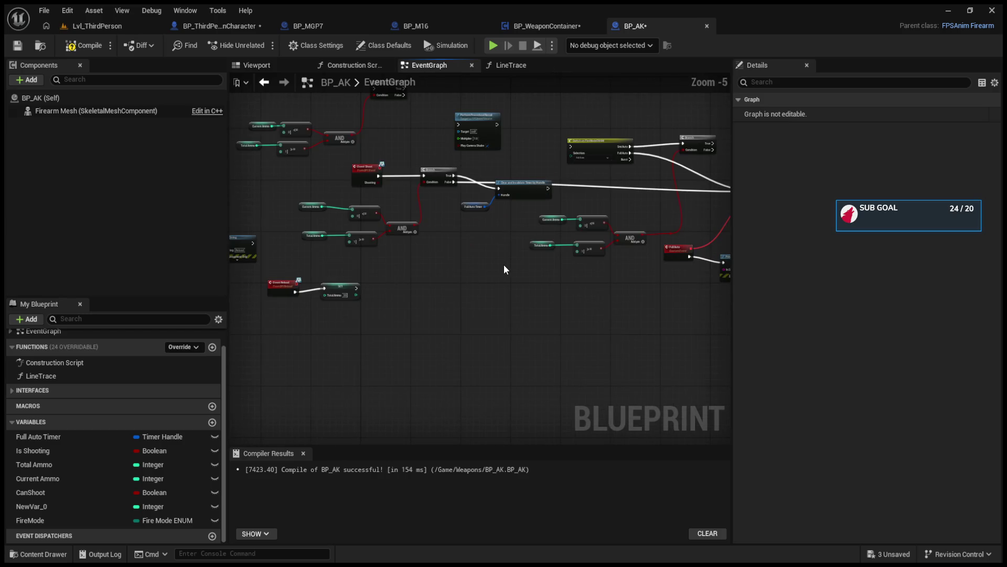
mouse_move(409, 257)
left_mouse_down()
mouse_move(322, 244)
mouse_move(402, 224)
mouse_move(468, 245)
mouse_move(436, 282)
left_mouse_up()
scroll(468, 245, "down", 1)
scroll(562, 327, "down", 6)
scroll(569, 346, "up", 9)
left_click_drag(668, 320, 465, 300)
scroll(466, 300, "up", 1)
left_click_drag(601, 250, 600, 239)
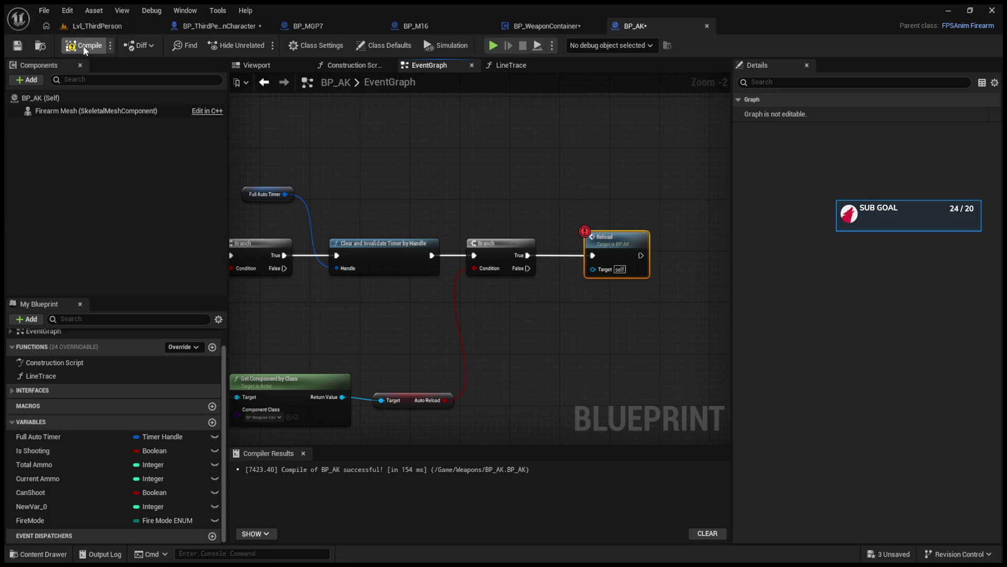
left_click(91, 27)
left_click(262, 45)
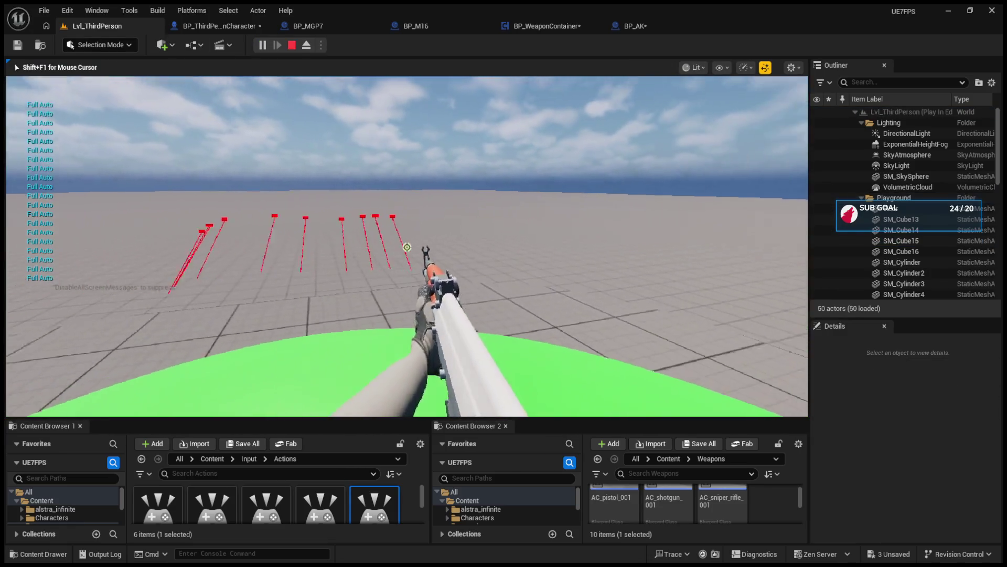
- Fire until the Reload breakpoint hits, then resume and stop the play session
key("r")
left_click(552, 44)
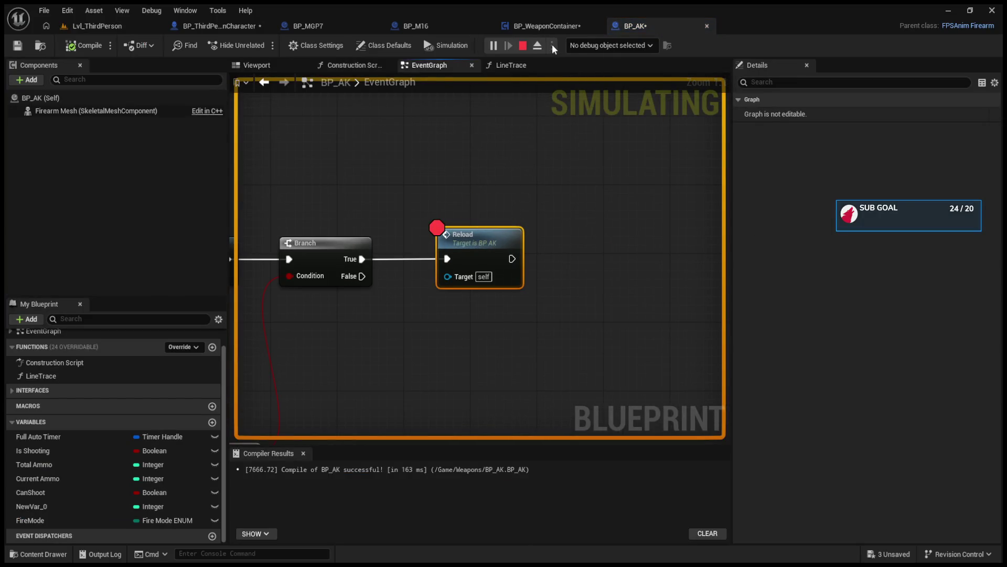
left_click(523, 46)
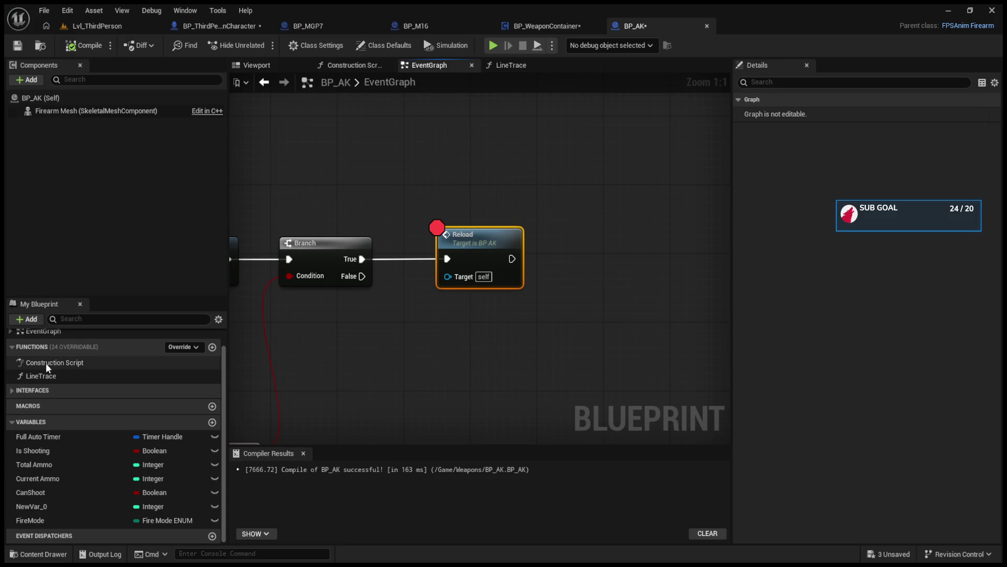
- Zoom BP_AK's EventGraph to the Event Reload and SET nodes
scroll(46, 363, "up", 1)
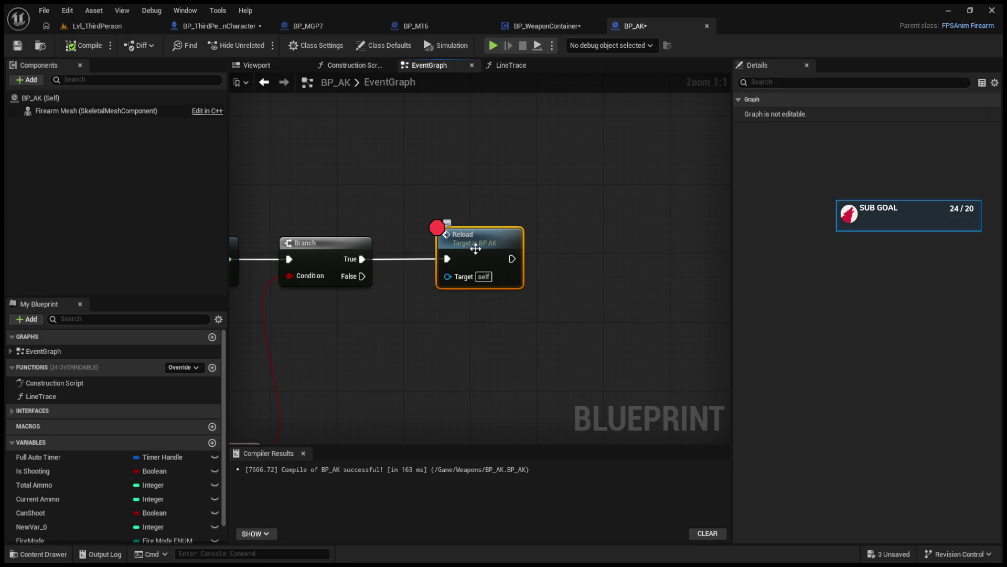
scroll(476, 249, "down", 6)
scroll(346, 263, "up", 3)
scroll(450, 268, "down", 3)
scroll(452, 285, "up", 5)
scroll(333, 288, "down", 7)
scroll(461, 351, "up", 8)
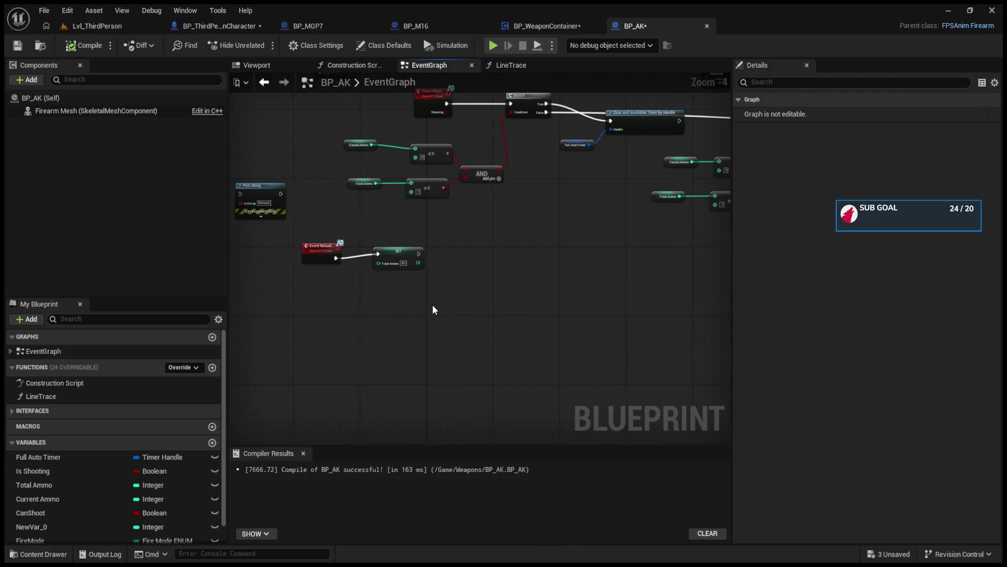
- Add a custom event node in BP_AK, then delete it
key("ctrl+v")
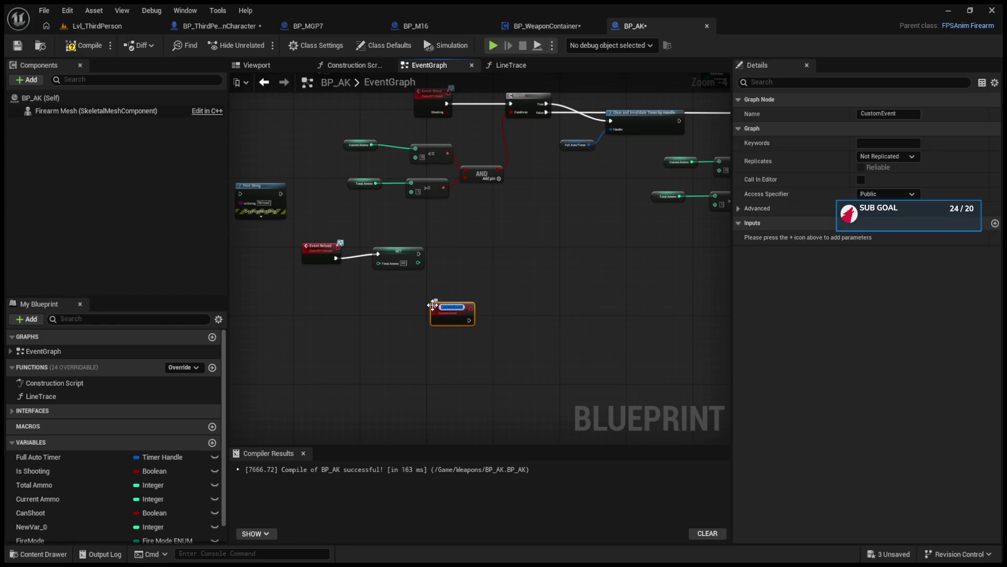
key("Escape")
key("Return")
key("Delete")
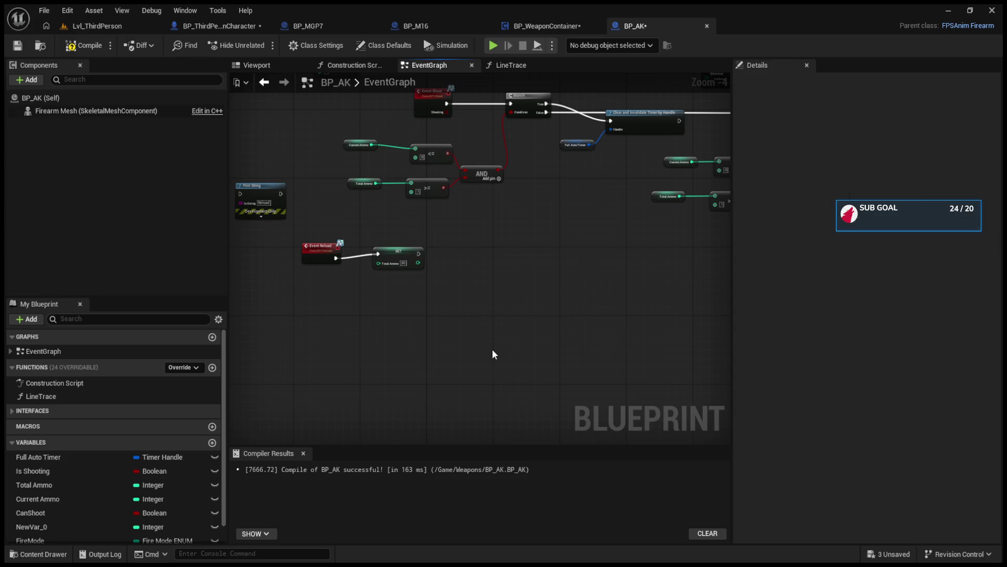
- Survey Event Shoot, Event Reload and the Branch–Reload chain, then reopen GetWeaponAmmo
mouse_move(599, 244)
left_mouse_down()
mouse_move(602, 336)
mouse_move(437, 314)
left_mouse_up()
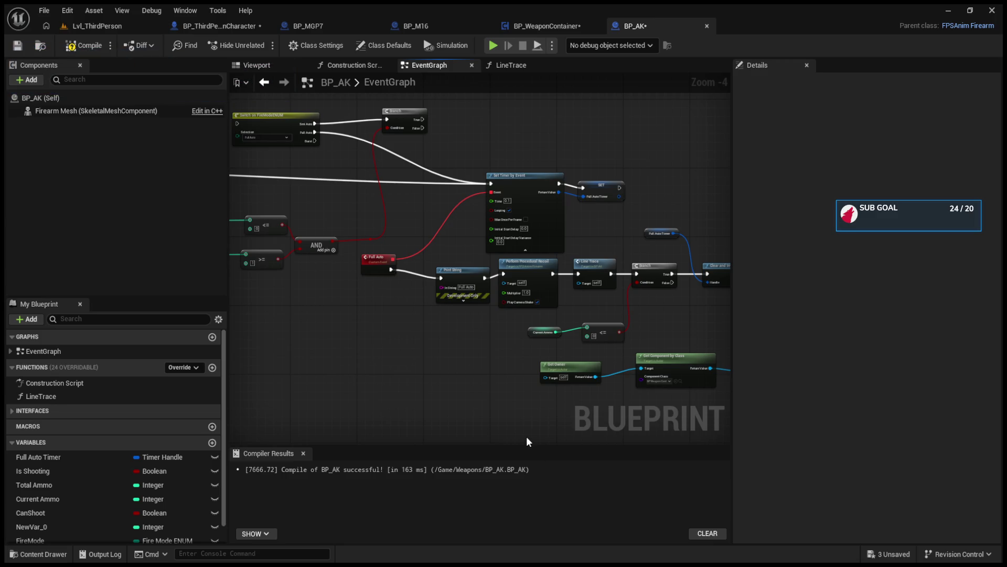
left_click_drag(325, 361, 497, 359)
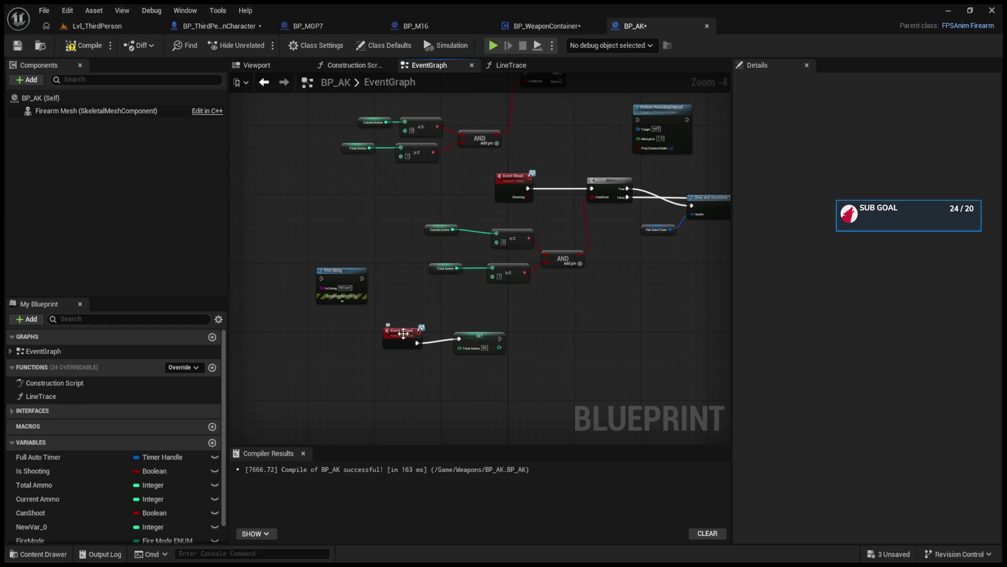
mouse_move(582, 355)
left_mouse_down()
mouse_move(521, 358)
mouse_move(572, 355)
mouse_move(596, 288)
left_mouse_up()
scroll(596, 289, "up", 3)
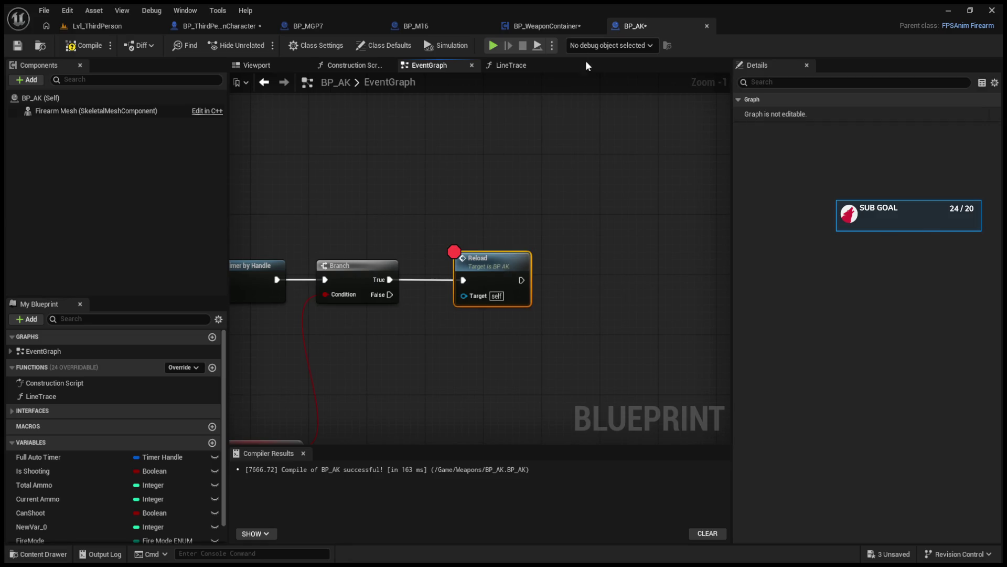
left_click(556, 29)
left_click(574, 205)
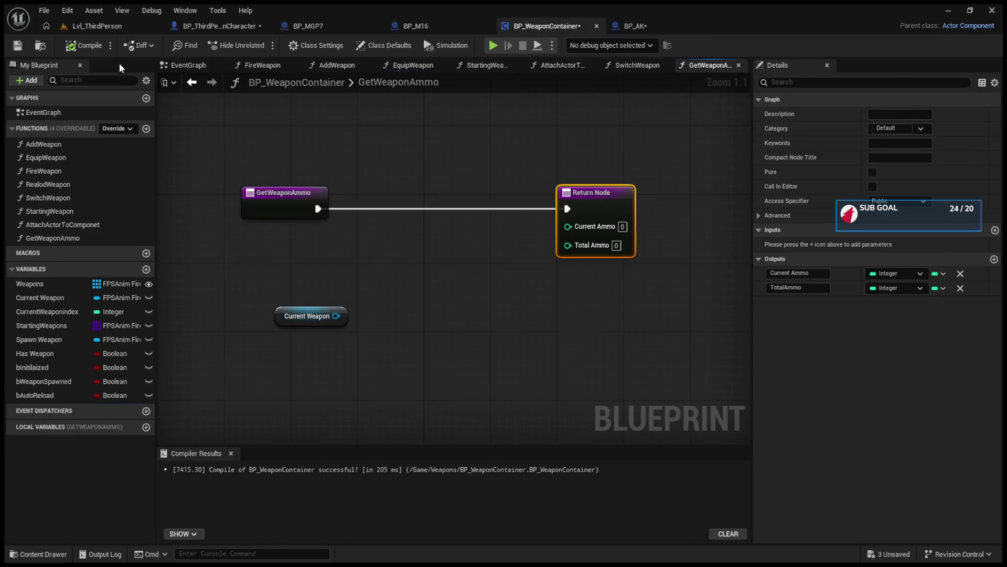
- Undo the Current Weapon to Current Ammo link and compile BP_WeaponContainer
mouse_move(287, 316)
left_mouse_down()
mouse_move(236, 300)
mouse_move(228, 274)
mouse_move(571, 228)
left_mouse_up()
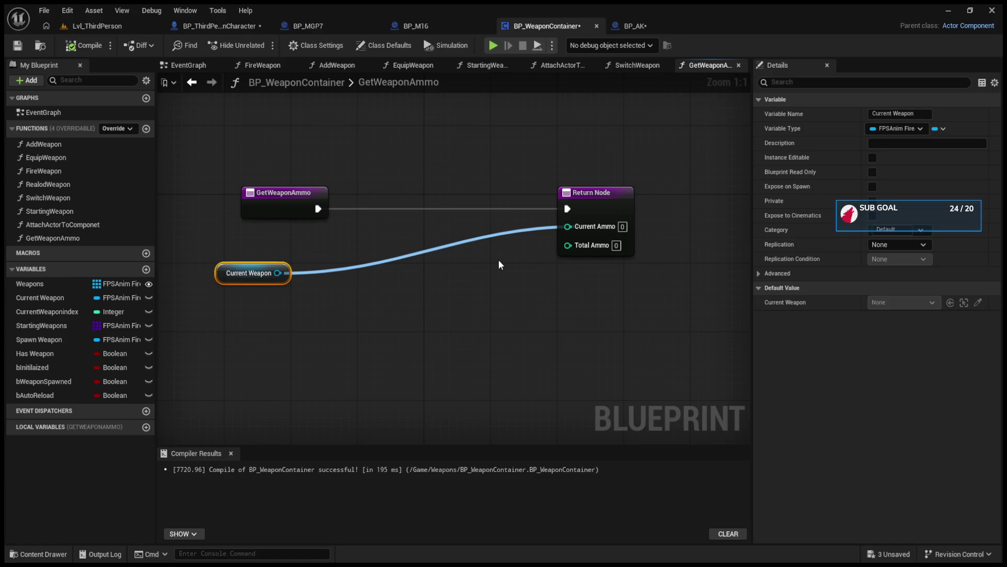
key("ctrl+z")
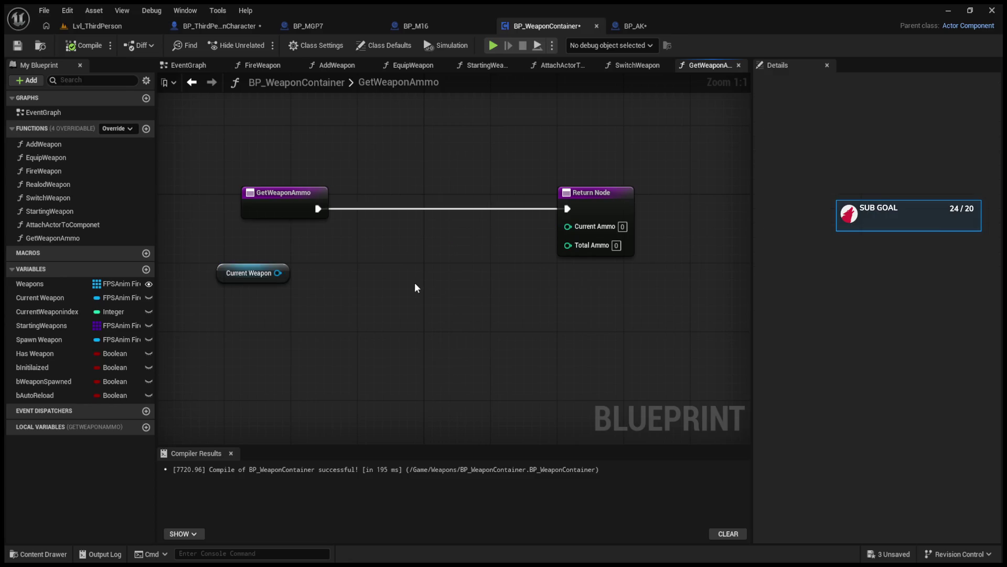
left_click(251, 272)
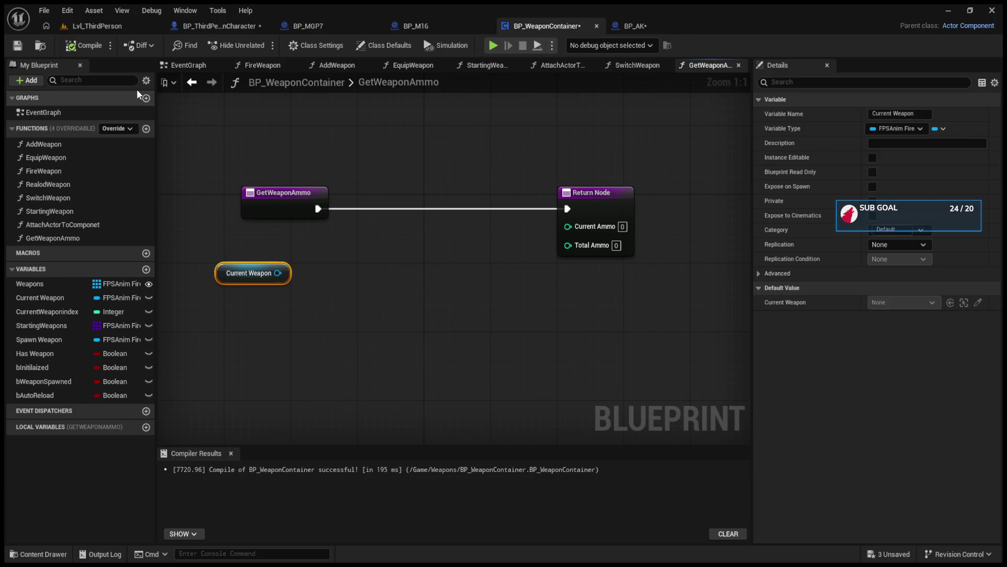
left_click(79, 48)
mouse_move(278, 273)
left_mouse_down()
mouse_move(381, 273)
mouse_move(404, 229)
left_mouse_up()
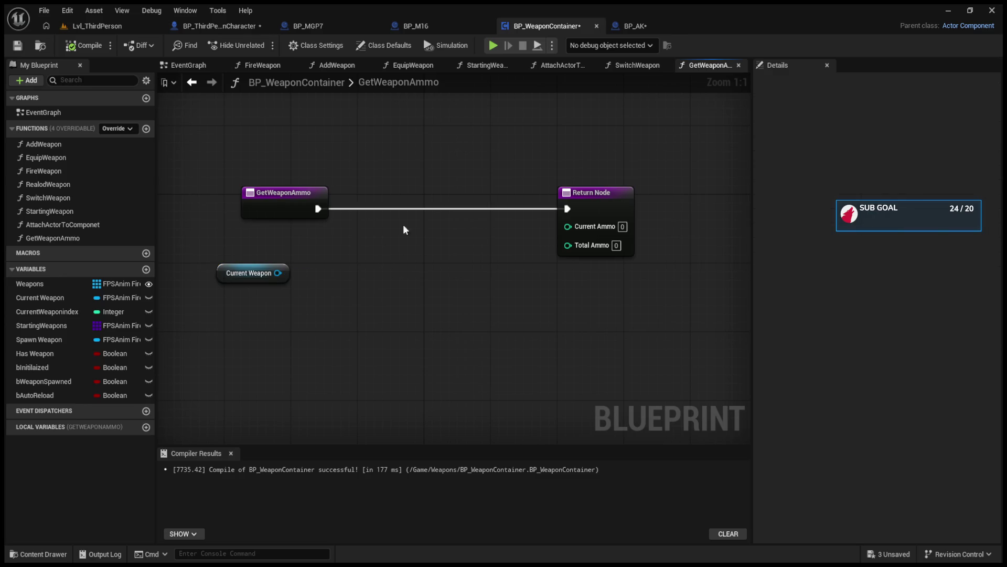
- Open the StartingWeapon function graph and zoom in on Set Character Component
left_click(474, 68)
scroll(566, 270, "down", 4)
scroll(342, 279, "up", 3)
scroll(500, 298, "up", 3)
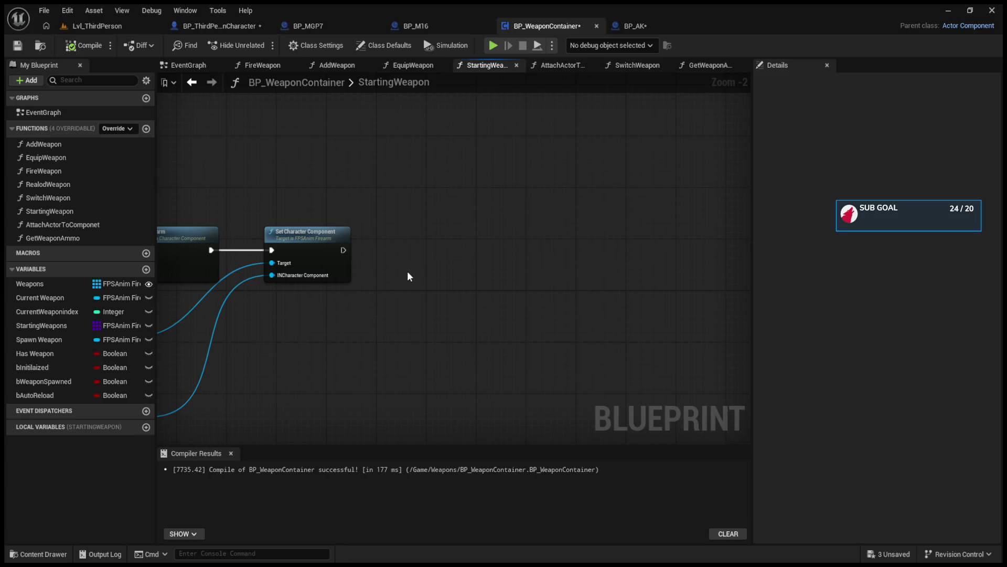
- Paste a Get Weapon Ammo call and wire Set Character Component's execution into it
key("ctrl+v")
mouse_move(430, 274)
left_mouse_down()
mouse_move(439, 256)
mouse_move(431, 249)
left_mouse_up()
mouse_move(344, 250)
left_mouse_down()
mouse_move(411, 270)
mouse_move(435, 267)
mouse_move(432, 246)
left_mouse_up()
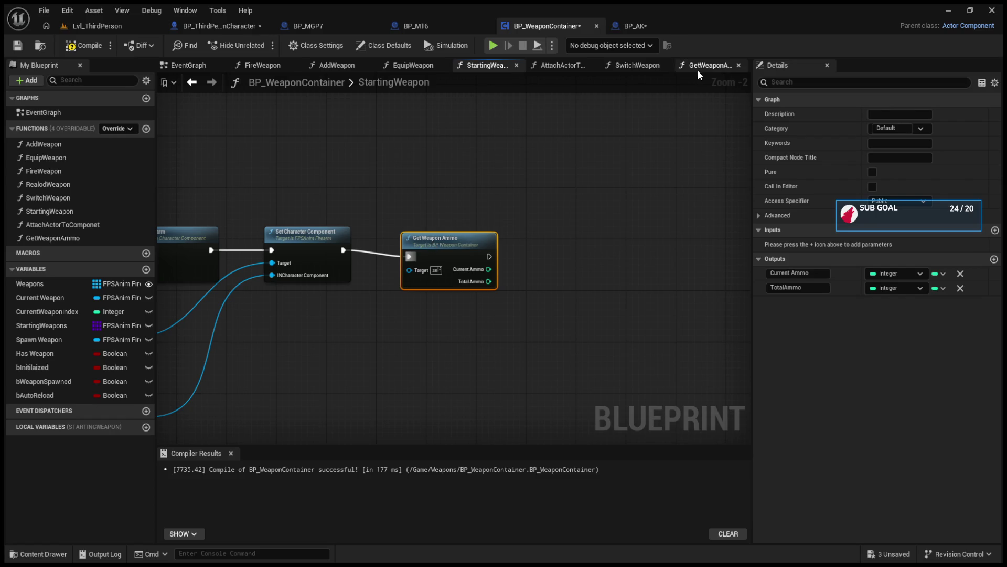
mouse_move(470, 159)
left_mouse_down()
mouse_move(464, 230)
mouse_move(571, 200)
mouse_move(494, 247)
mouse_move(367, 232)
left_mouse_up()
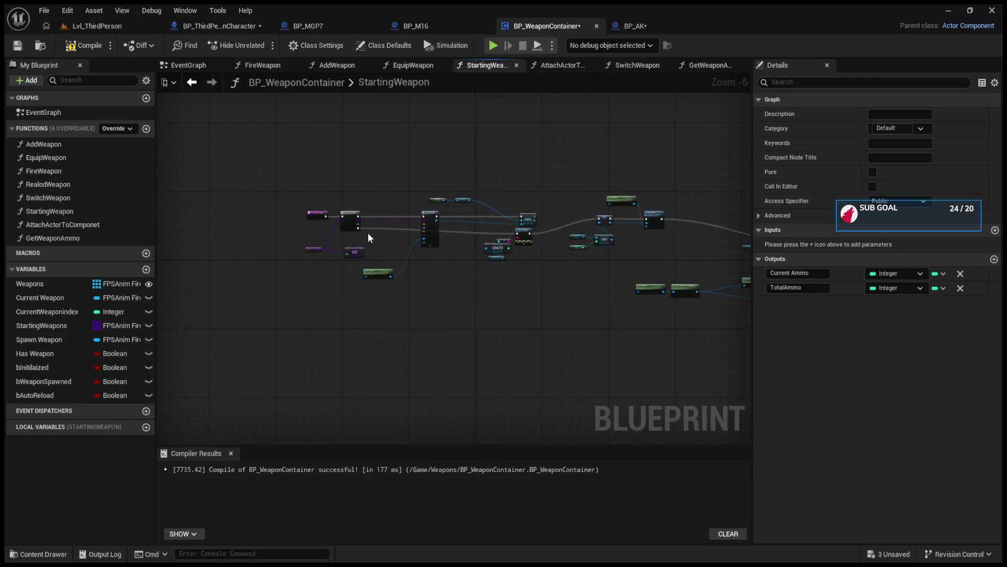
scroll(375, 233, "down", 1)
scroll(375, 234, "up", 1)
mouse_move(424, 247)
left_mouse_down()
mouse_move(210, 241)
mouse_move(288, 283)
mouse_move(569, 382)
mouse_move(471, 291)
mouse_move(590, 192)
left_mouse_up()
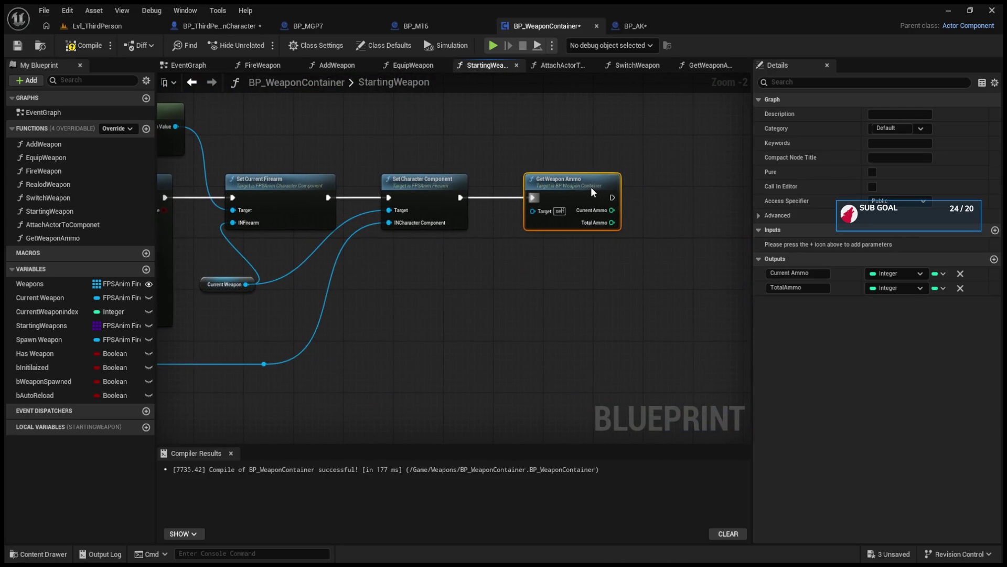
- Add an extra Current Weapon getter below Get Weapon Ammo, then delete it
mouse_move(53, 298)
left_mouse_down()
mouse_move(225, 313)
mouse_move(543, 282)
left_mouse_up()
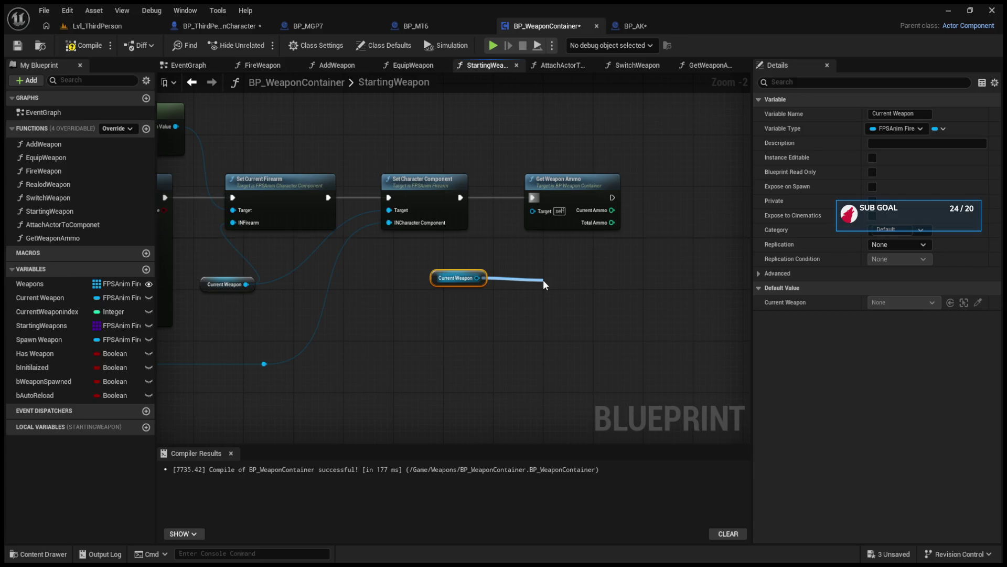
left_click_drag(543, 281, 544, 281)
left_click(265, 285)
mouse_move(246, 284)
left_mouse_down()
mouse_move(460, 287)
mouse_move(402, 272)
mouse_move(519, 325)
left_mouse_up()
key("Delete")
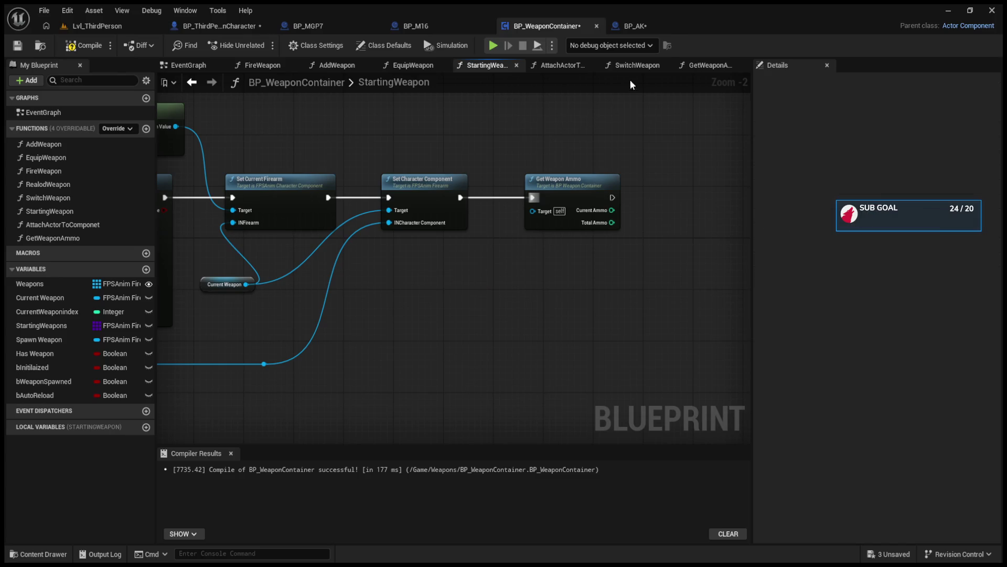
- Switch back to the GetWeaponAmmo function graph
left_click(709, 65)
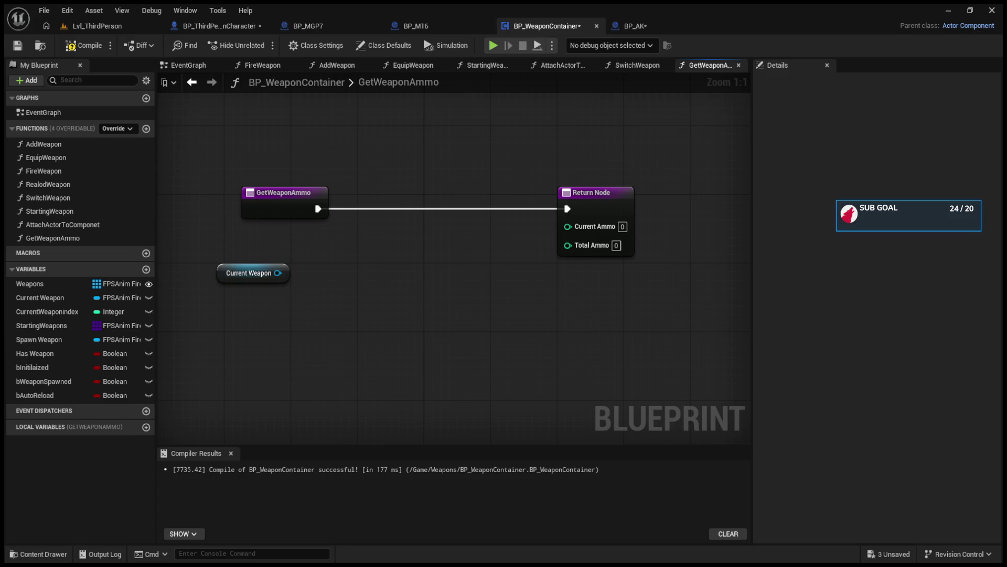
- Switch to the AttachActorToComponet function graph
left_click(560, 66)
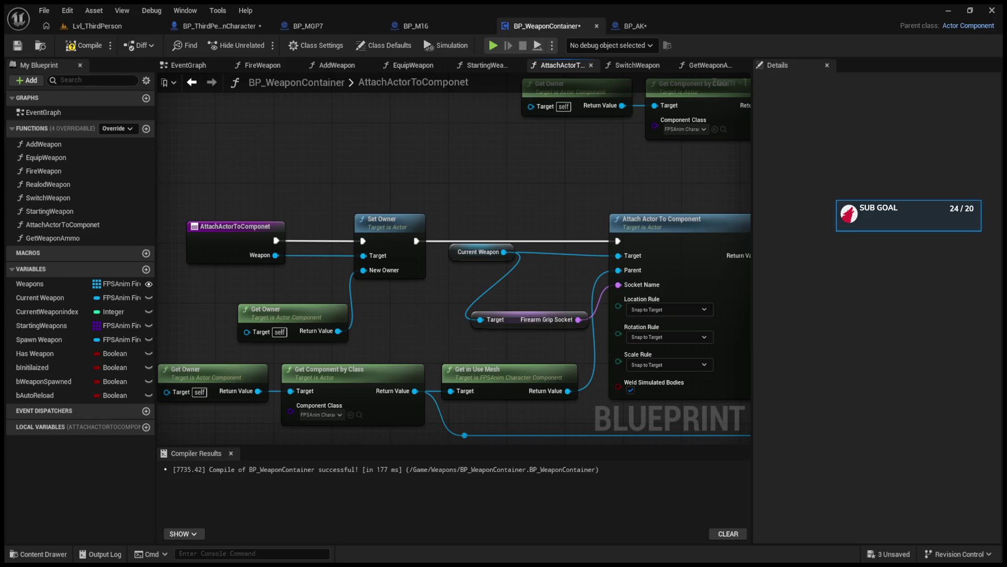
- Review the StartingWeapon graph back to its SpawnActor and array nodes
left_click(480, 65)
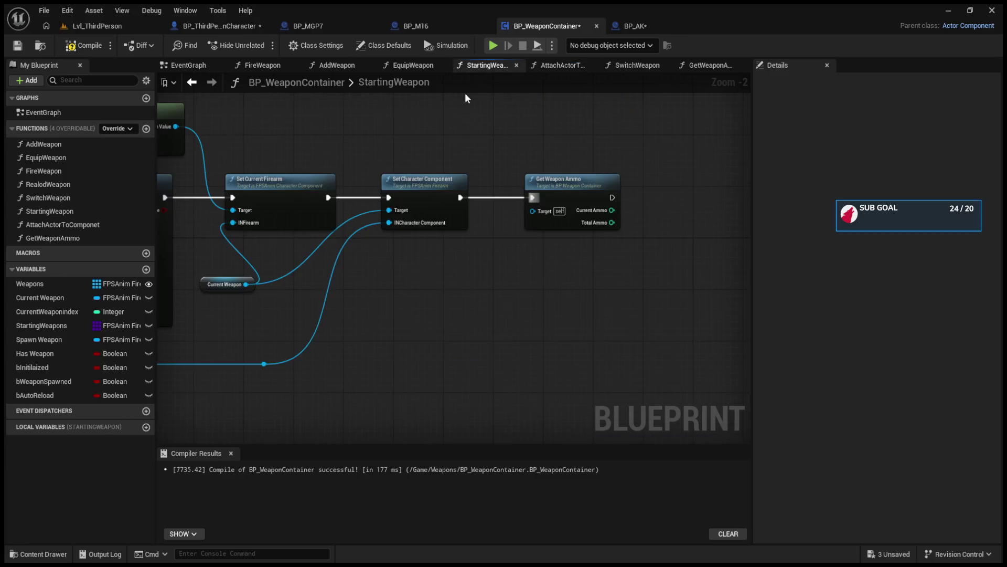
scroll(437, 288, "up", 2)
mouse_move(437, 288)
left_mouse_down()
mouse_move(427, 303)
mouse_move(561, 298)
left_mouse_up()
left_click_drag(332, 328, 471, 327)
left_click_drag(315, 319, 602, 345)
left_click_drag(368, 315, 522, 315)
left_click_drag(220, 317, 524, 315)
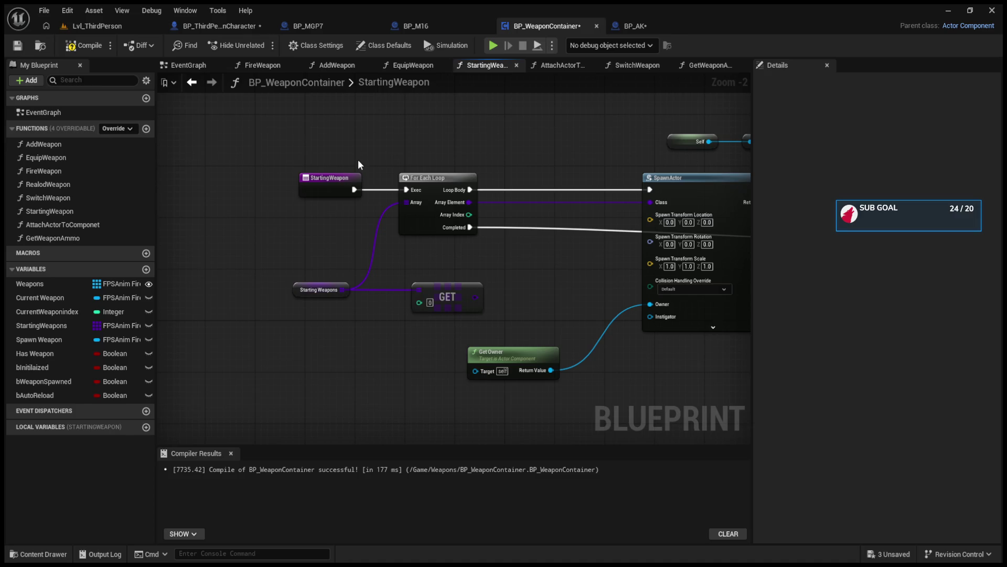
- Glance at BP_AK, then open GetWeaponAmmo holding the Get Owner and Get Component by Class nodes
left_click(634, 26)
left_click(519, 26)
left_click(697, 67)
left_click_drag(426, 283, 398, 257)
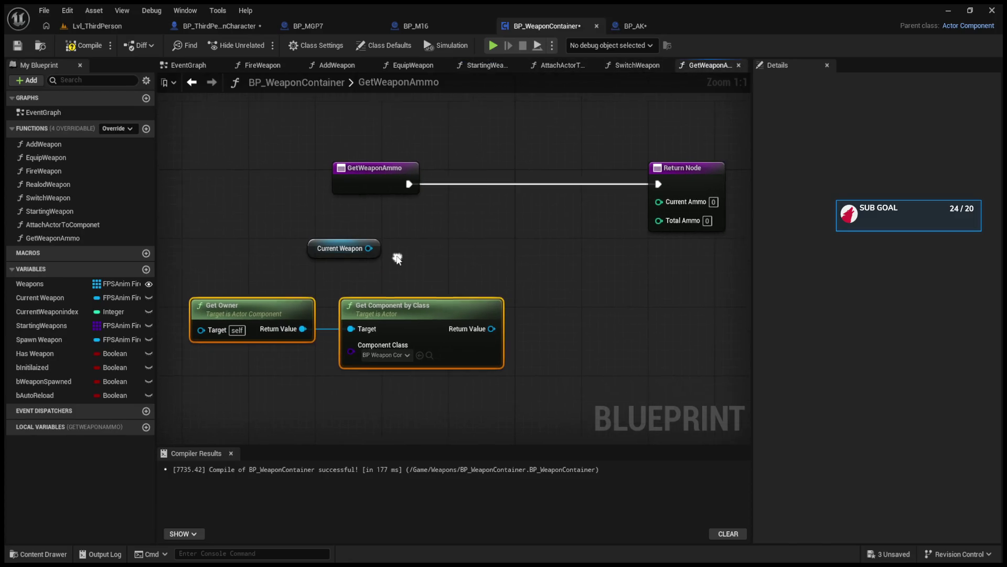
- Add a trial Starting Weapons getter and GET node, then delete them
left_click(41, 326)
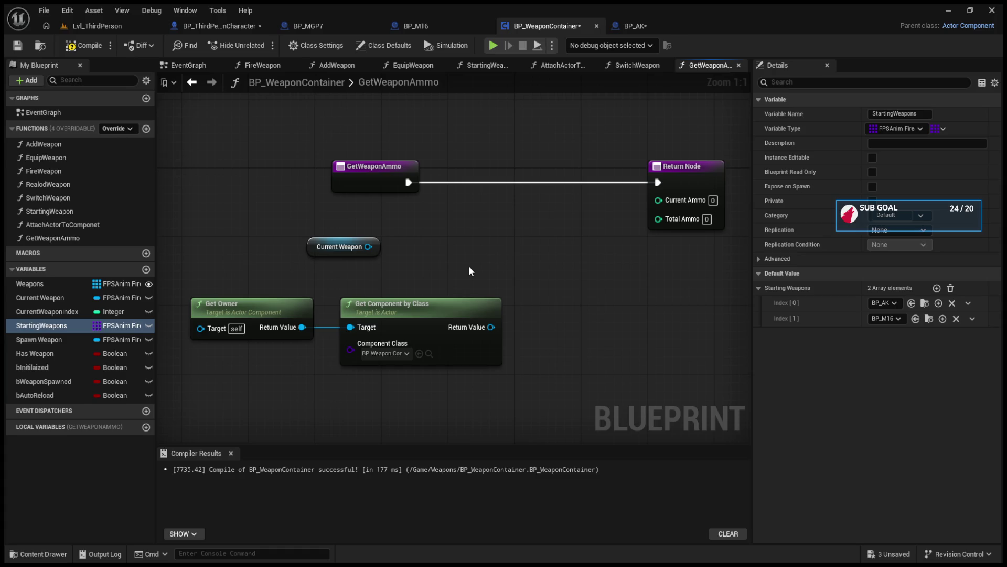
key("ctrl+v")
left_click_drag(498, 264, 534, 278)
left_click_drag(606, 289, 662, 287)
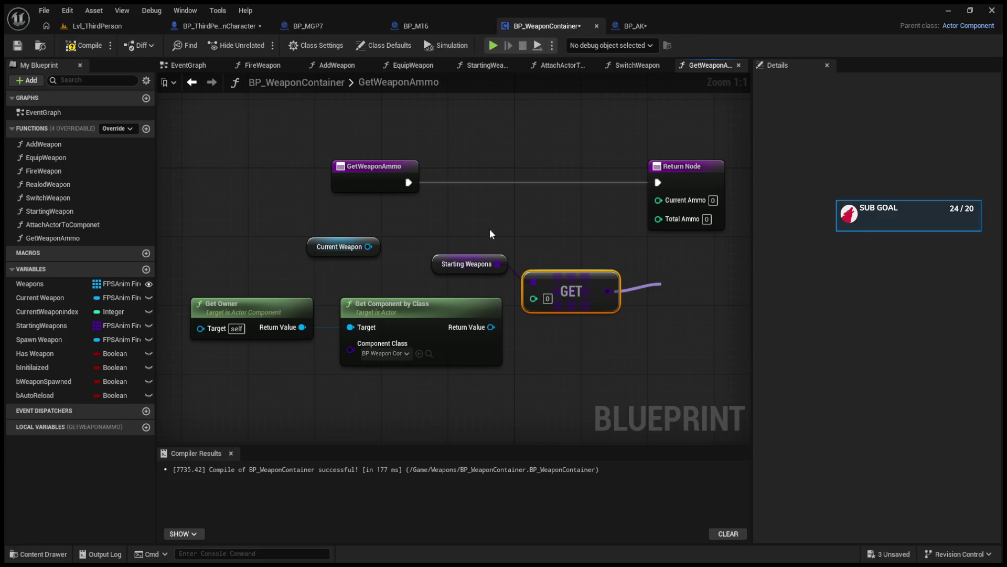
left_click_drag(505, 225, 565, 291)
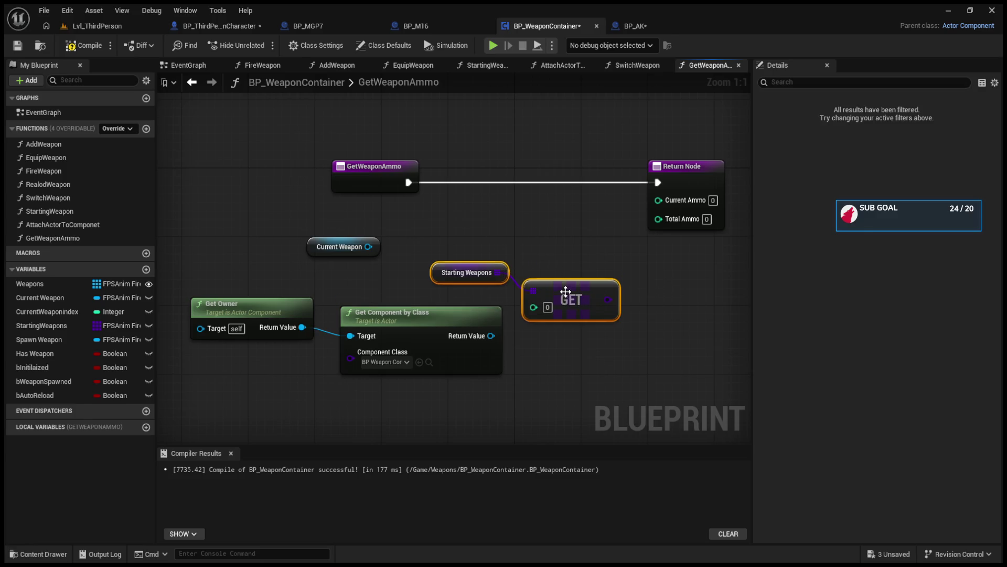
key("Delete")
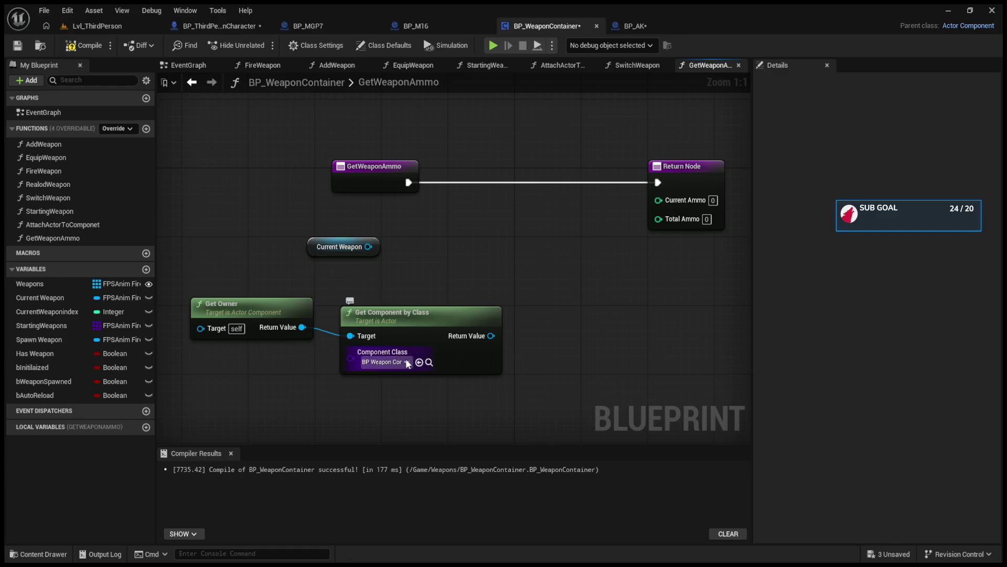
- Try wires from Get Component by Class and Get Owner, checking AttachActorToComponet for reference
left_click_drag(491, 336, 541, 314)
key("Escape")
left_click_drag(301, 327, 495, 257)
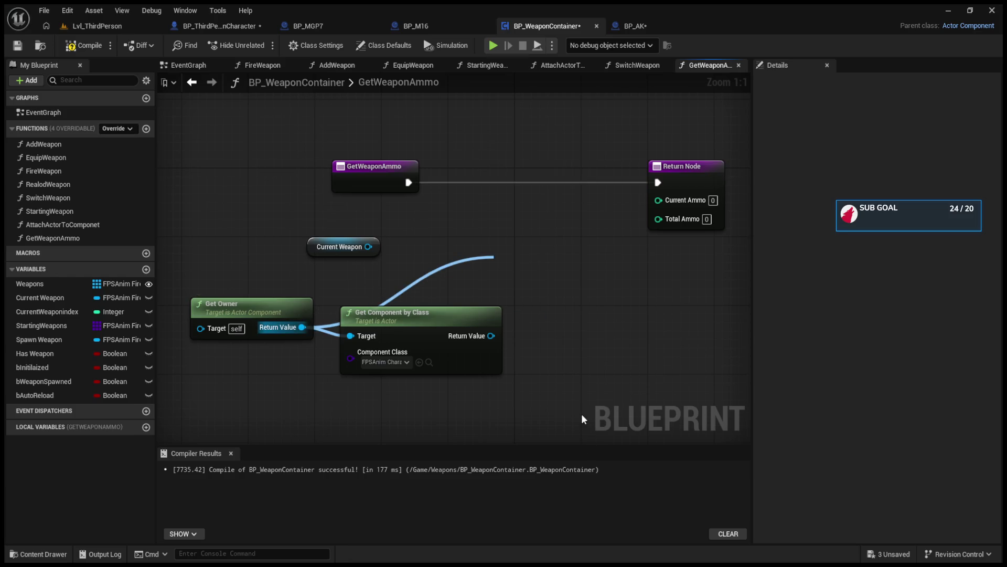
left_click_drag(579, 423, 531, 262)
key("Escape")
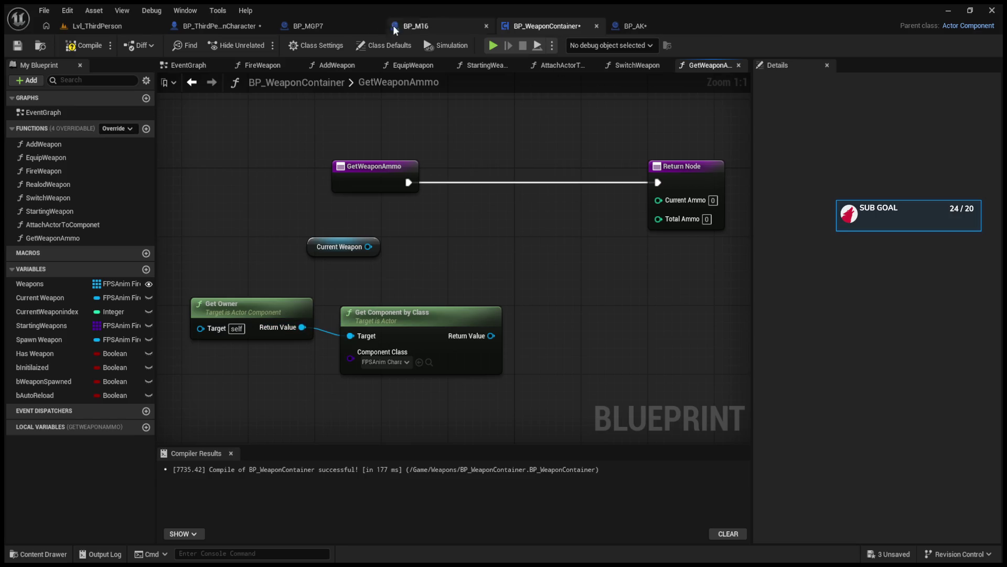
left_click(561, 68)
left_click(690, 63)
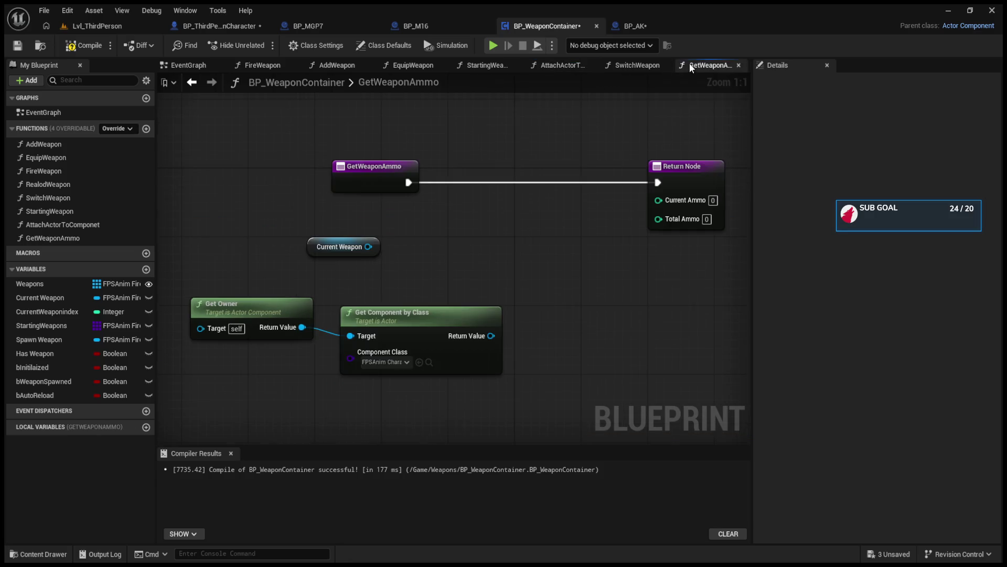
left_click_drag(368, 247, 457, 227)
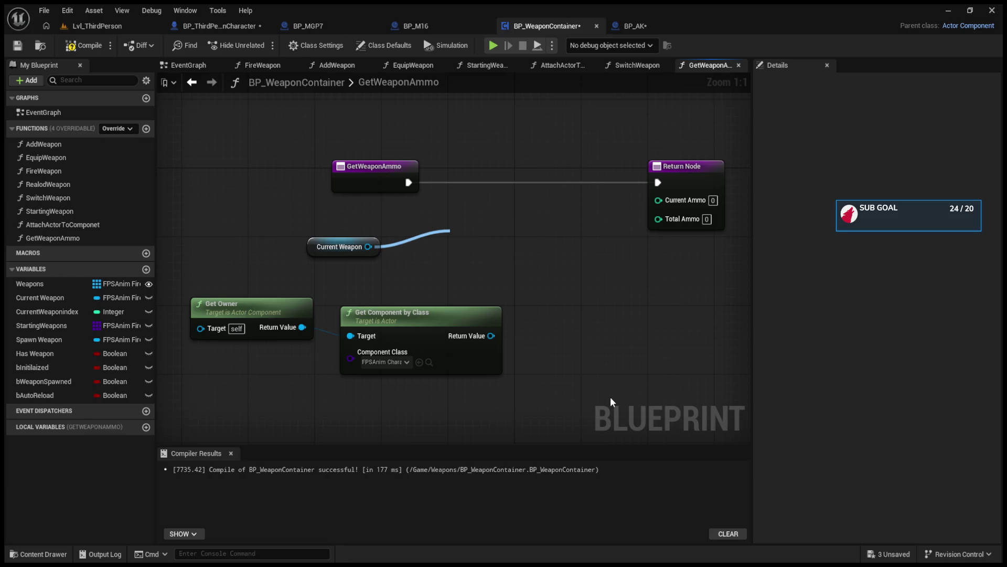
- Make BP_AK's Current Ammo variable public and compile BP_AK
left_click(632, 26)
scroll(126, 498, "down", 1)
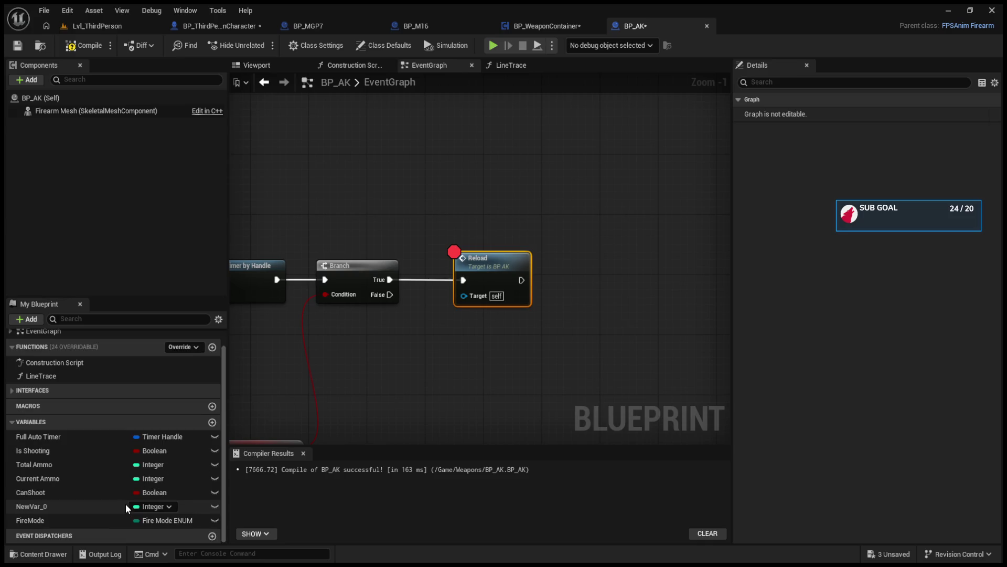
left_click(214, 477)
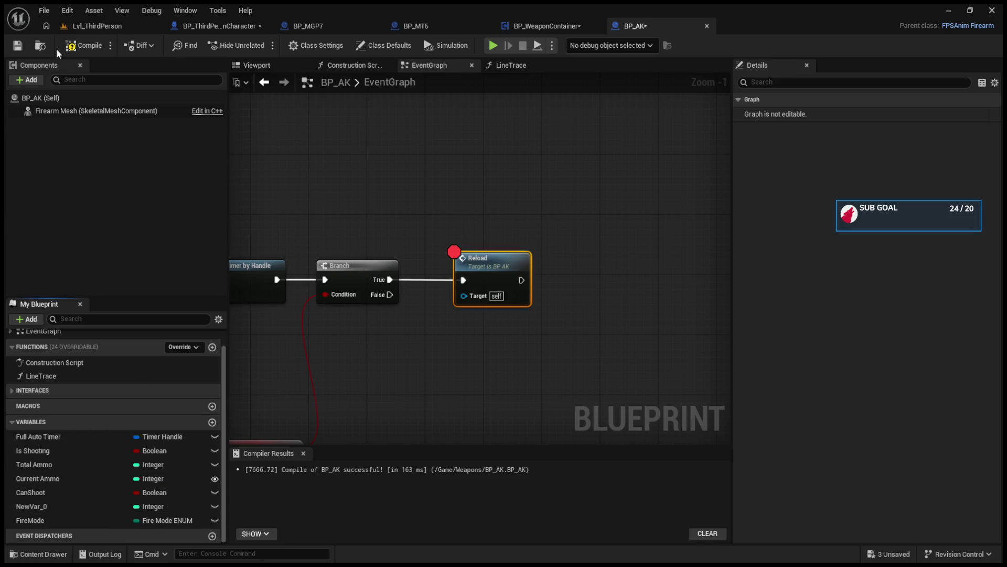
left_click(84, 45)
- Back in GetWeaponAmmo, drop the loose Current Weapon wire and select Current Weapon to show its details
left_click(502, 24)
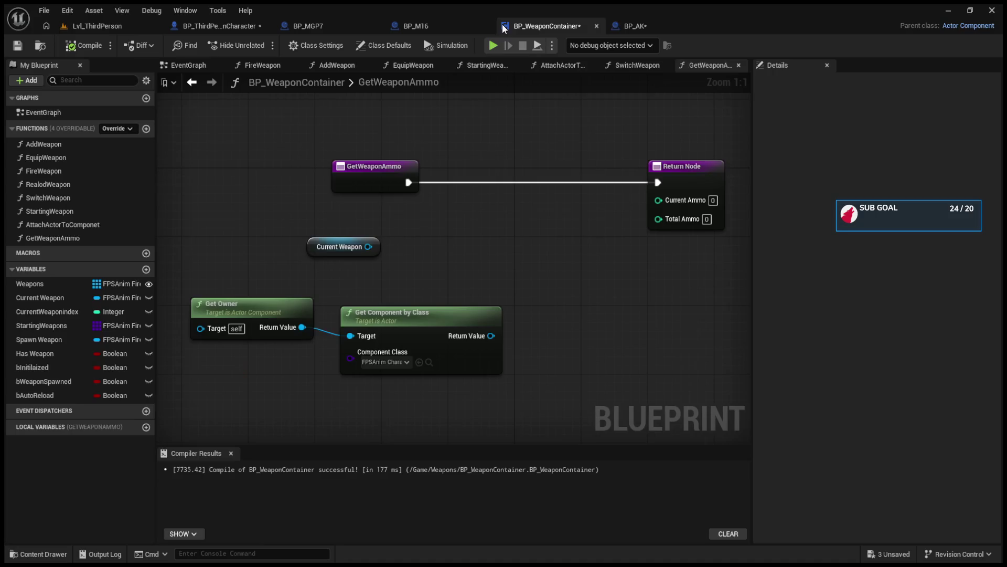
mouse_move(368, 247)
left_mouse_down()
mouse_move(501, 219)
mouse_move(481, 217)
left_mouse_up()
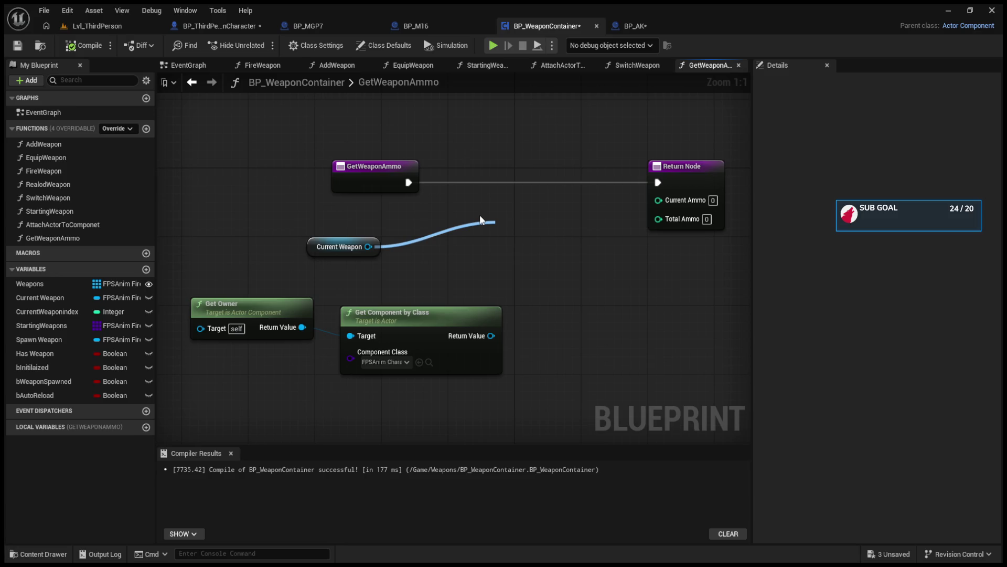
left_click(76, 299)
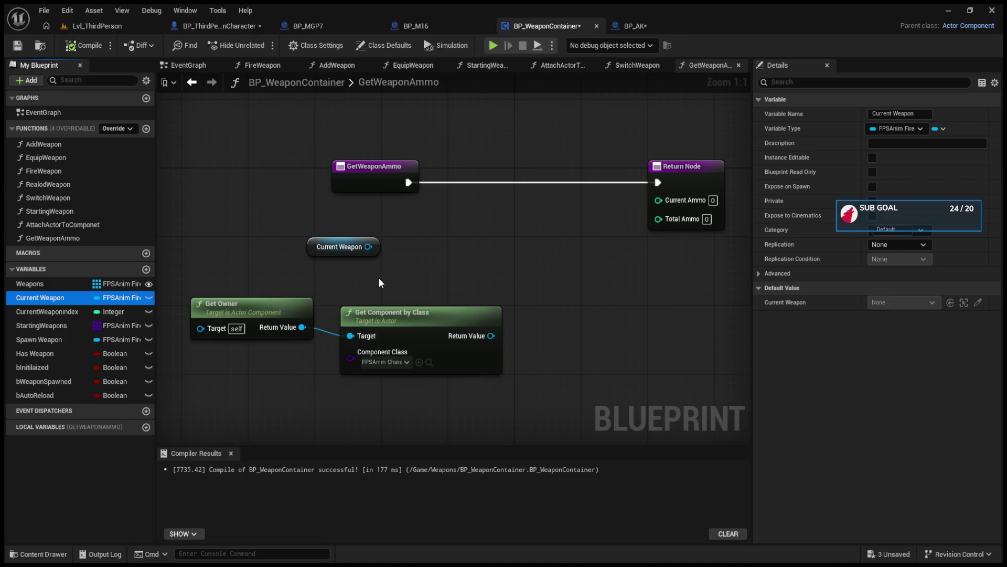
- In SwitchWeapon, delete the lower row of nodes, then undo to restore the Weapons and LENGTH nodes
left_click(637, 65)
left_click_drag(544, 238, 425, 166)
left_click_drag(697, 238, 373, 347)
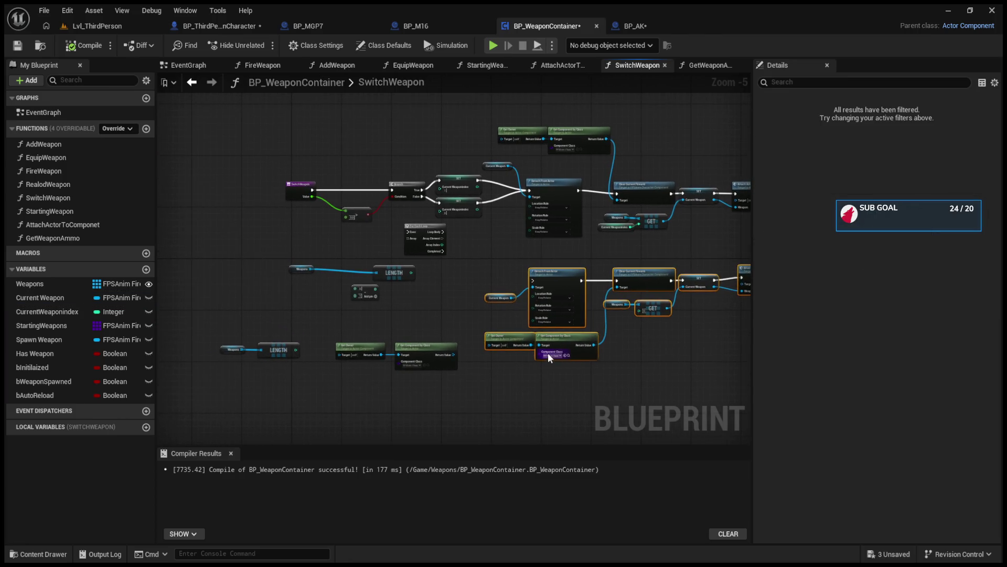
key("Delete")
key("ctrl+z")
mouse_move(503, 401)
left_mouse_down()
mouse_move(197, 257)
mouse_move(187, 209)
left_mouse_up()
left_click(187, 207)
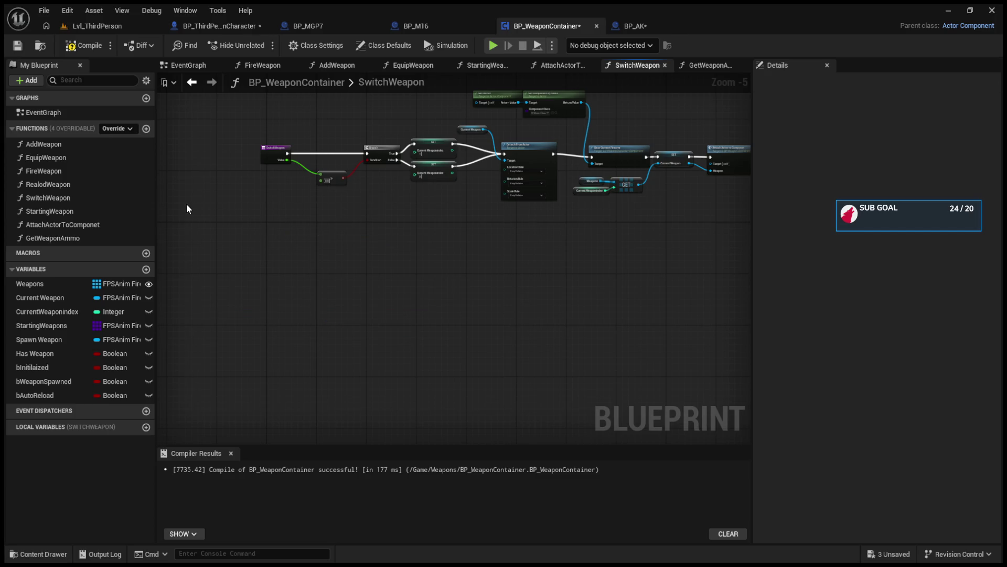
- Add a SET Spawn Weapon node after Attach Actor to Componet, fed by Current Weapon
scroll(304, 196, "up", 5)
left_click_drag(574, 298, 16, 278)
left_click_drag(574, 284, 210, 287)
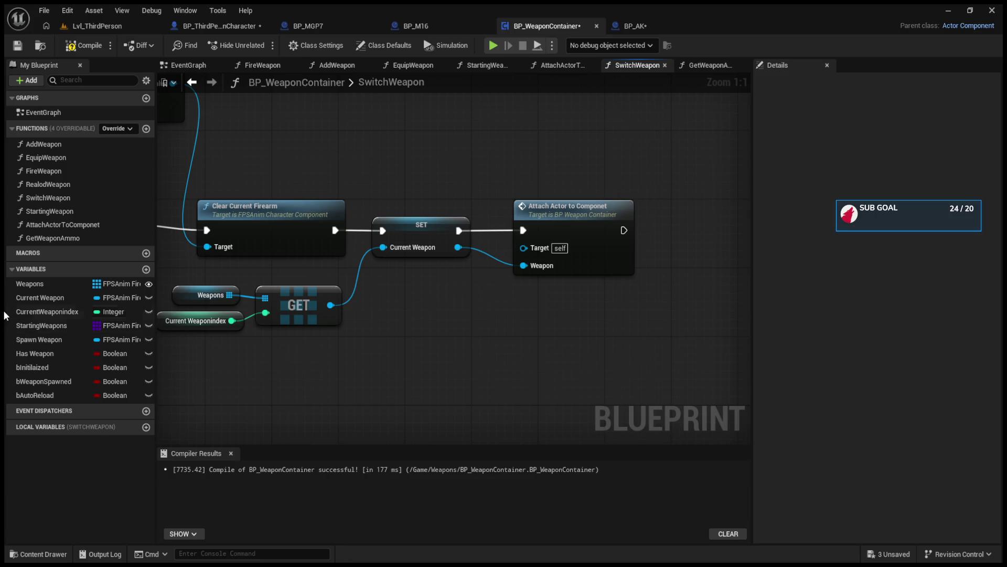
left_click(38, 338)
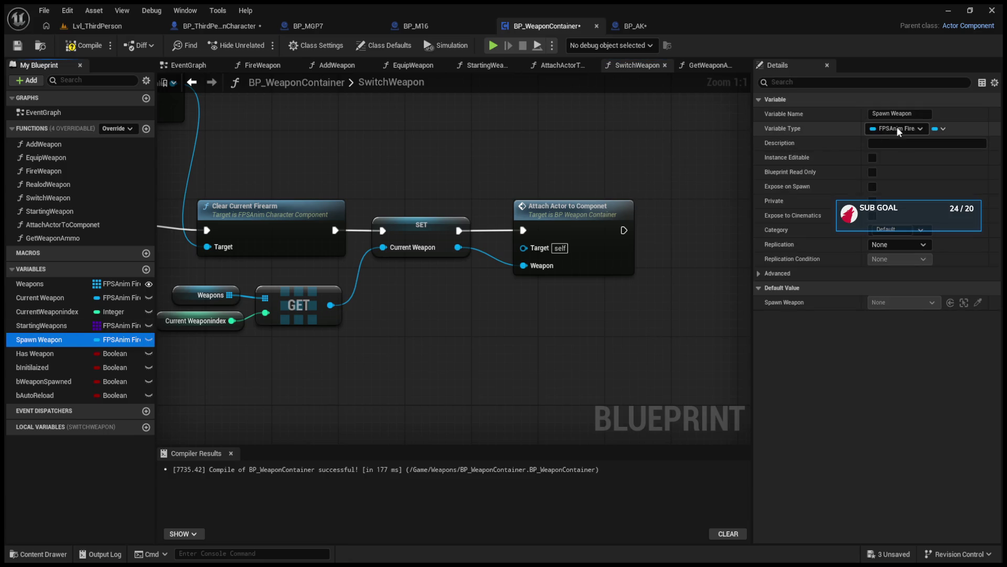
left_click_drag(674, 272, 697, 265)
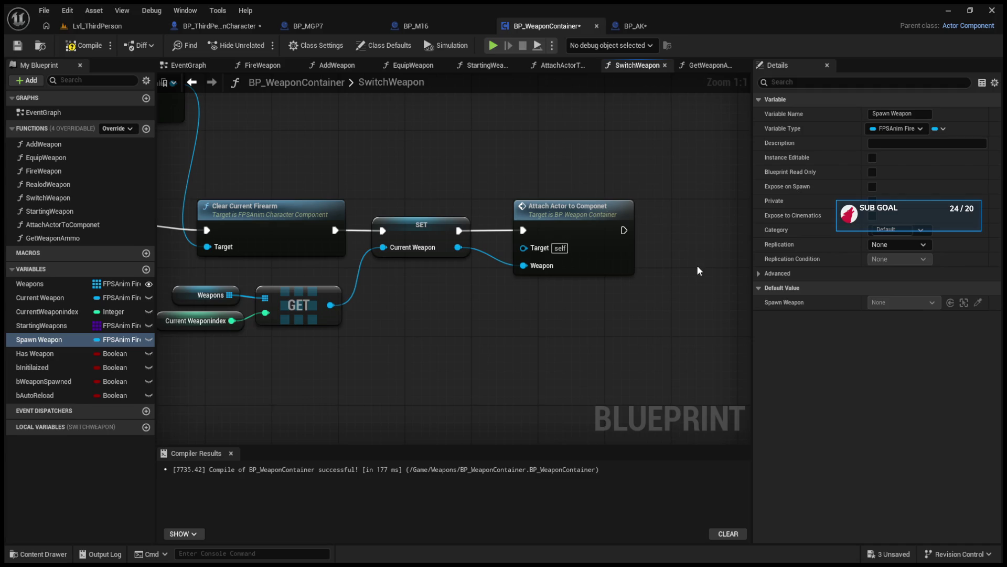
left_click_drag(599, 251, 606, 236)
left_click_drag(485, 256, 585, 243)
left_click_drag(336, 268, 594, 263)
- Set Spawn Weapon's type back to Object and compile the blueprint
left_click(622, 244)
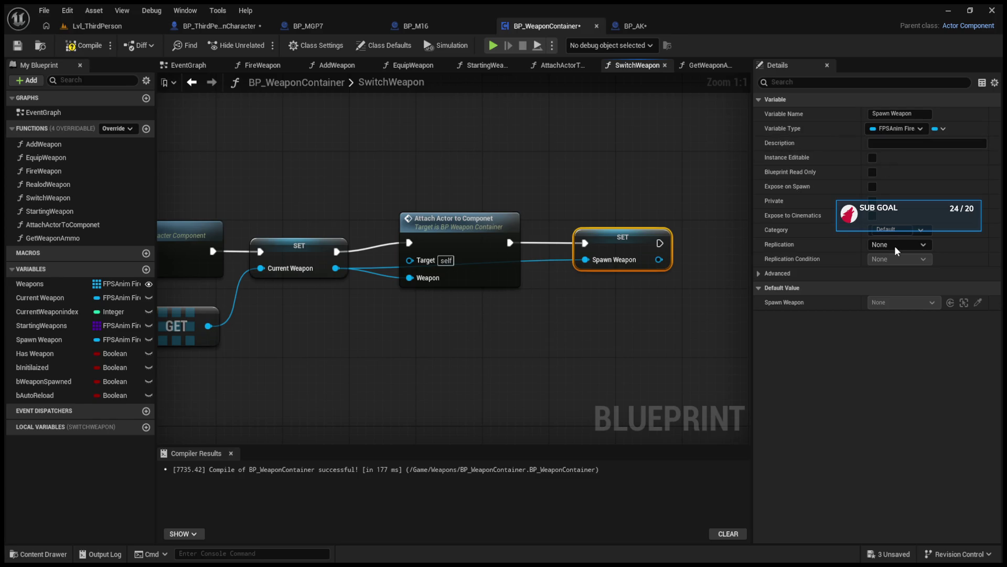
key("ctrl+z")
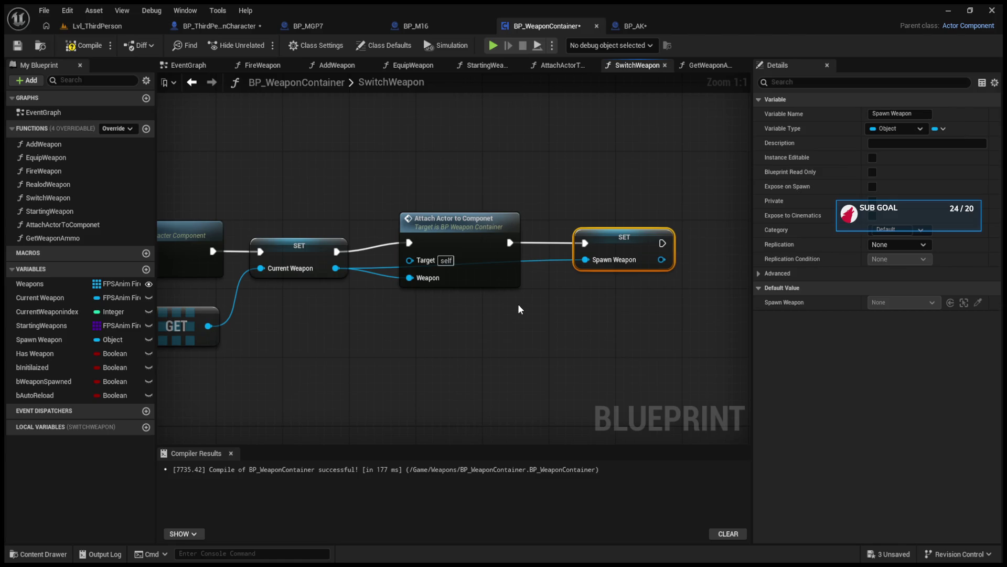
left_click(84, 45)
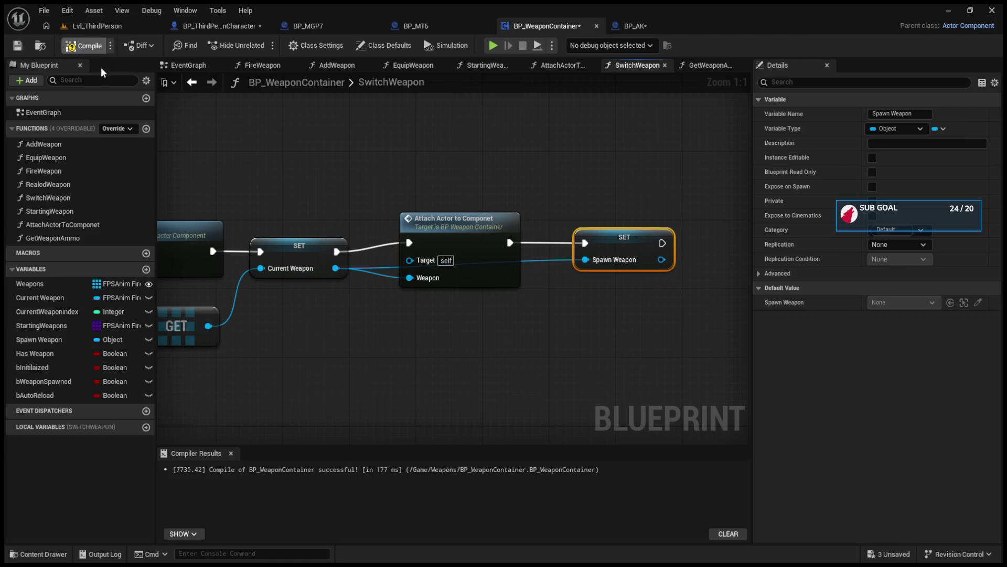
- Add a Spawn Weapon getter to the GetWeaponAmmo graph
left_click(703, 66)
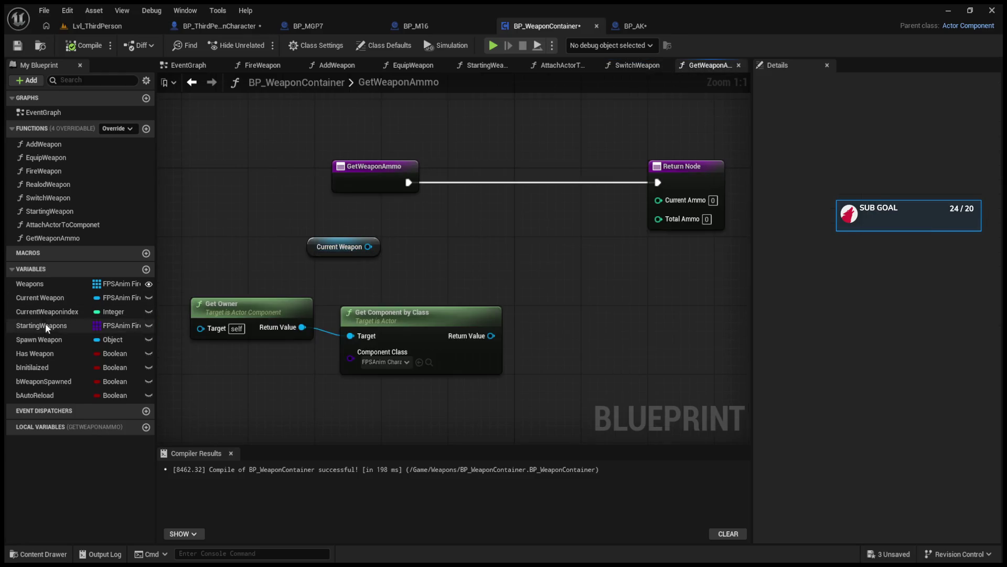
left_click(45, 340)
left_click_drag(265, 307, 332, 216)
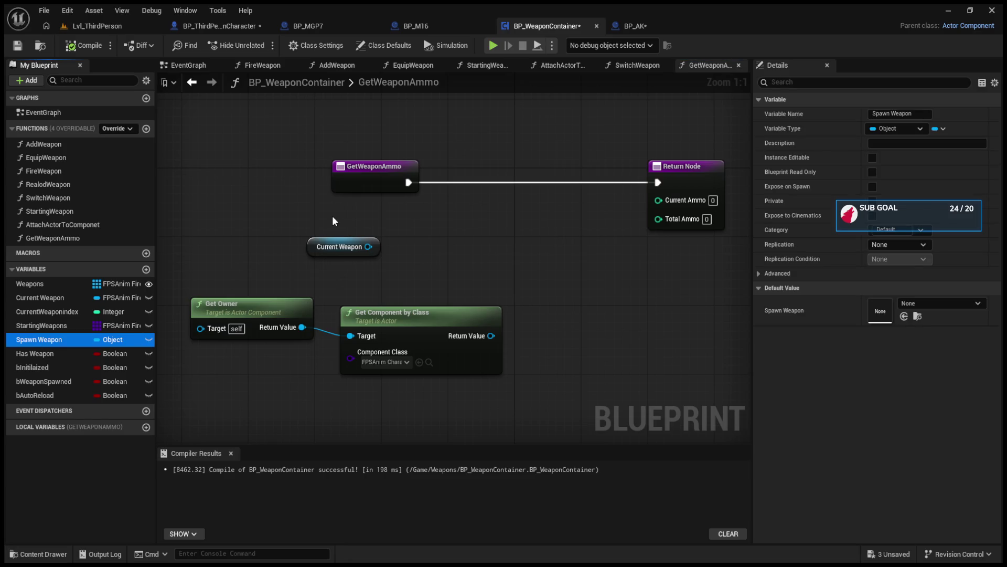
- Place the Spawn Weapon getter in GetWeaponAmmo and cancel a trial connection from it
left_click(370, 225)
mouse_move(475, 221)
left_mouse_down()
mouse_move(577, 213)
mouse_move(547, 265)
mouse_move(480, 238)
left_mouse_up()
left_click(355, 222)
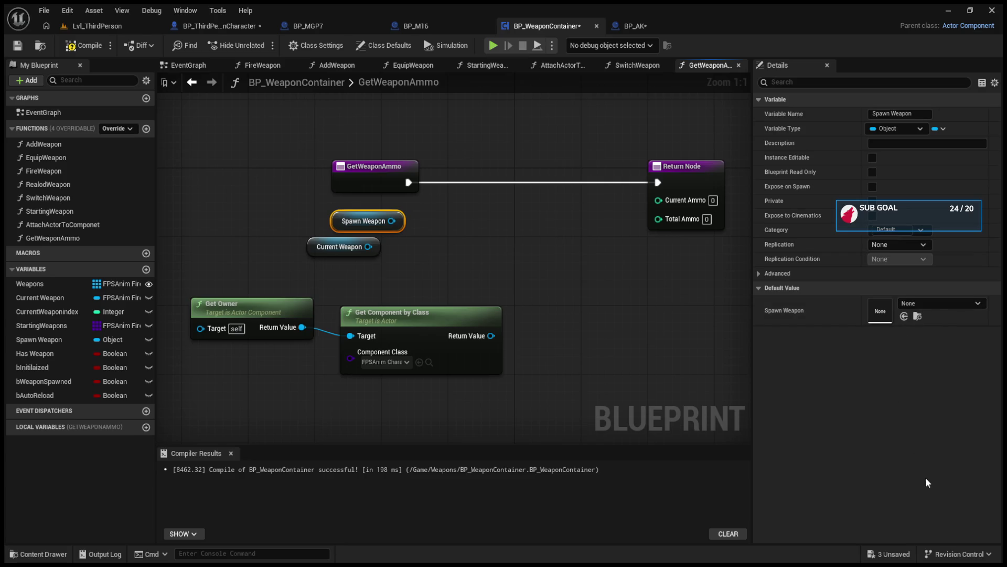
left_click(519, 310)
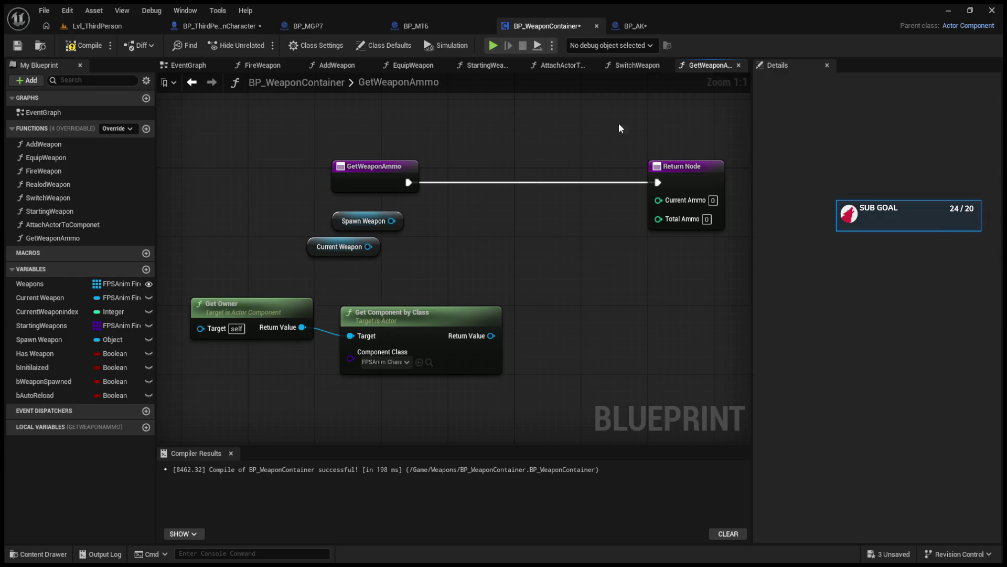
- Delete the SET Spawn Weapon node from the SwitchWeapon graph
left_click(638, 22)
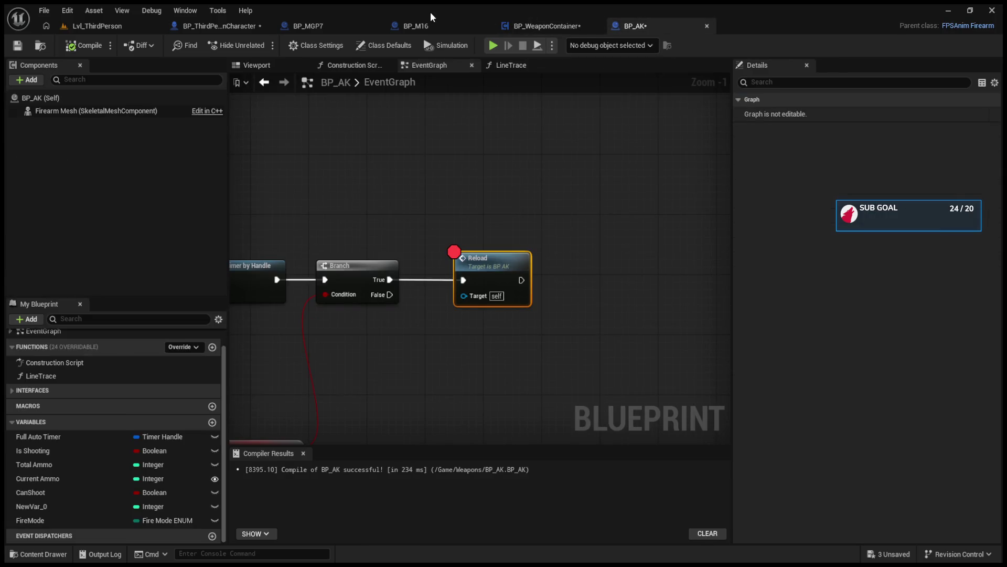
left_click(524, 26)
left_click(645, 65)
left_click(644, 263)
key("Delete")
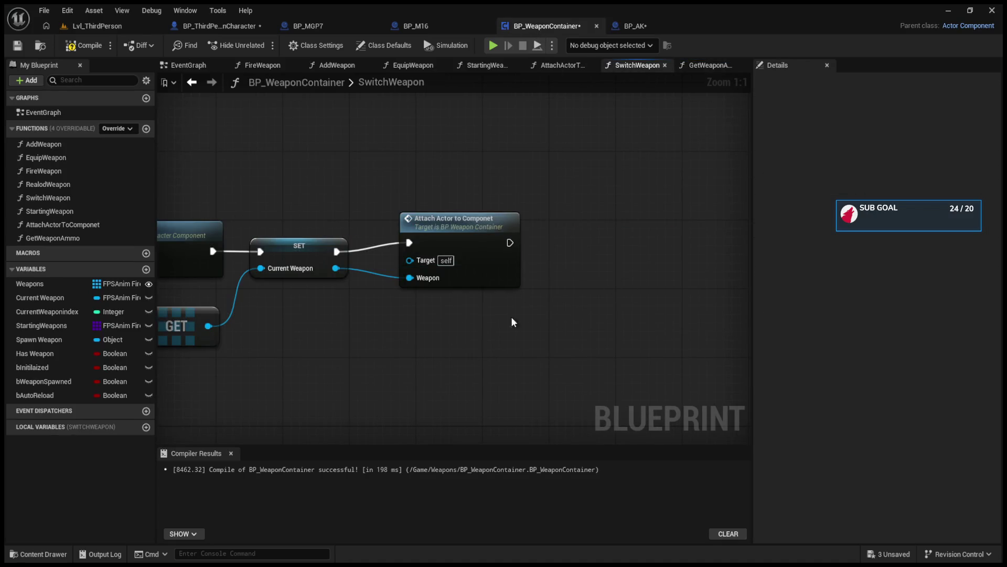
- Delete the Spawn Weapon variable from BP_WeaponContainer
left_click(63, 340)
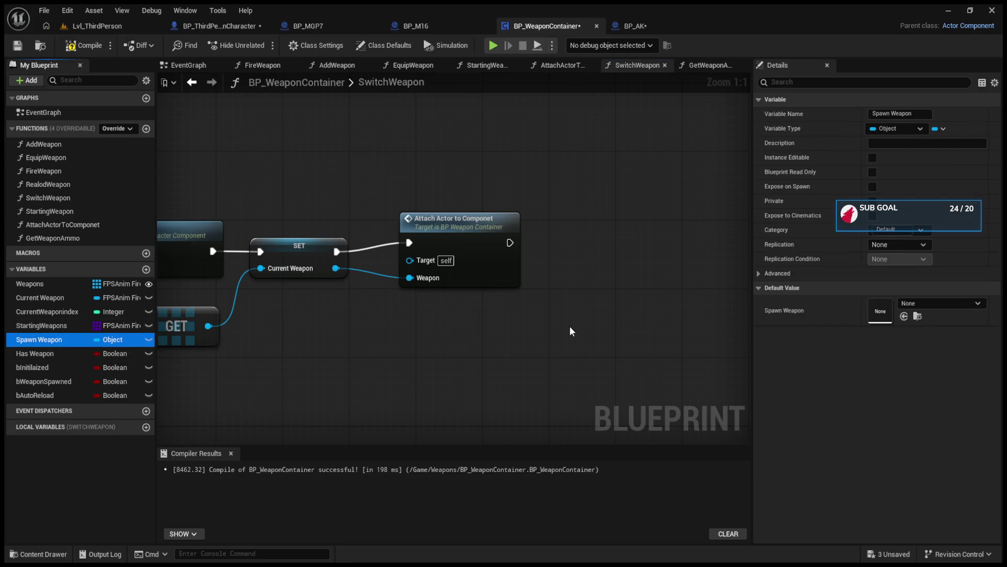
key("Delete")
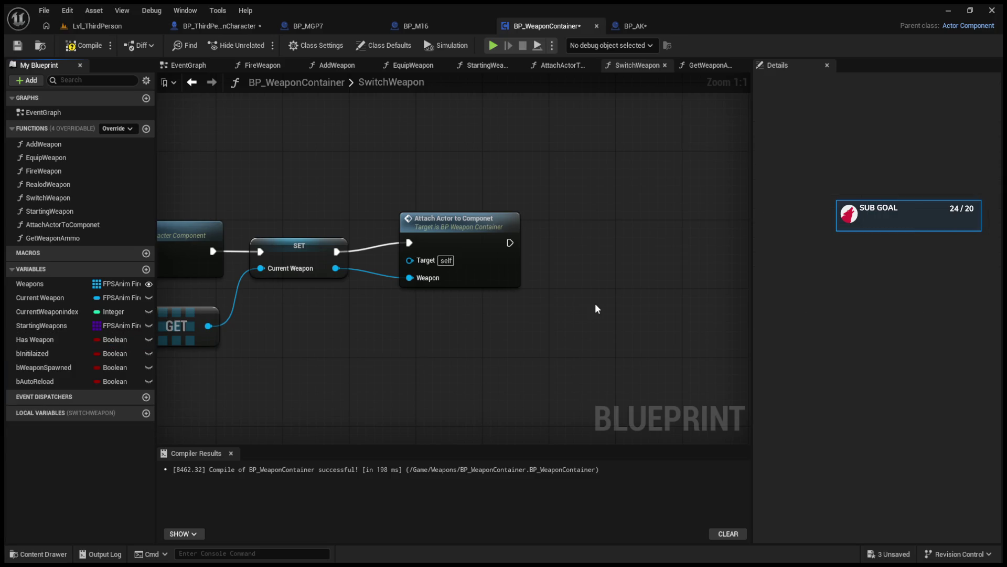
scroll(595, 303, "down", 4)
left_click(708, 65)
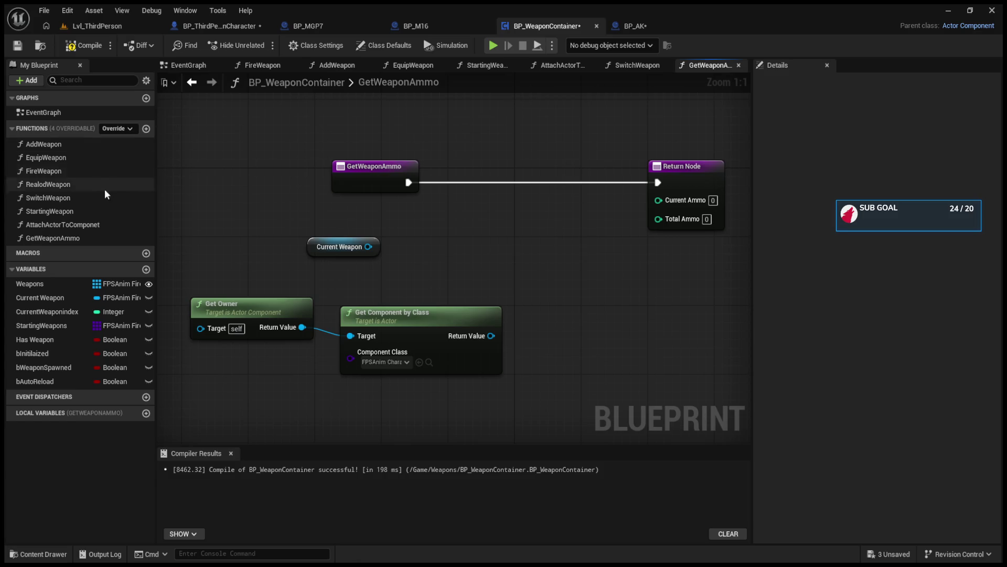
- Create a new function named GetWeaponAmmo
left_click(108, 238)
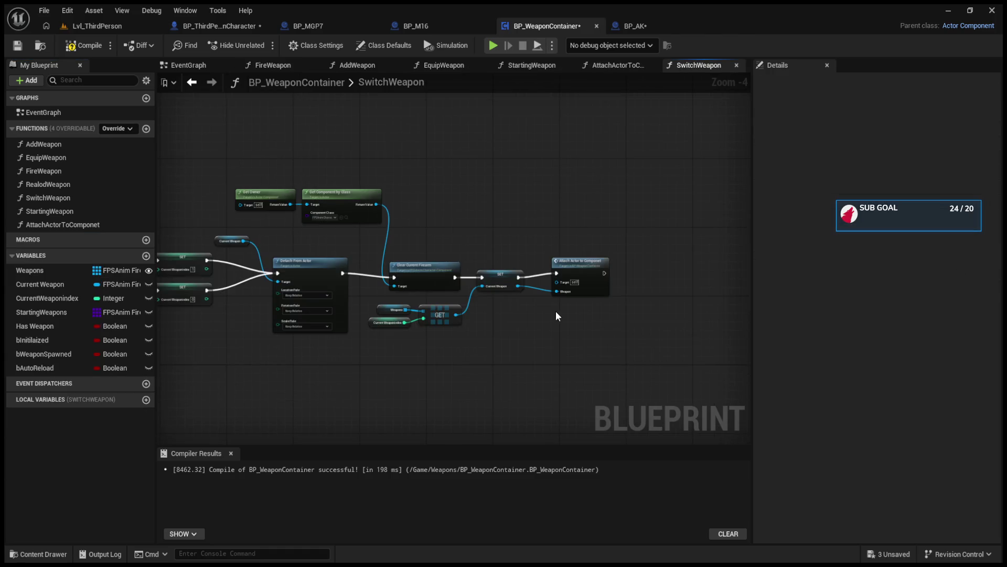
left_click(146, 129)
type("GetWeaponAmmo")
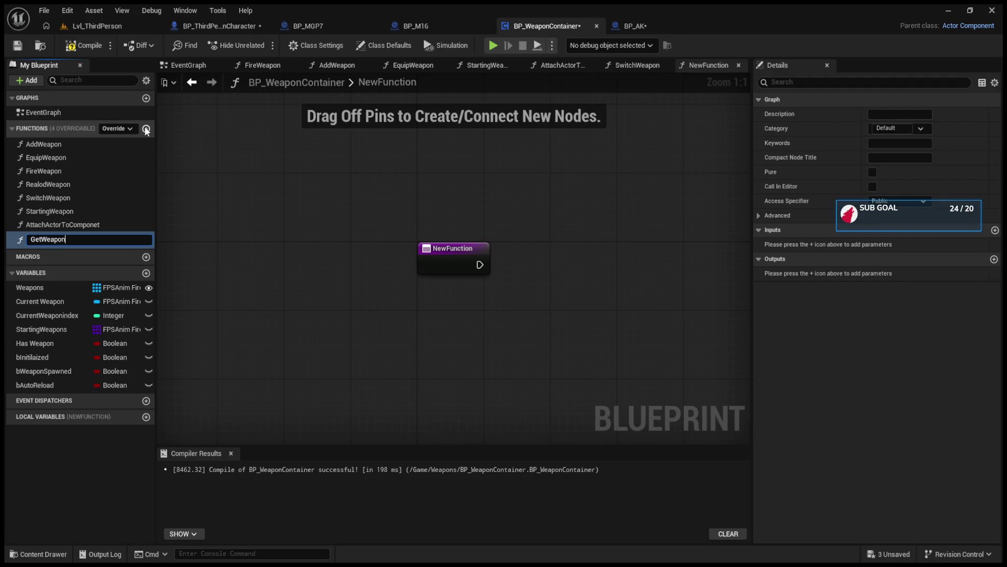
key("Return")
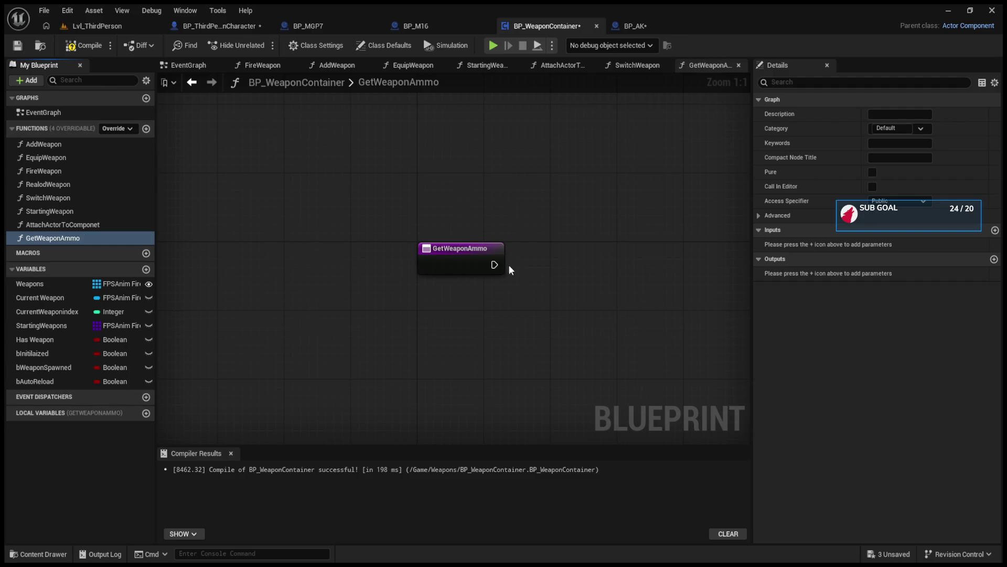
- Give GetWeaponAmmo two integer inputs named Total Ammo and CurrentAmmo
left_click(437, 259)
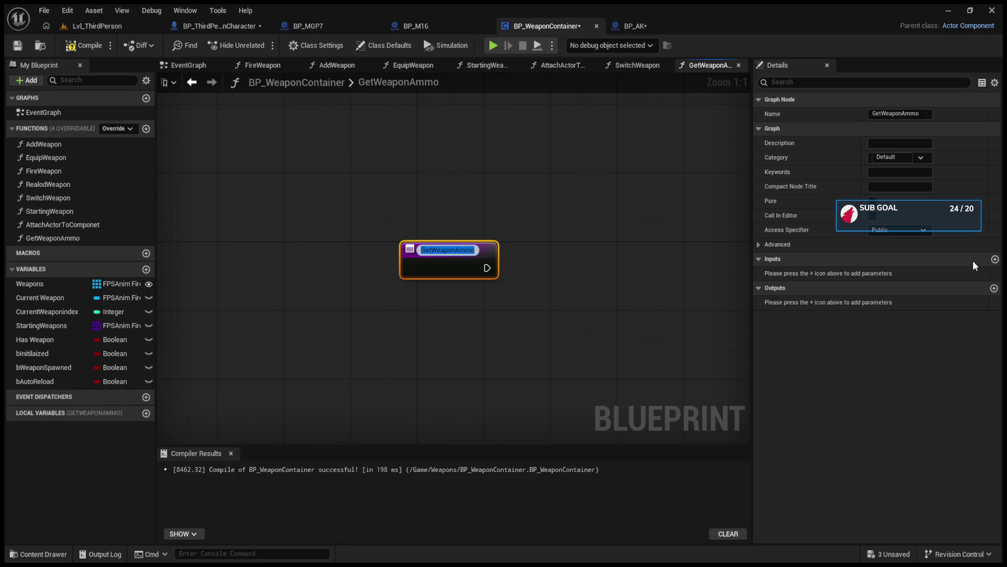
left_click(995, 259)
left_click(996, 259)
left_click(792, 273)
key("BackSpace")
type("T")
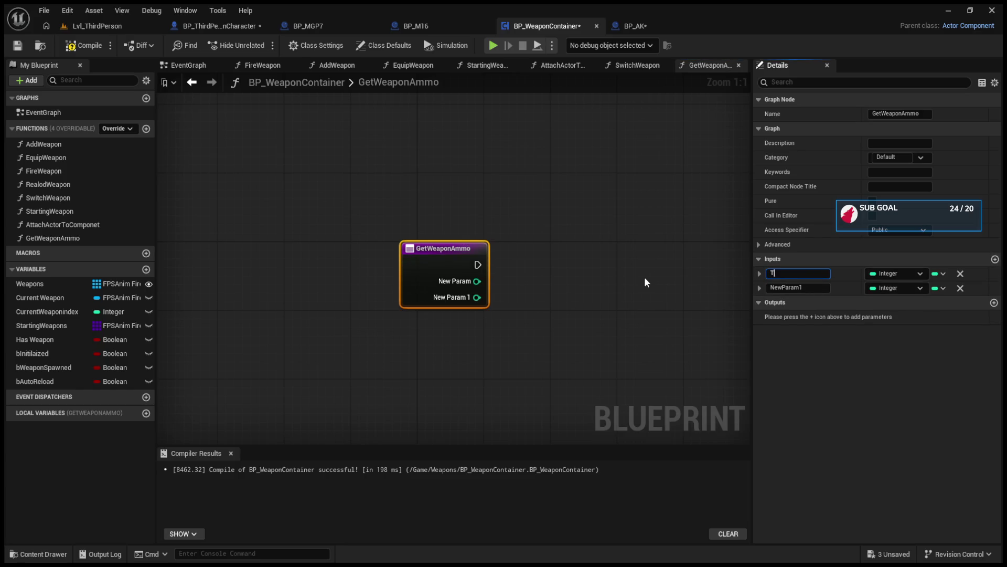
type("otal Ammo")
key("Tab")
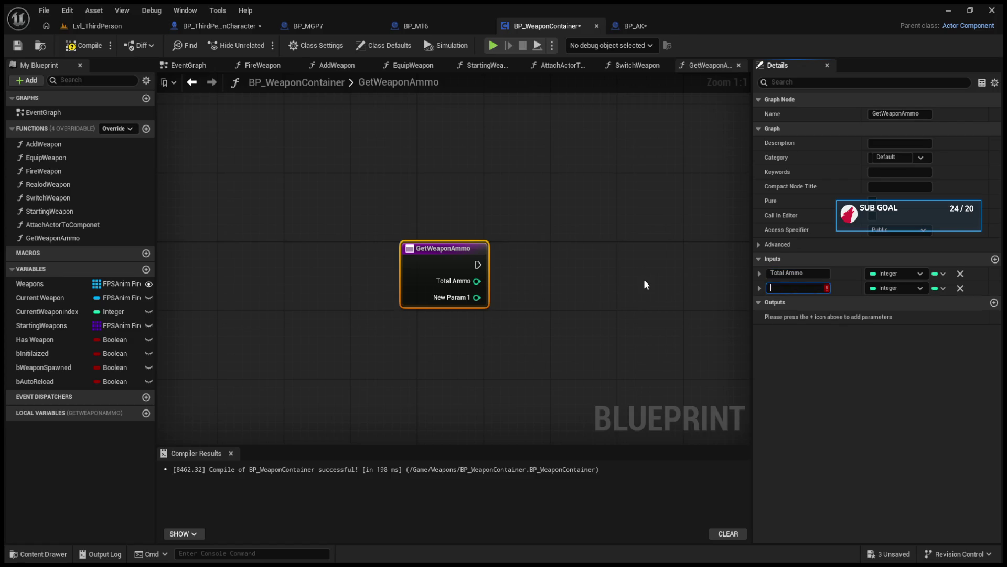
left_click(626, 25)
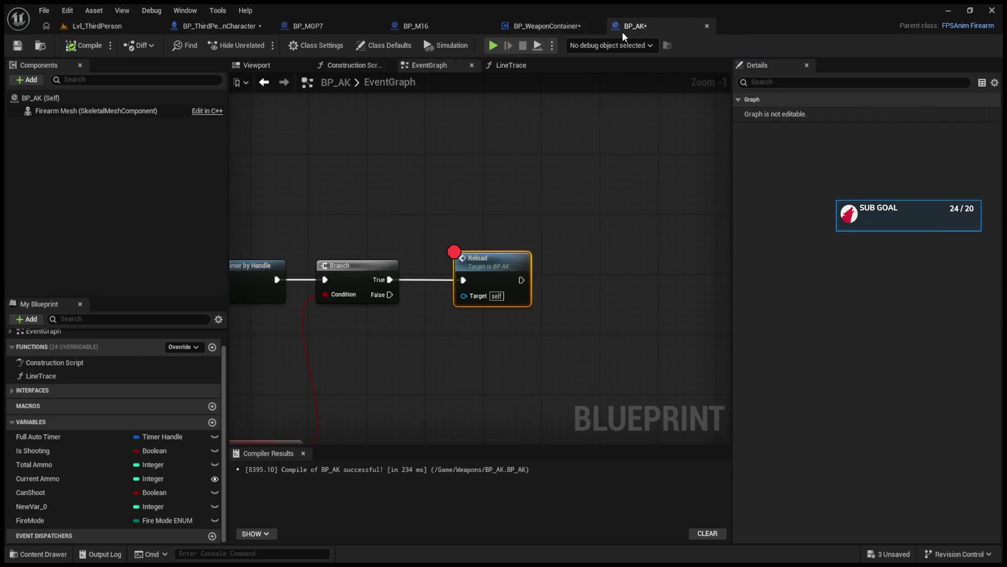
left_click(556, 26)
left_click(809, 289)
type("CurrentAmmo")
key("Return")
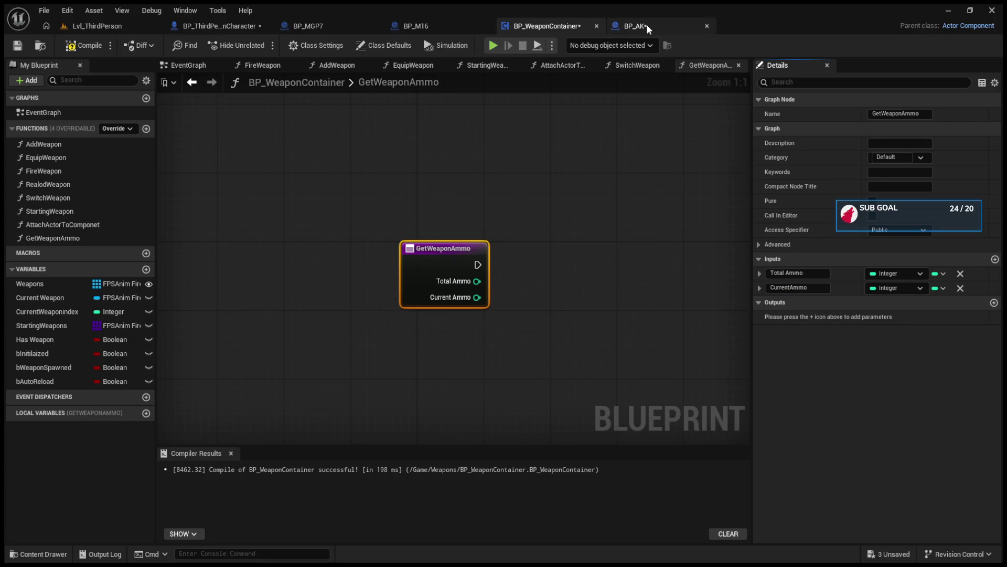
- Check the Total Ammo and Current Ammo variables and their default values in BP_AK
left_click(652, 24)
left_click(34, 465)
left_click(36, 476)
left_click(36, 467)
left_click(36, 474)
left_click(36, 469)
left_click(37, 476)
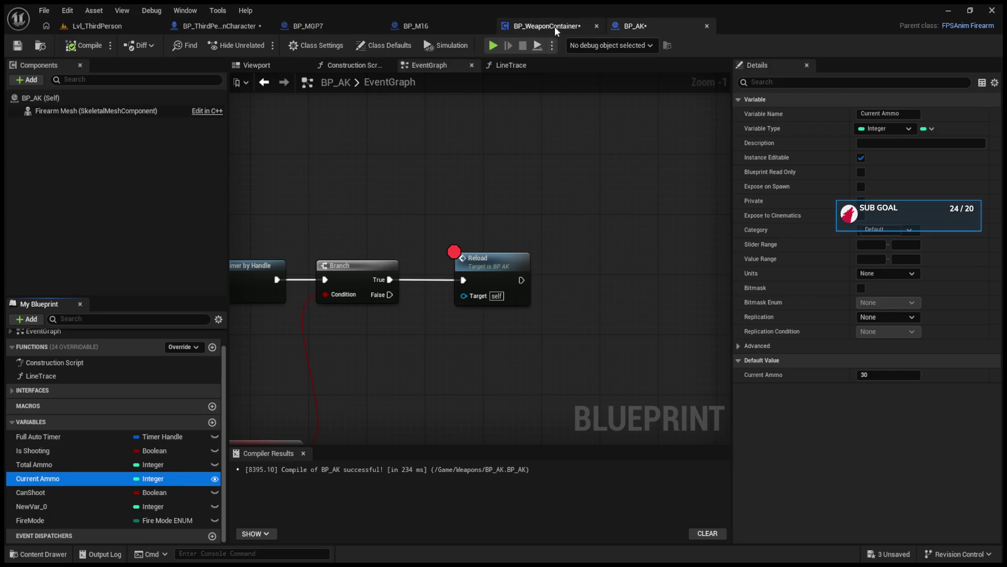
- Return to BP_WeaponContainer and compile it
left_click(548, 27)
left_click(90, 46)
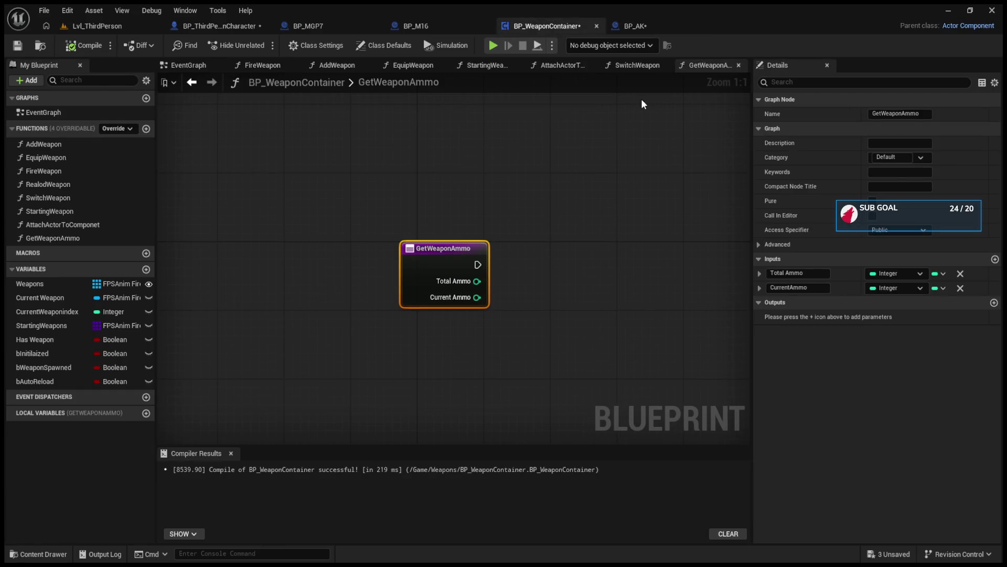
left_click(637, 65)
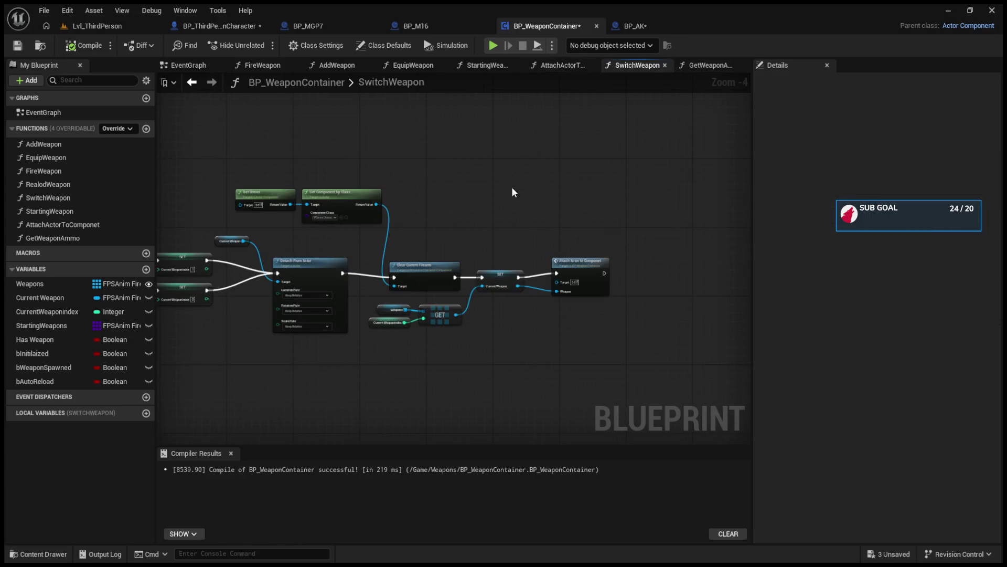
left_click_drag(513, 180, 637, 224)
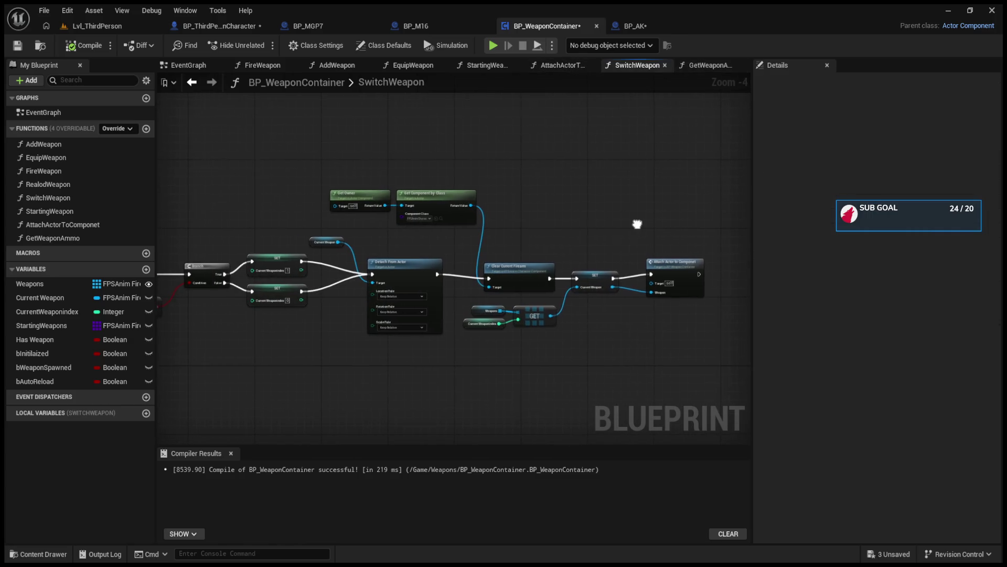
left_click(470, 65)
mouse_move(527, 179)
left_mouse_down()
mouse_move(575, 205)
mouse_move(404, 219)
mouse_move(507, 274)
mouse_move(479, 247)
left_mouse_up()
mouse_move(63, 238)
left_mouse_down()
mouse_move(452, 217)
mouse_move(517, 174)
left_mouse_up()
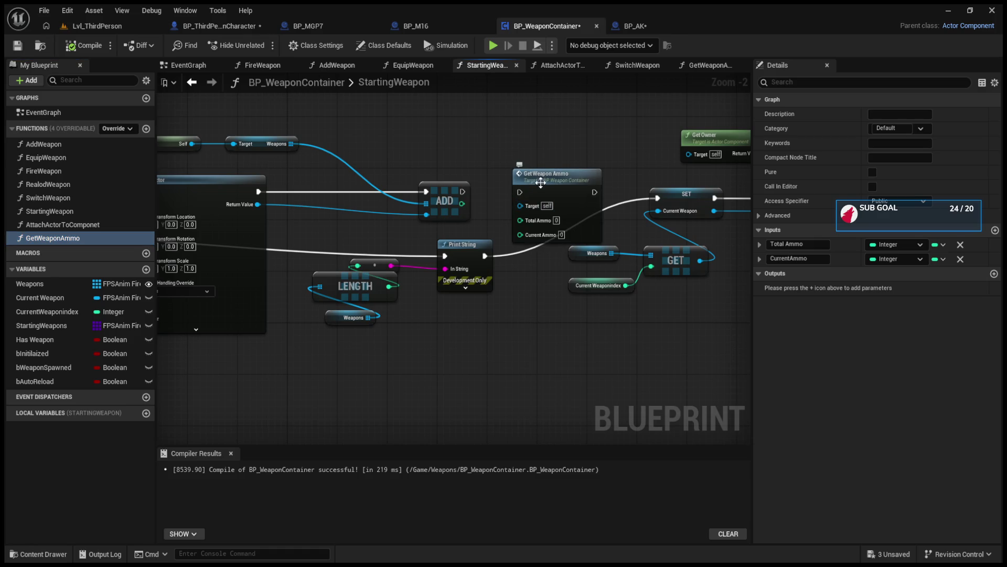
scroll(462, 220, "up", 2)
mouse_move(443, 202)
left_mouse_down()
mouse_move(370, 192)
mouse_move(321, 195)
mouse_move(322, 204)
left_mouse_up()
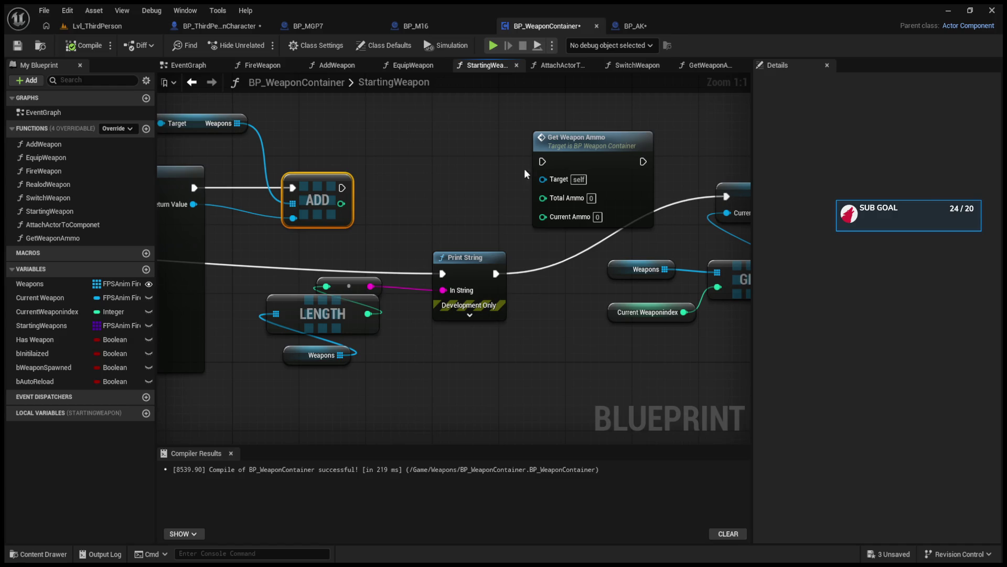
left_click(577, 140)
key("Delete")
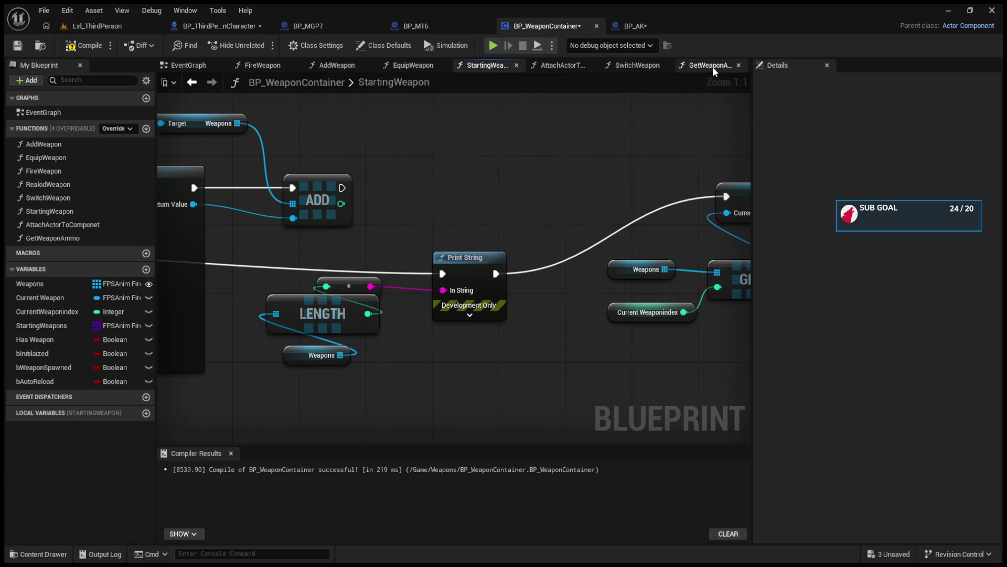
left_click(712, 67)
left_click(635, 72)
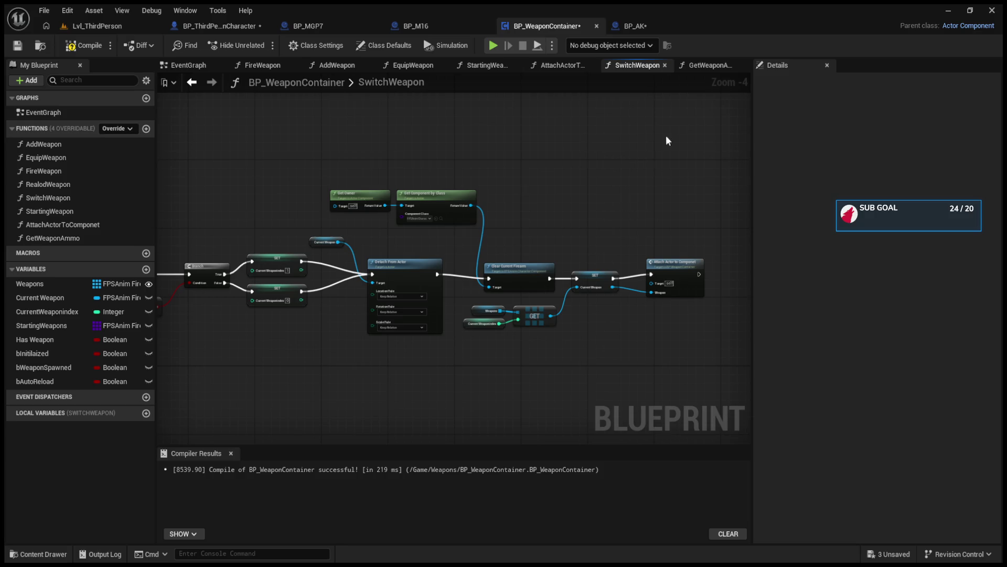
left_click(473, 63)
- Rearrange StartingWeapon's nodes, moving the right-hand group and Get Owner/Get Component by Class up-left
left_click_drag(594, 215, 264, 210)
left_click_drag(573, 171, 532, 202)
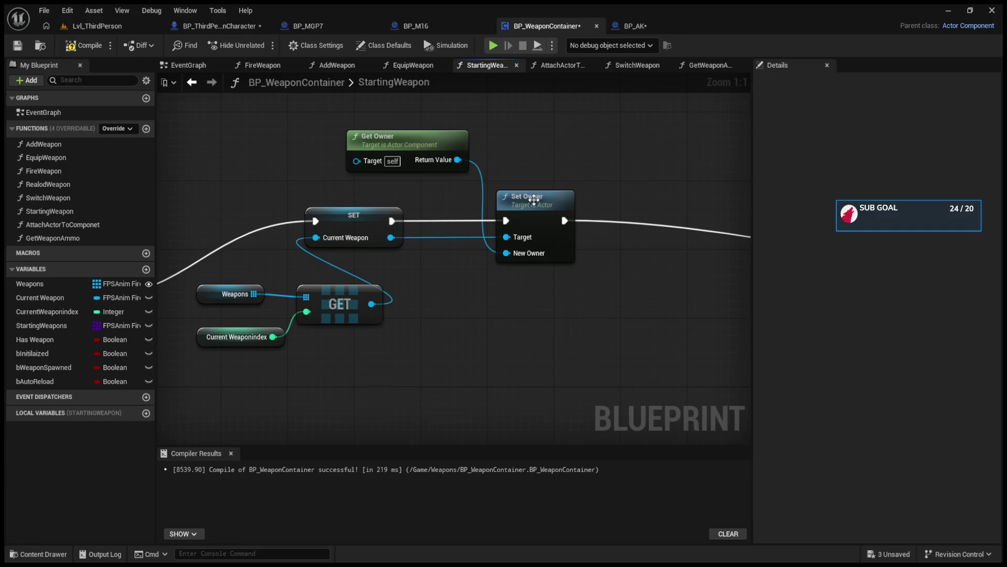
left_click_drag(638, 273, 450, 274)
mouse_move(735, 304)
left_mouse_down()
mouse_move(645, 308)
mouse_move(442, 271)
left_mouse_up()
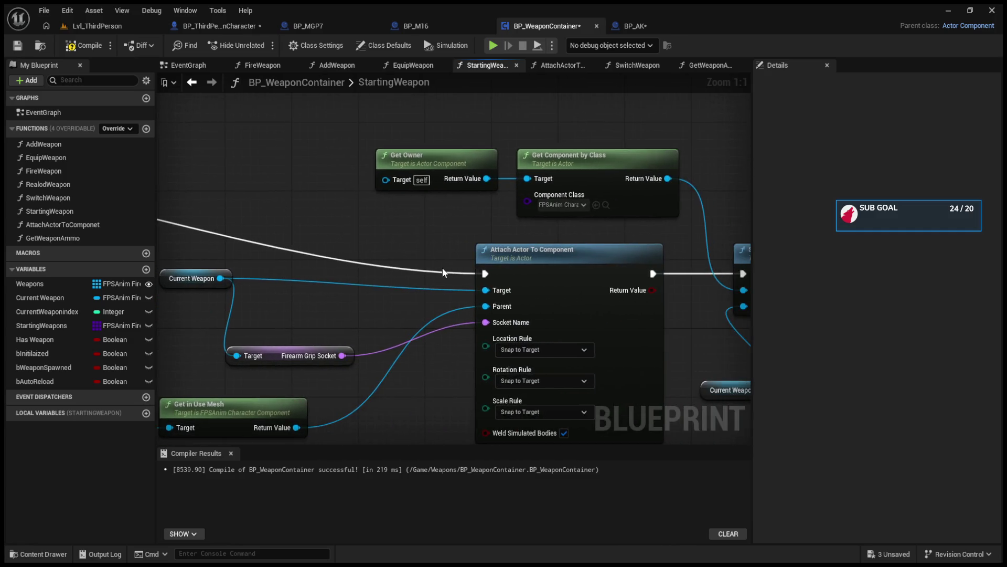
scroll(442, 271, "down", 8)
scroll(494, 270, "up", 3)
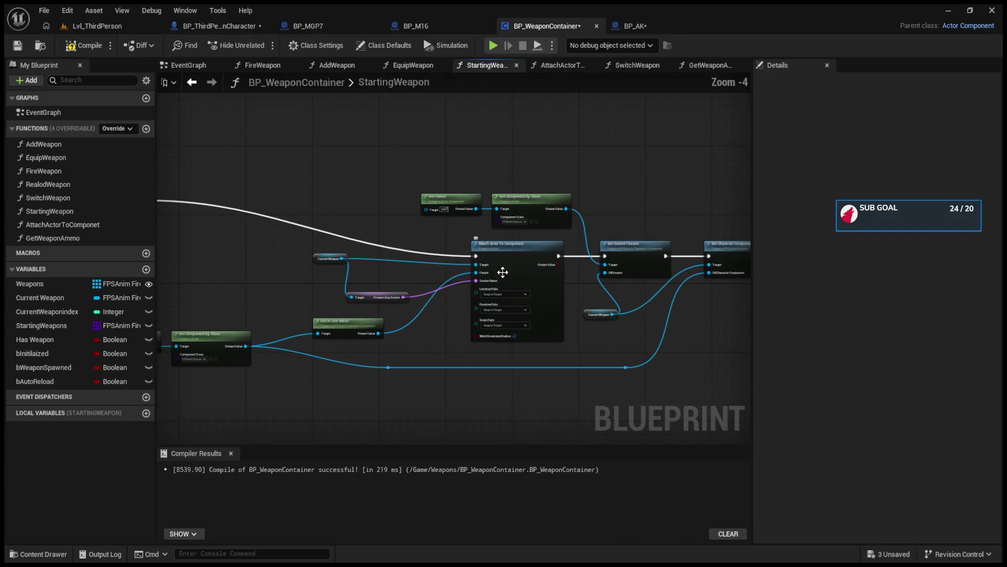
mouse_move(360, 196)
left_mouse_down()
mouse_move(798, 341)
mouse_move(776, 405)
left_mouse_up()
left_click_drag(346, 243, 445, 248)
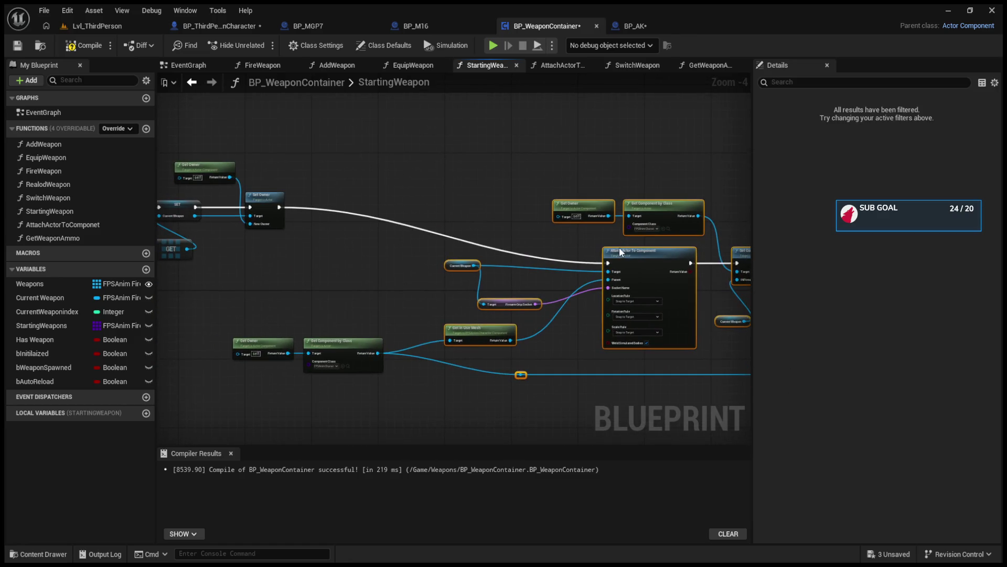
left_click_drag(614, 250, 503, 202)
mouse_move(211, 323)
left_mouse_down()
mouse_move(342, 306)
mouse_move(475, 352)
left_mouse_up()
left_click_drag(455, 320, 376, 295)
- Add an AttachActorToComponet call node to the StartingWeapon graph
double_click(30, 225)
scroll(375, 292, "down", 5)
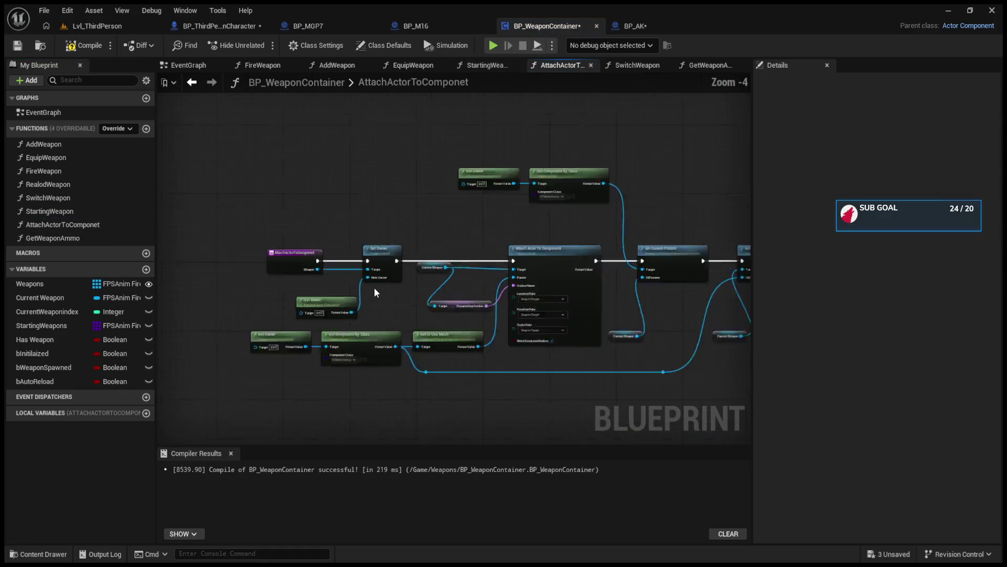
left_click(192, 84)
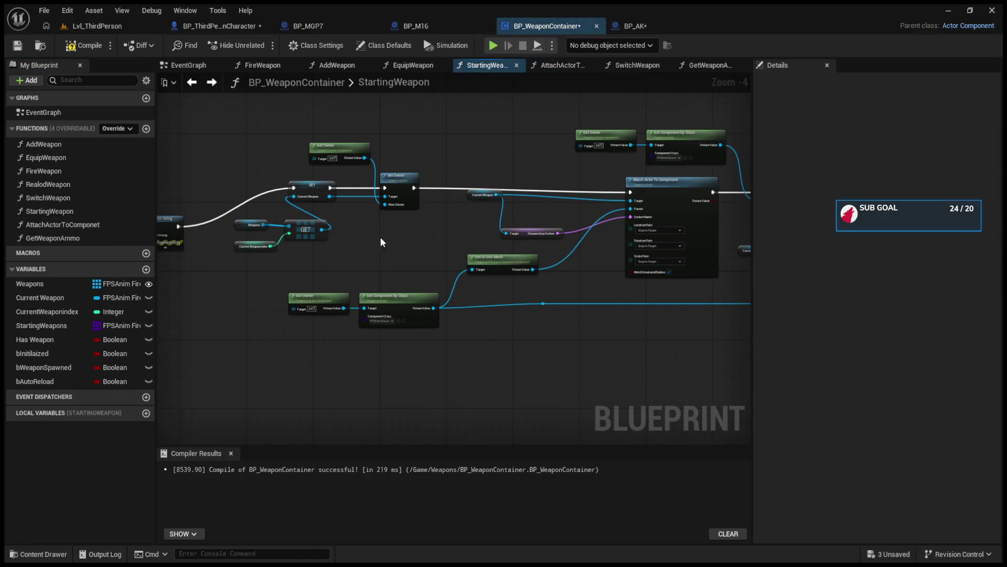
left_click_drag(42, 225, 493, 332)
double_click(493, 332)
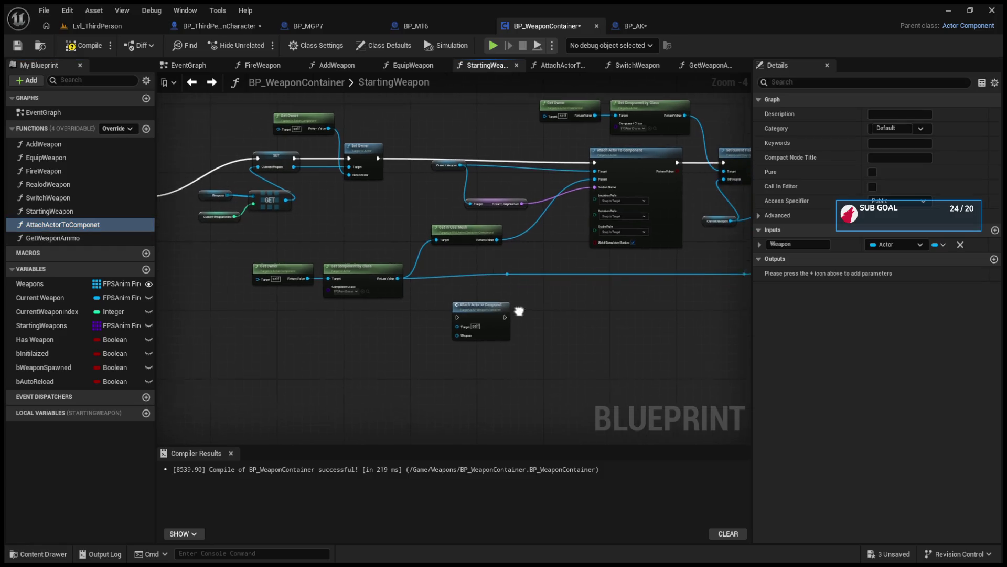
scroll(474, 306, "up", 5)
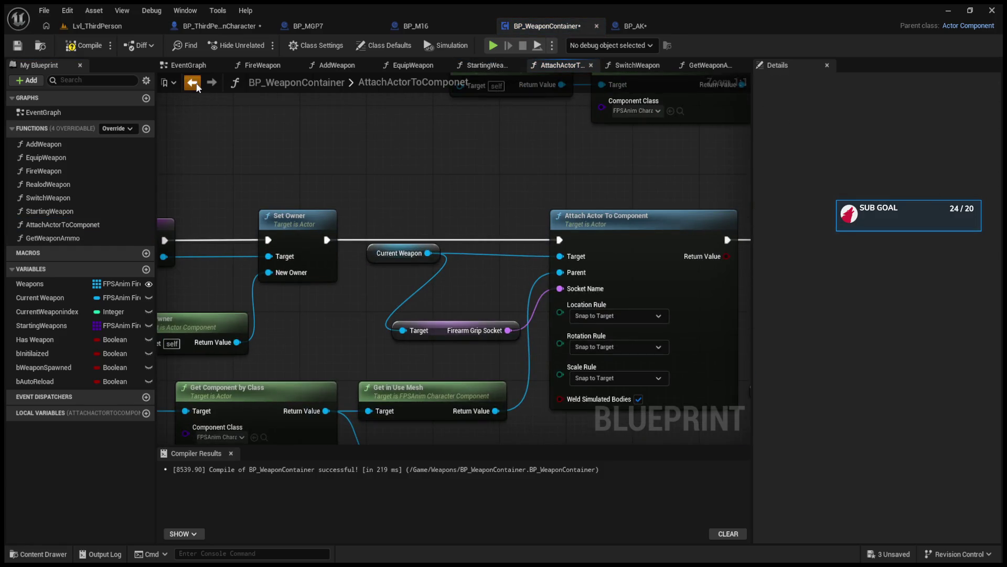
left_click(480, 65)
- Delete the Get Weapon Ammo call from StartingWeapon
mouse_move(495, 245)
left_mouse_down()
mouse_move(360, 305)
mouse_move(467, 226)
mouse_move(521, 141)
left_mouse_up()
scroll(417, 308, "up", 1)
left_click(639, 259)
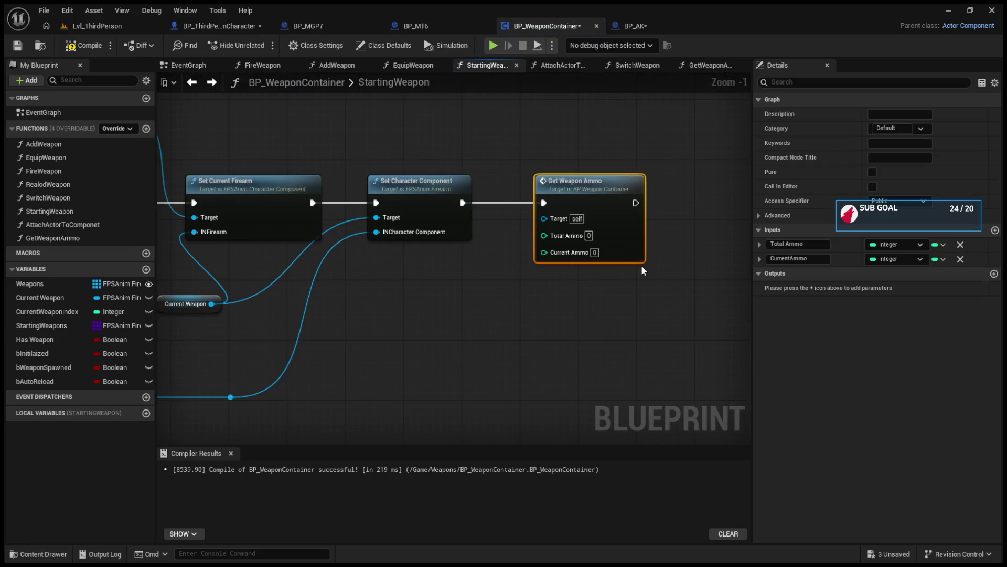
key("Delete")
scroll(604, 265, "down", 4)
scroll(423, 355, "up", 1)
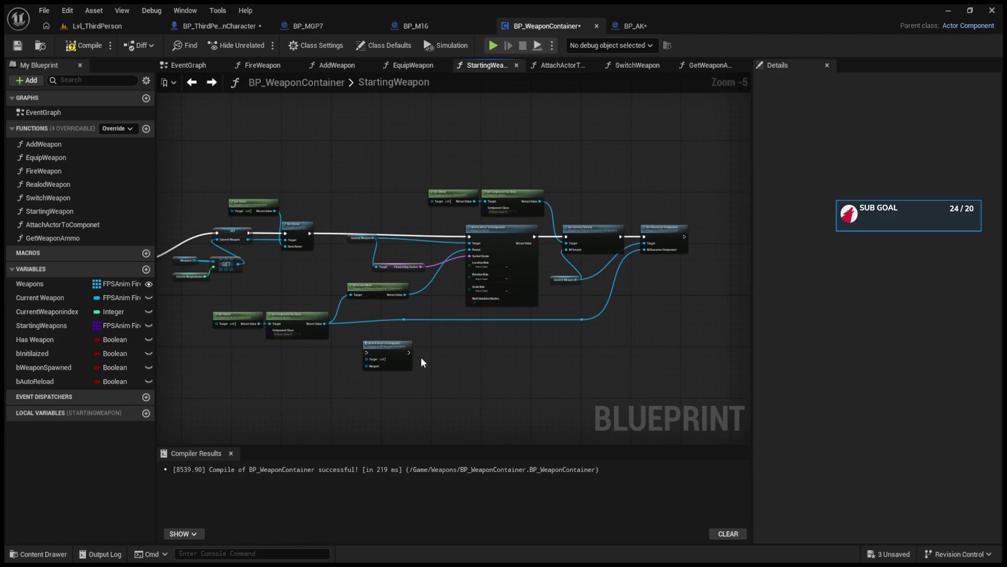
- Run Attach Actor to Componet after Set Owner, with Current Weapon feeding its Weapon input
left_click(370, 256)
scroll(518, 255, "up", 2)
left_click(519, 254, "alt")
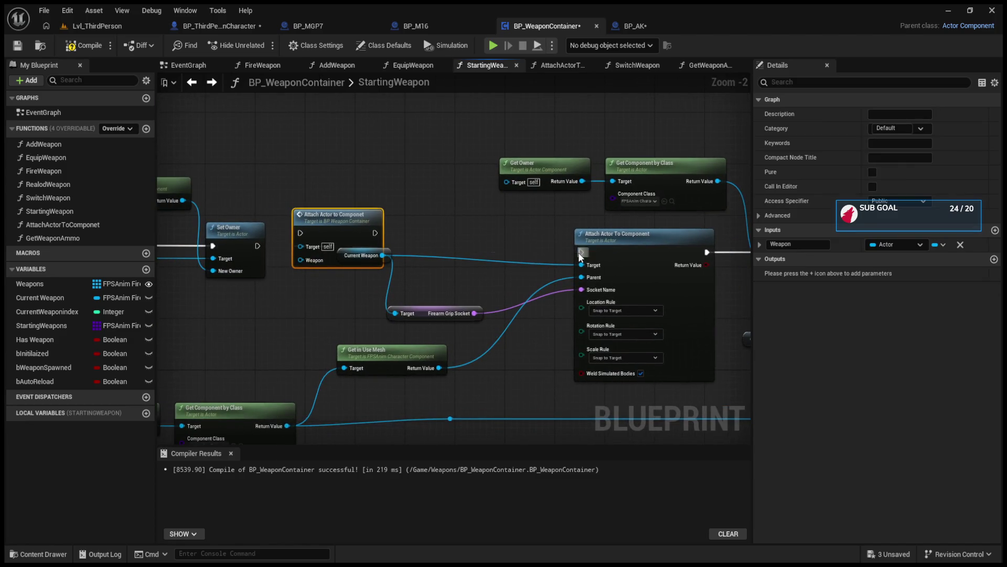
left_click_drag(394, 200, 393, 295)
left_click_drag(367, 256, 450, 268)
left_click_drag(429, 222, 437, 243)
mouse_move(71, 297)
left_mouse_down()
mouse_move(398, 281)
mouse_move(439, 269)
mouse_move(384, 293)
left_mouse_up()
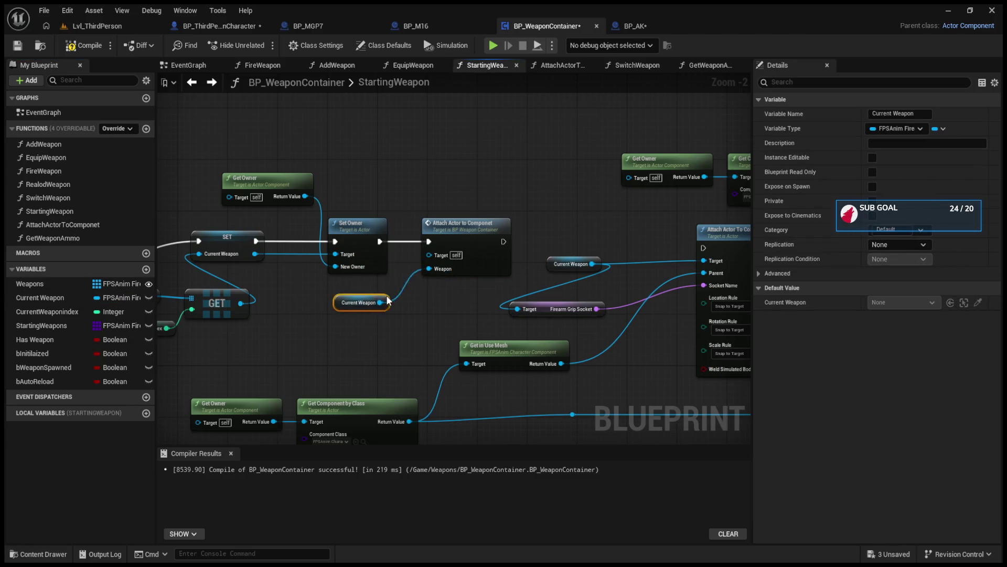
mouse_move(252, 230)
left_mouse_down()
mouse_move(495, 224)
mouse_move(389, 210)
left_mouse_up()
- Compile the blueprint and switch to the Lvl_ThirdPerson level
key("F7")
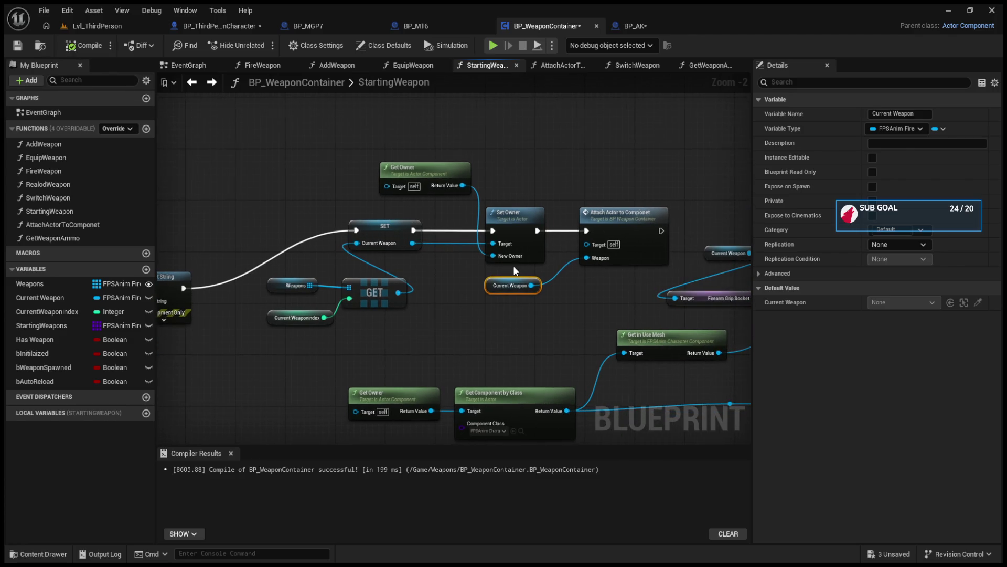
scroll(456, 222, "down", 3)
left_click(160, 21)
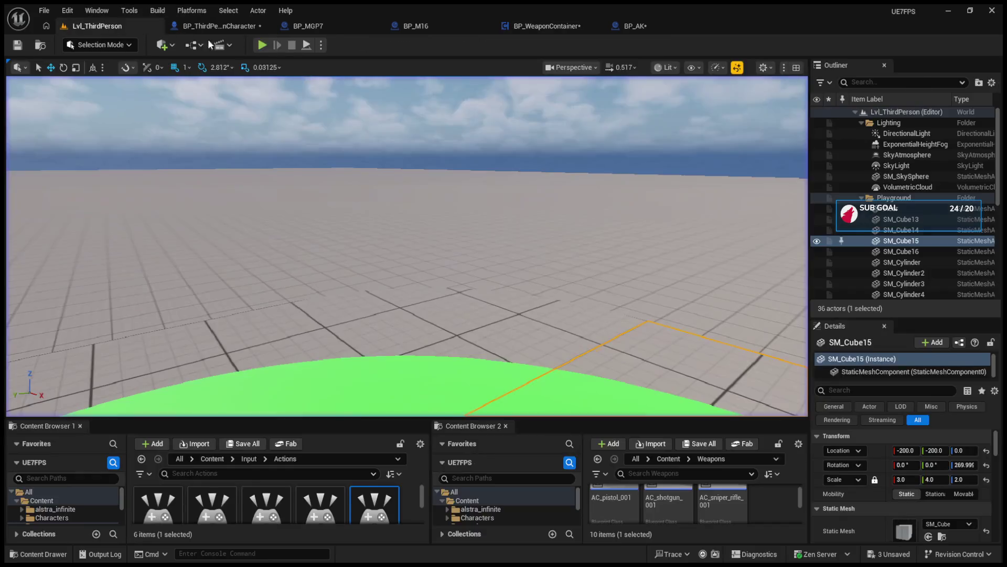
- Play-test Lvl_ThirdPerson in the editor, then send the crash report and restart after the crash
left_click(264, 44)
left_click(342, 215)
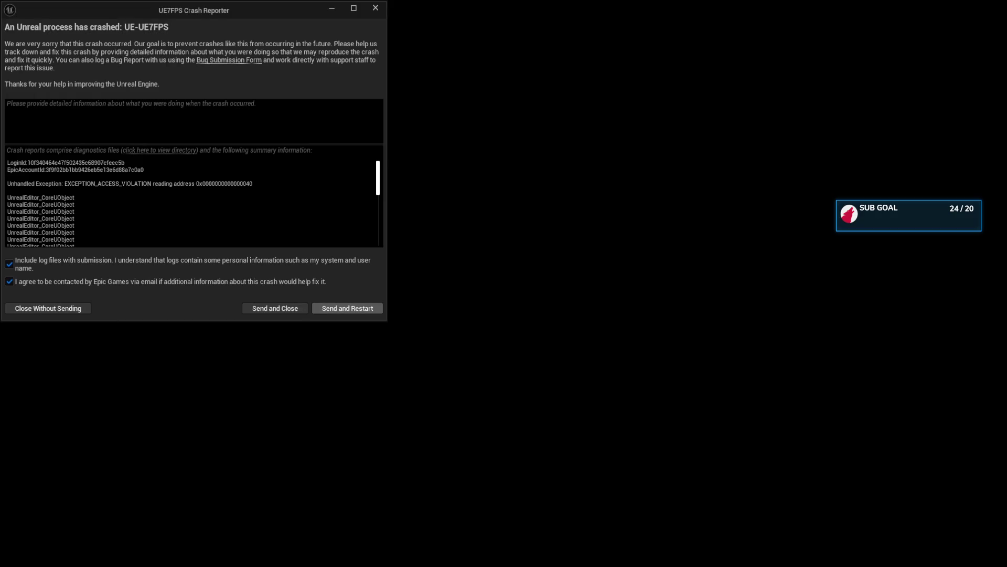
left_click(335, 307)
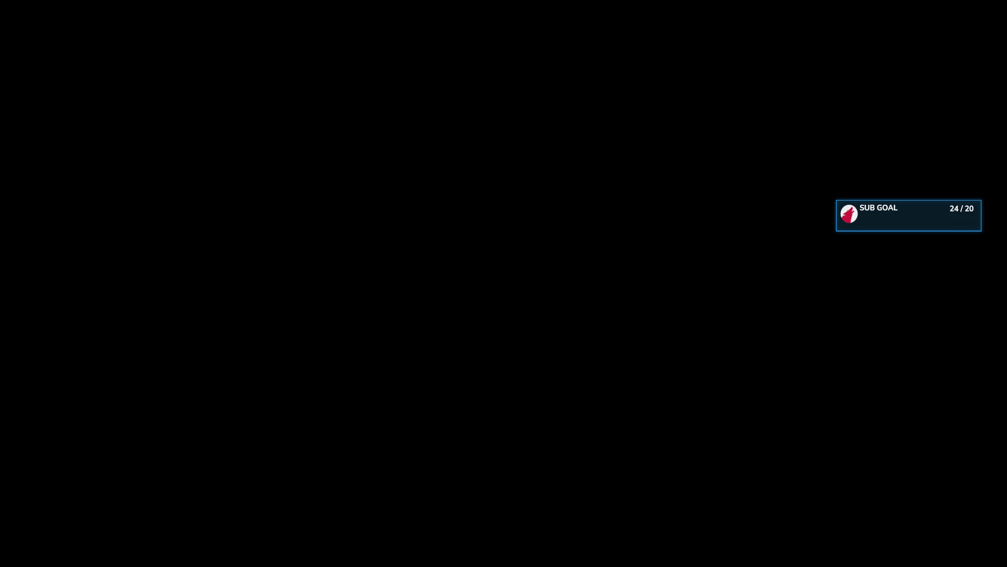